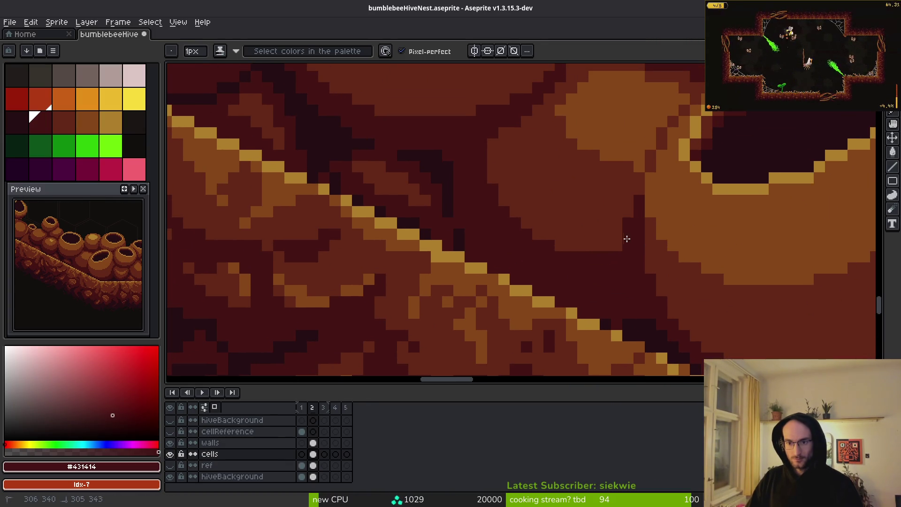
# Zoom in on the small pot, eyedropping brown #854619 and then the gold rim colour #ae7e2c.
pyautogui.scroll(-4, 599, 250)
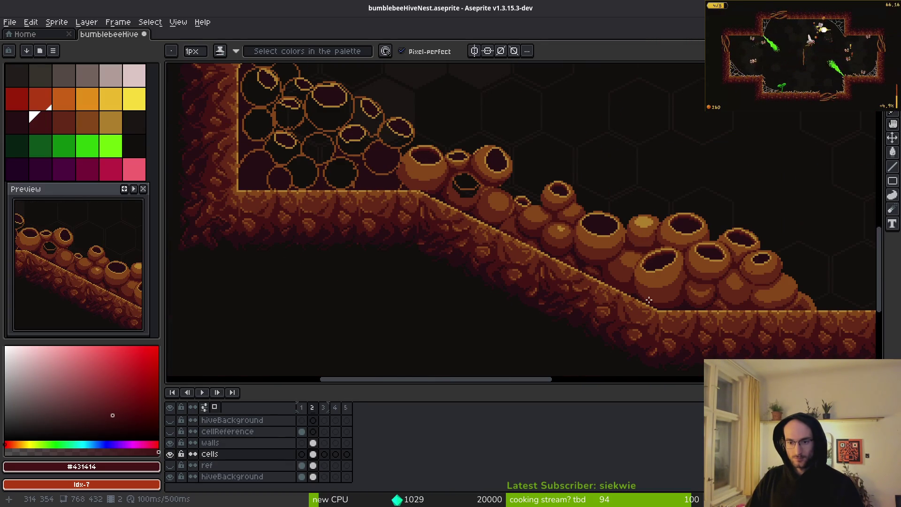
pyautogui.scroll(4, 650, 296)
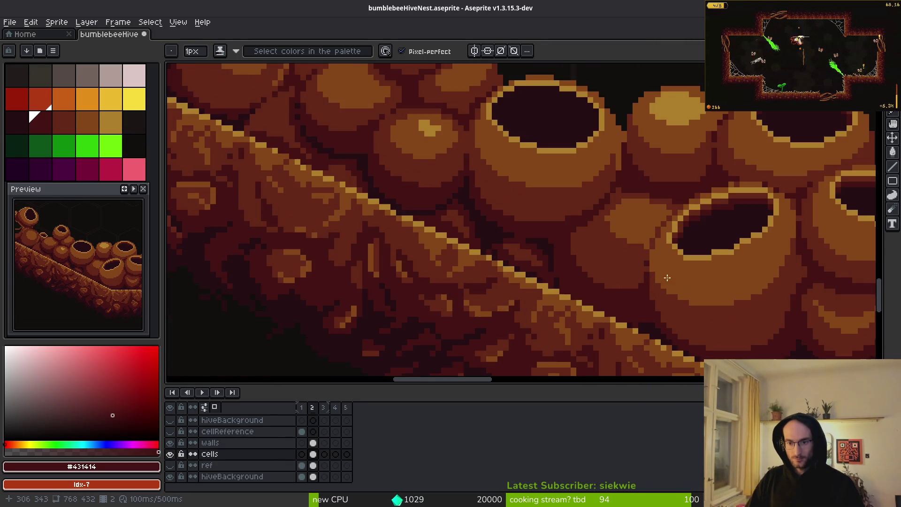
pyautogui.scroll(-3, 620, 236)
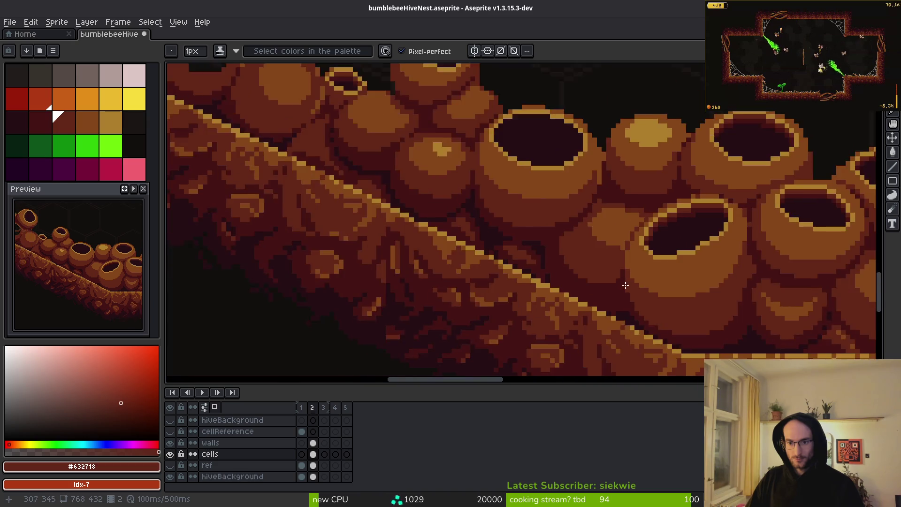
pyautogui.scroll(2, 624, 244)
pyautogui.scroll(-2, 657, 315)
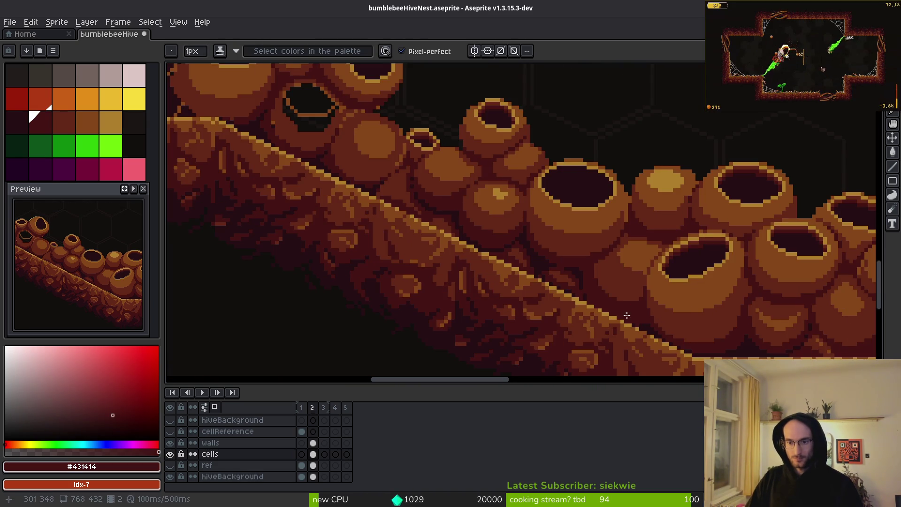
pyautogui.hscroll(-5, 628, 316)
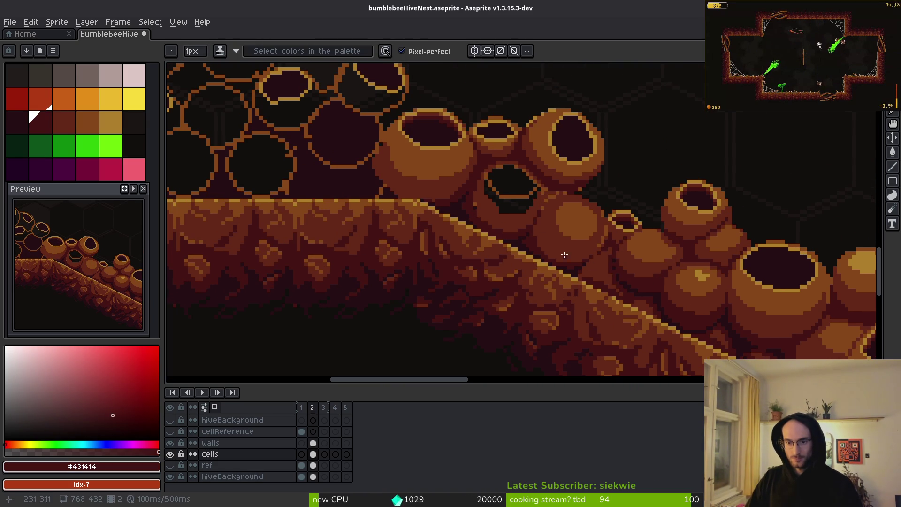
pyautogui.scroll(4, 528, 228)
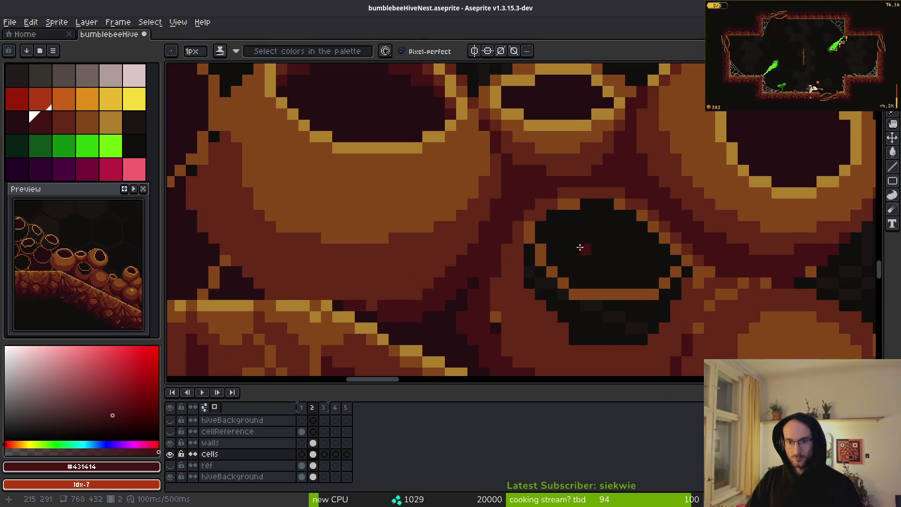
pyautogui.scroll(-4, 549, 259)
pyautogui.scroll(5, 534, 217)
pyautogui.press('alt')
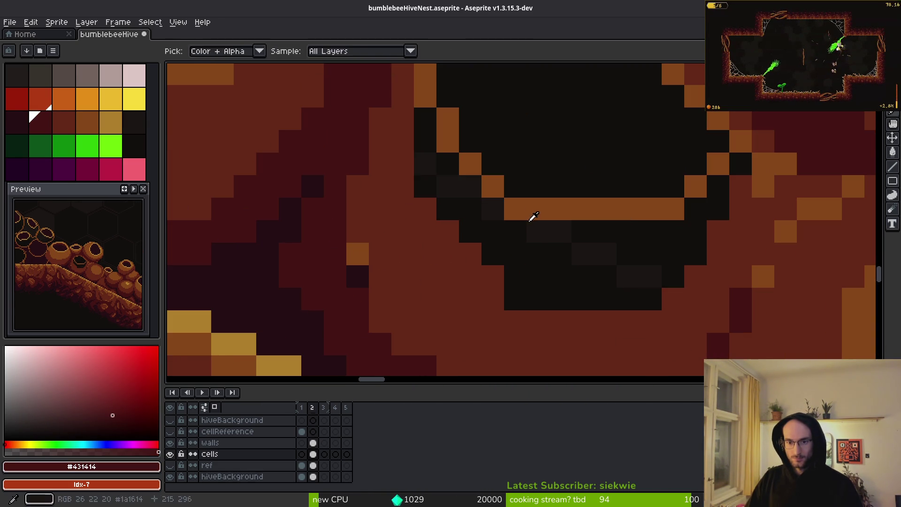
pyautogui.click(534, 217)
pyautogui.scroll(-4, 576, 253)
pyautogui.press('alt')
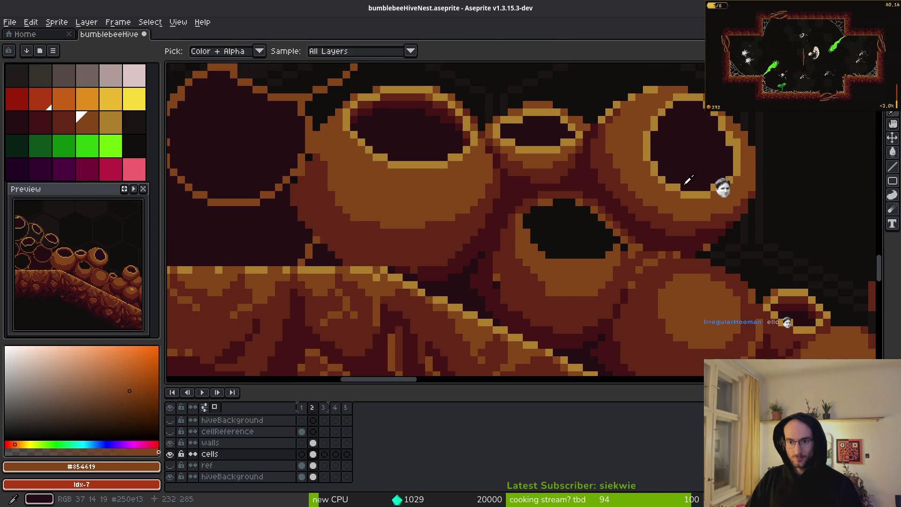
pyautogui.click(690, 188)
# Paint a gold row along the top of the pot's black hole, continuing down its left edge.
pyautogui.scroll(2, 578, 206)
pyautogui.moveTo(559, 202)
pyautogui.mouseDown()
pyautogui.moveTo(594, 203)
pyautogui.moveTo(631, 219)
pyautogui.moveTo(672, 265)
pyautogui.moveTo(674, 299)
pyautogui.moveTo(593, 309)
pyautogui.moveTo(531, 277)
pyautogui.moveTo(510, 232)
pyautogui.moveTo(540, 204)
pyautogui.mouseUp()
pyautogui.keyDown('alt'); pyautogui.click(516, 260); pyautogui.keyUp('alt')
# Add gold pixels at the hole's top-left corner and cover its lower-left black edge with brown #854619.
pyautogui.keyDown('alt'); pyautogui.click(511, 232); pyautogui.keyUp('alt')
pyautogui.click(640, 278)
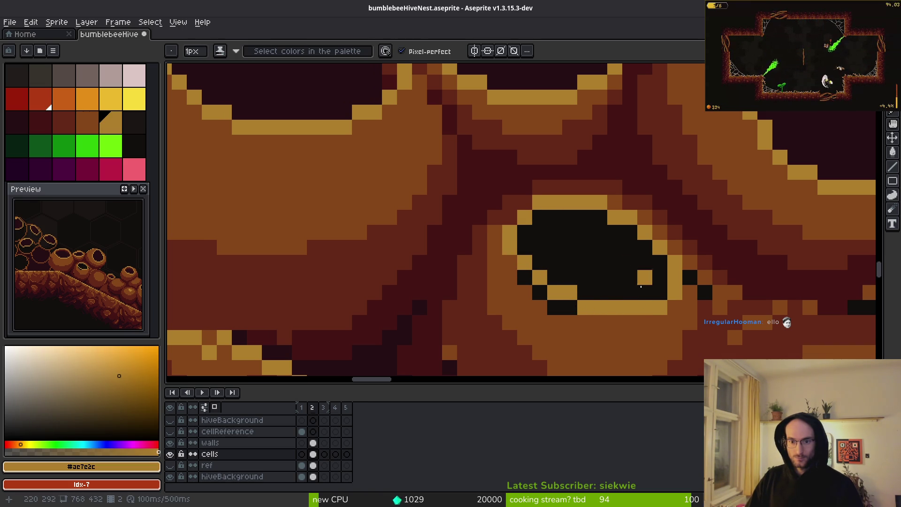
pyautogui.keyDown('alt'); pyautogui.click(561, 322); pyautogui.keyUp('alt')
pyautogui.moveTo(554, 307); pyautogui.dragTo(517, 275)
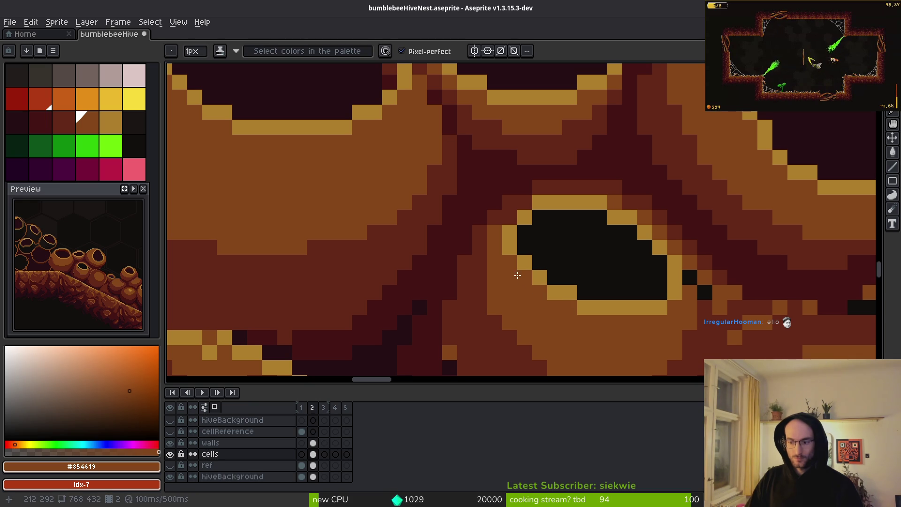
# Check the running game, pause it with Escape, and return to the hive drawing.
pyautogui.hotkey('alt', 'Tab')
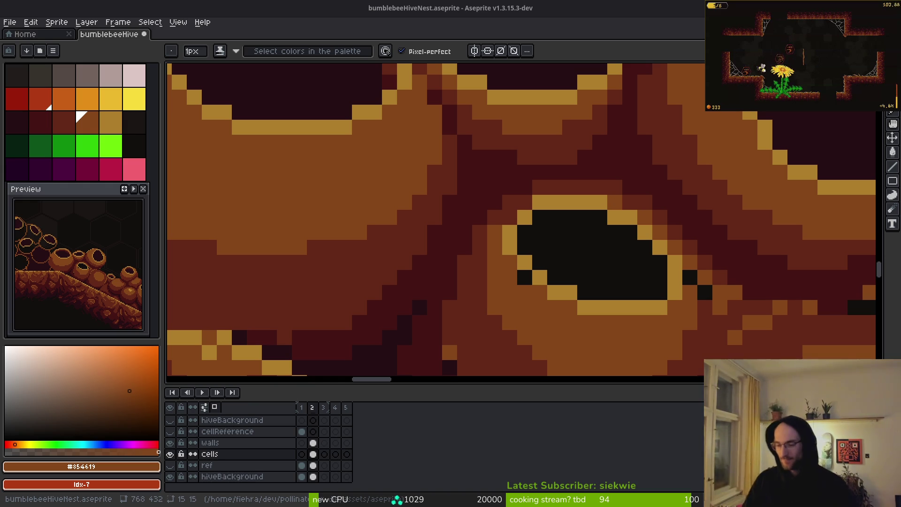
pyautogui.press('Escape')
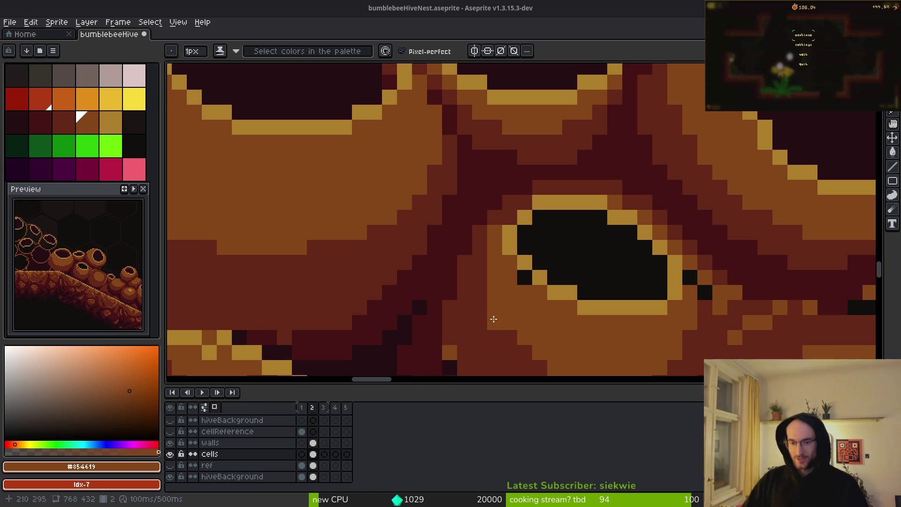
pyautogui.hotkey('alt', 'Tab')
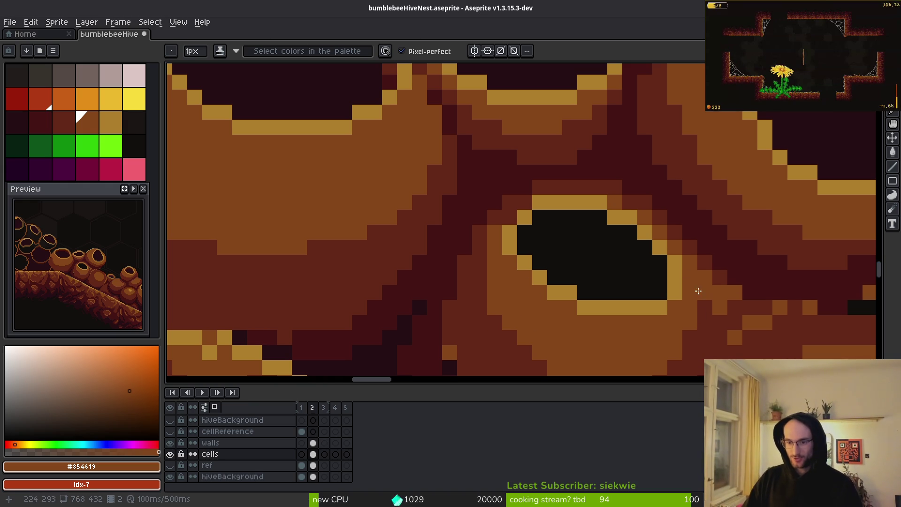
# Sample the darker red-brown #632718 from the pot.
pyautogui.keyDown('alt'); pyautogui.click(709, 310); pyautogui.keyUp('alt')
pyautogui.scroll(-3, 737, 322)
pyautogui.scroll(3, 736, 322)
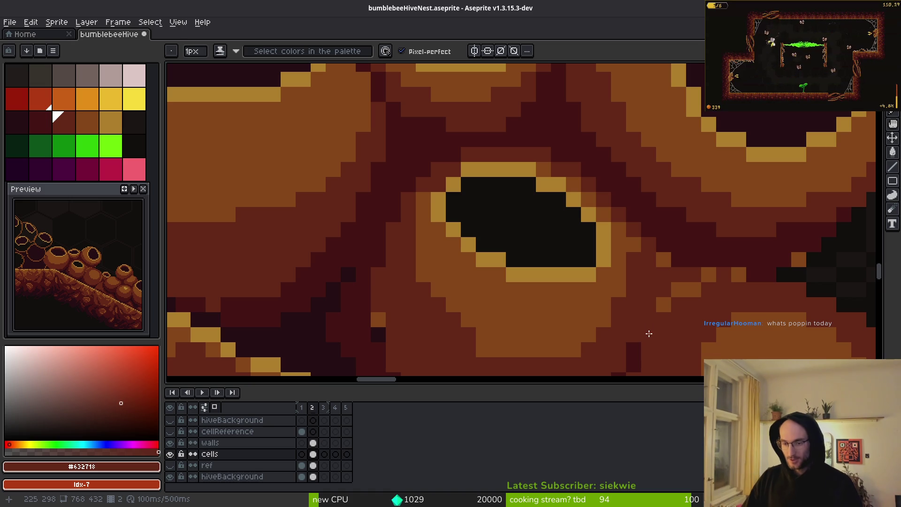
pyautogui.scroll(-3, 683, 311)
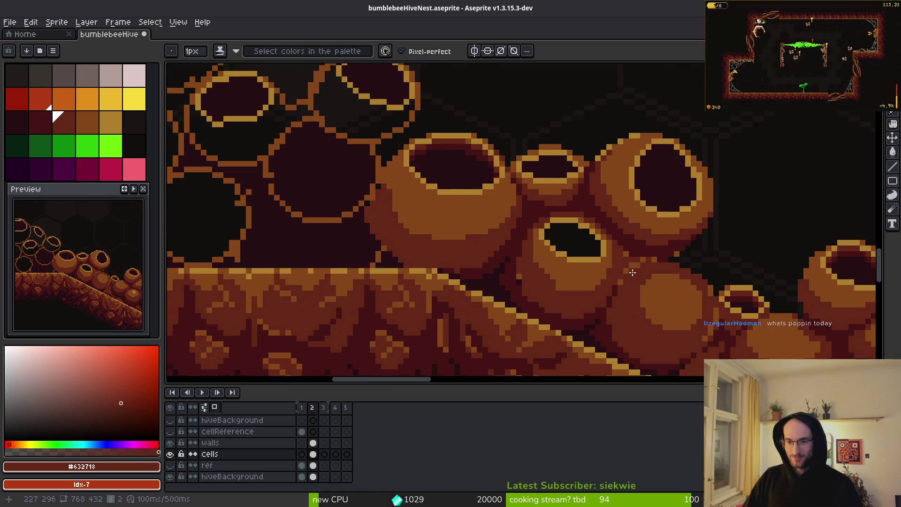
pyautogui.scroll(-5, 683, 311)
pyautogui.scroll(3, 563, 267)
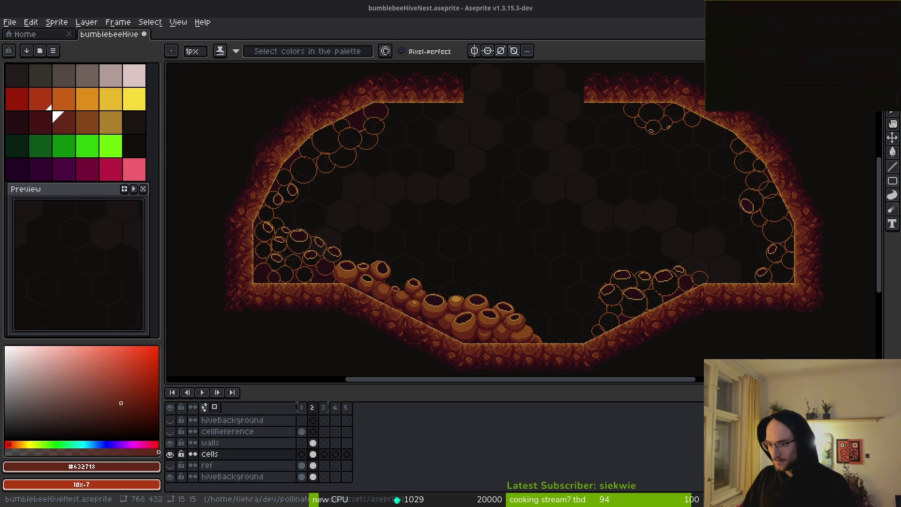
pyautogui.moveTo(602, 285); pyautogui.dragTo(583, 279)
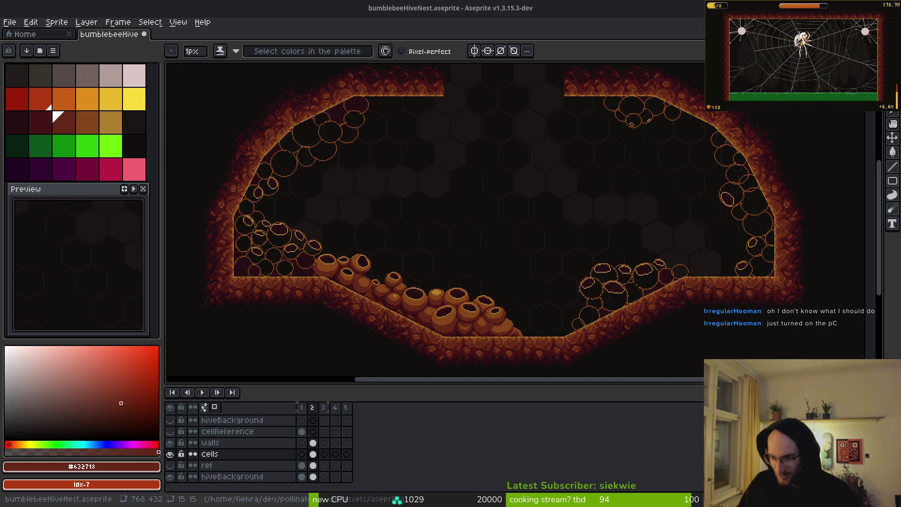
pyautogui.scroll(2, 429, 258)
pyautogui.scroll(4, 428, 262)
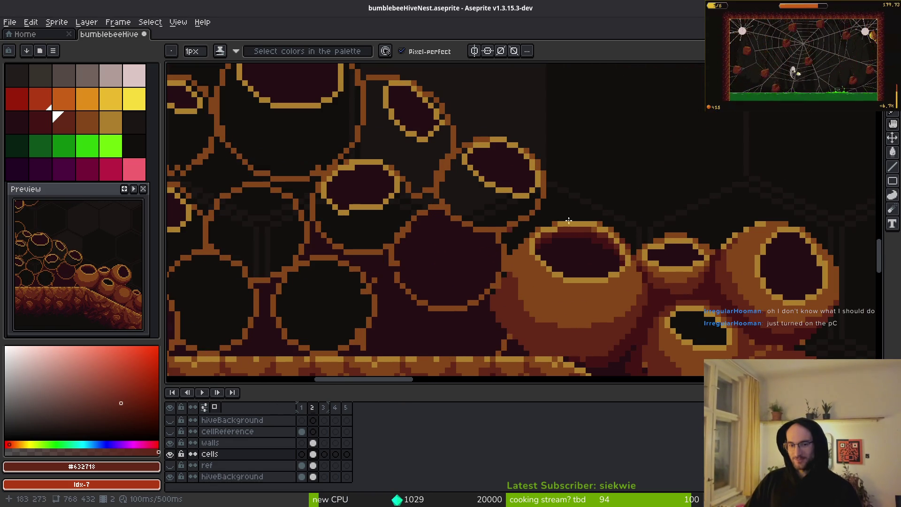
# Shade the ring's top-right inner rim with dark red #632718.
pyautogui.scroll(3, 562, 170)
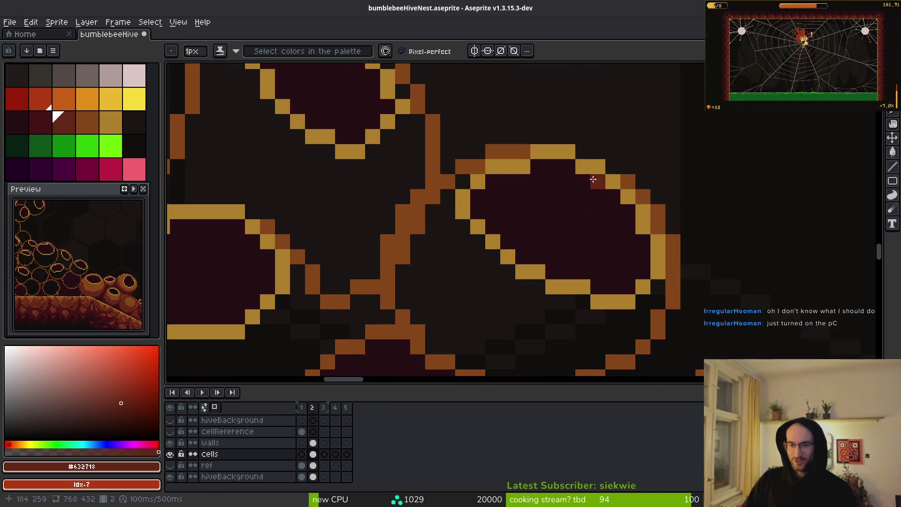
pyautogui.moveTo(562, 170); pyautogui.dragTo(614, 200)
pyautogui.moveTo(642, 239); pyautogui.dragTo(642, 241)
pyautogui.click(503, 182)
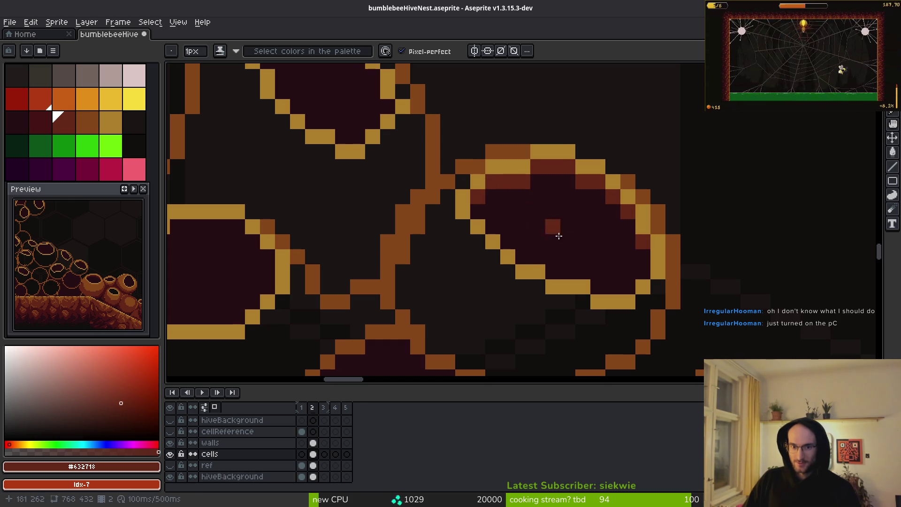
pyautogui.scroll(-2, 539, 226)
pyautogui.scroll(3, 548, 256)
# Paint darker red #431414 shading along the ring's inner rim, extending it leftward.
pyautogui.keyDown('alt'); pyautogui.click(558, 324); pyautogui.keyUp('alt')
pyautogui.scroll(1, 513, 303)
pyautogui.moveTo(513, 303); pyautogui.dragTo(577, 350)
pyautogui.moveTo(563, 230)
pyautogui.mouseDown()
pyautogui.moveTo(551, 231)
pyautogui.moveTo(538, 177)
pyautogui.moveTo(485, 141)
pyautogui.moveTo(405, 114)
pyautogui.moveTo(396, 133)
pyautogui.moveTo(359, 133)
pyautogui.moveTo(316, 162)
pyautogui.mouseUp()
pyautogui.click(504, 210)
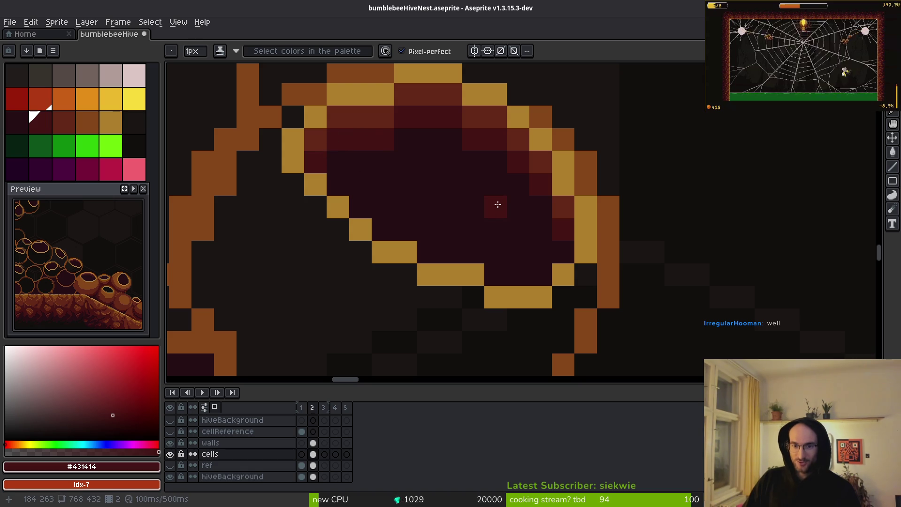
pyautogui.scroll(-1, 599, 227)
pyautogui.scroll(-1, 613, 255)
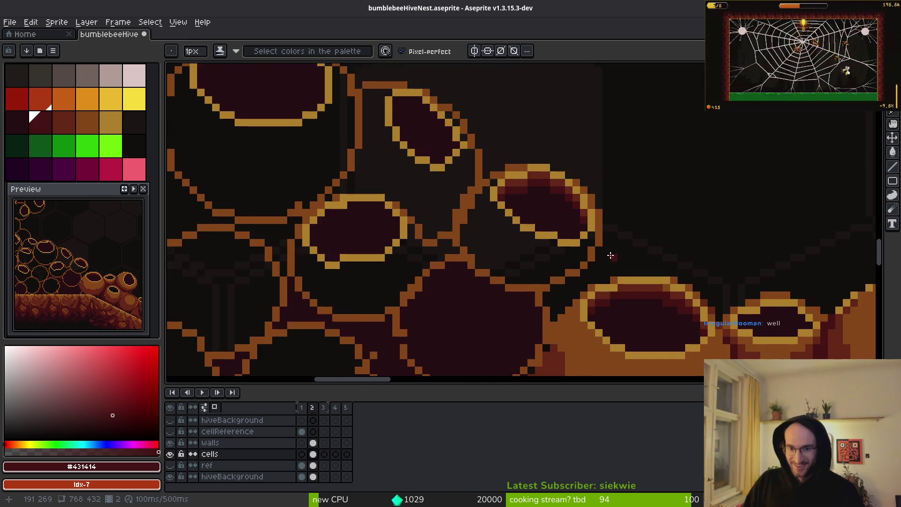
pyautogui.scroll(5, 587, 234)
# Sample #250c13, #431414 and #ae7e2c, ending with dark red #632718 as the drawing colour.
pyautogui.keyDown('alt'); pyautogui.click(487, 164); pyautogui.keyUp('alt')
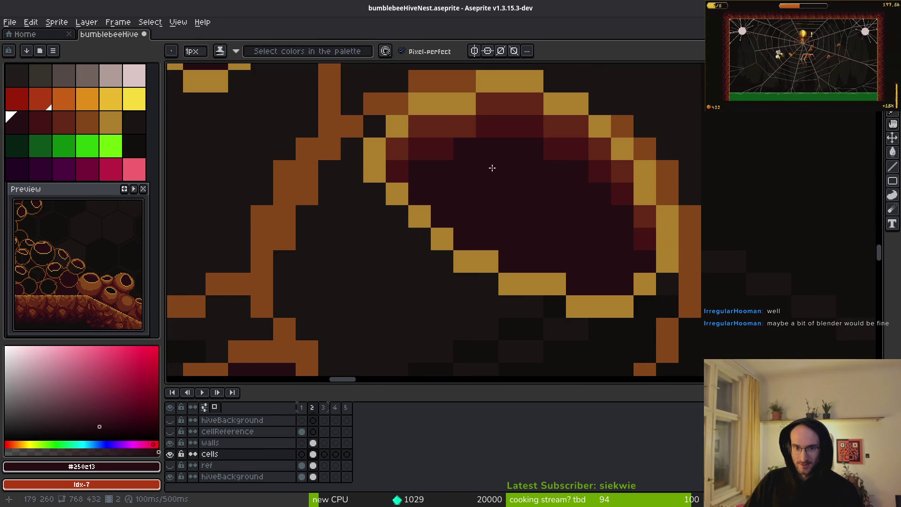
pyautogui.scroll(-2, 486, 164)
pyautogui.scroll(2, 499, 129)
pyautogui.keyDown('alt'); pyautogui.click(446, 101); pyautogui.keyUp('alt')
pyautogui.scroll(-2, 487, 212)
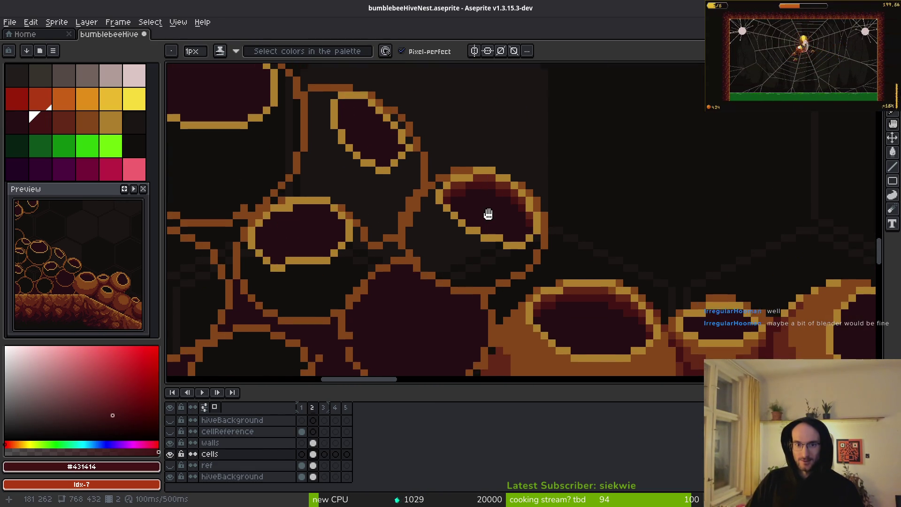
pyautogui.scroll(-2, 493, 217)
pyautogui.scroll(2, 493, 193)
pyautogui.scroll(1, 493, 193)
pyautogui.keyDown('alt'); pyautogui.click(466, 148); pyautogui.keyUp('alt')
pyautogui.scroll(-1, 474, 152)
pyautogui.click(57, 116)
pyautogui.scroll(-2, 497, 192)
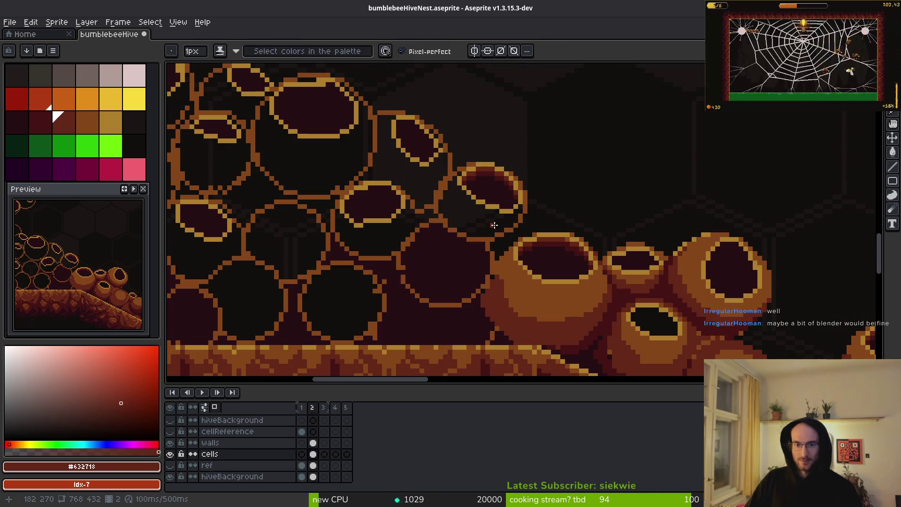
pyautogui.scroll(3, 494, 225)
# Lighten dark pixels on the pot body with brown #854619.
pyautogui.scroll(1, 558, 222)
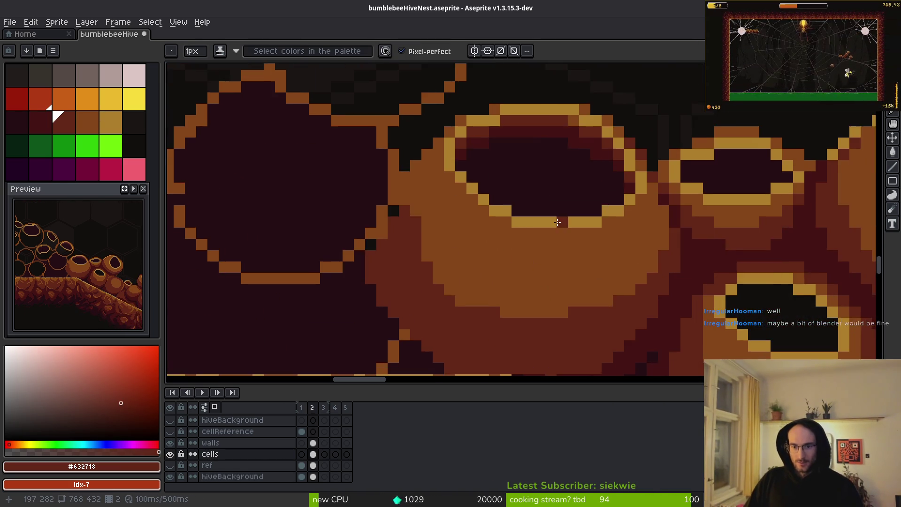
pyautogui.scroll(-2, 557, 222)
pyautogui.scroll(1, 583, 218)
pyautogui.scroll(1, 598, 265)
pyautogui.press('alt')
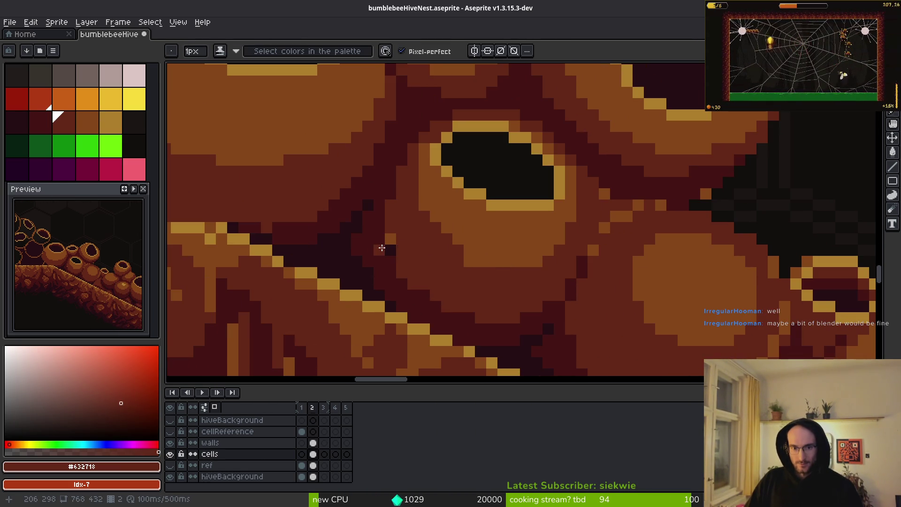
pyautogui.scroll(-1, 397, 249)
pyautogui.scroll(1, 469, 230)
pyautogui.keyDown('alt'); pyautogui.click(470, 230); pyautogui.keyUp('alt')
pyautogui.moveTo(435, 228)
pyautogui.mouseDown()
pyautogui.moveTo(400, 175)
pyautogui.moveTo(399, 152)
pyautogui.mouseUp()
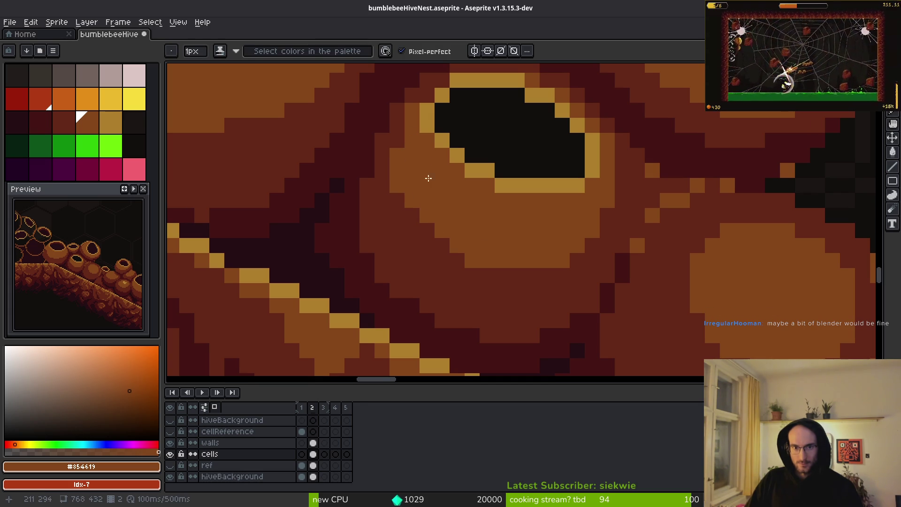
# Sample the pot's shades: dark red #632718, mid-brown, reddish-brown and the dark maroon shadow tone.
pyautogui.scroll(-1, 469, 141)
pyautogui.scroll(1, 538, 222)
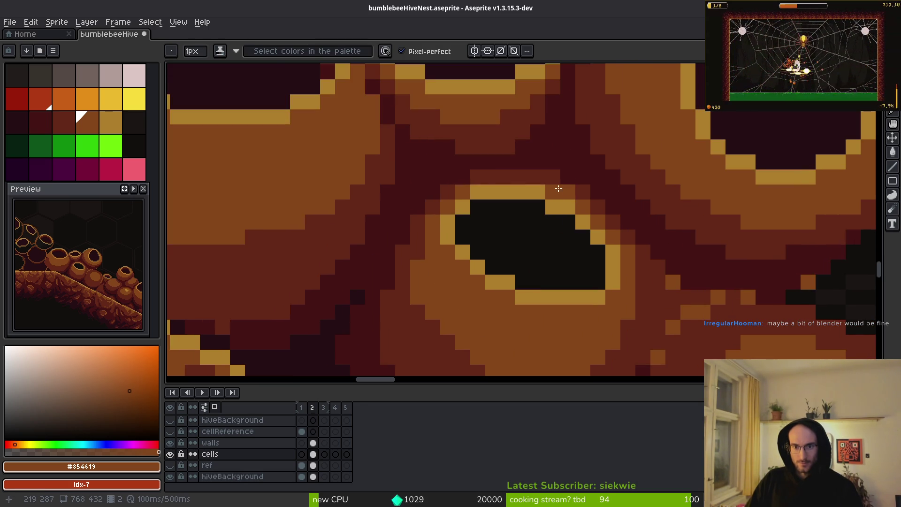
pyautogui.scroll(-2, 631, 277)
pyautogui.scroll(3, 540, 244)
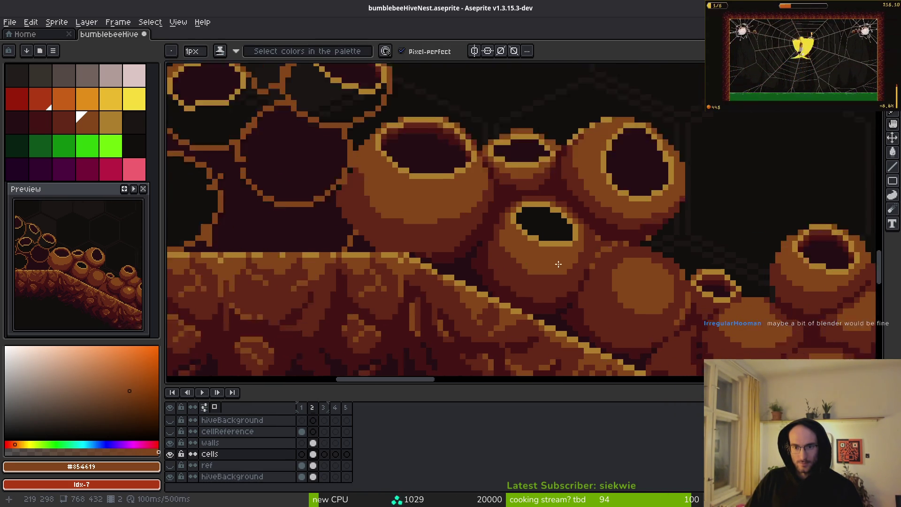
pyautogui.keyDown('alt'); pyautogui.click(402, 196); pyautogui.keyUp('alt')
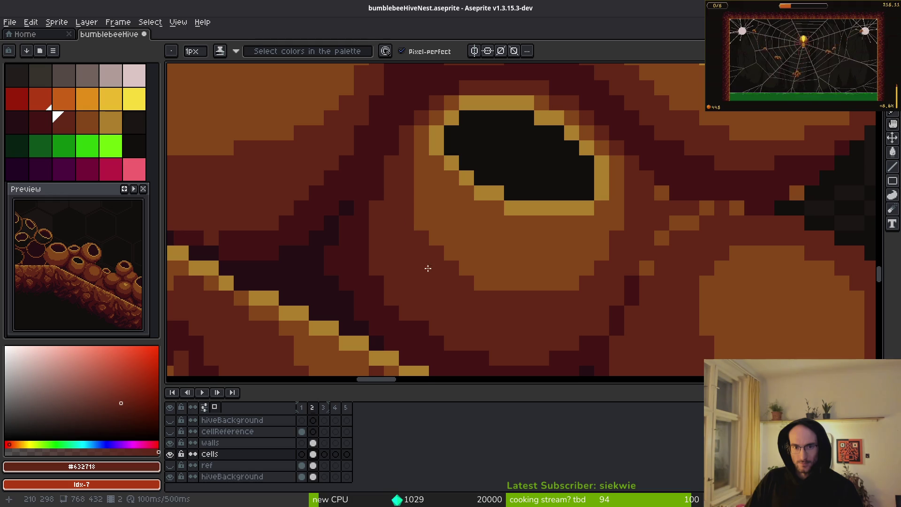
pyautogui.scroll(-4, 508, 286)
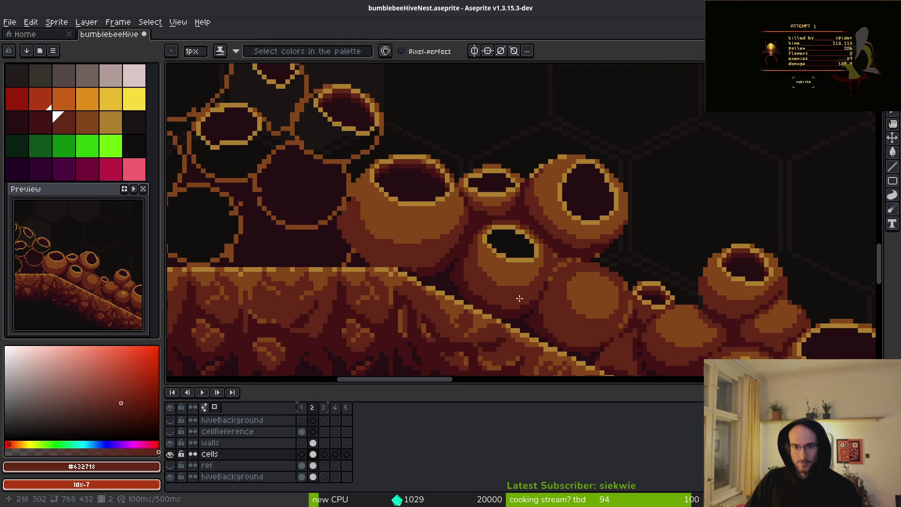
pyautogui.scroll(3, 528, 299)
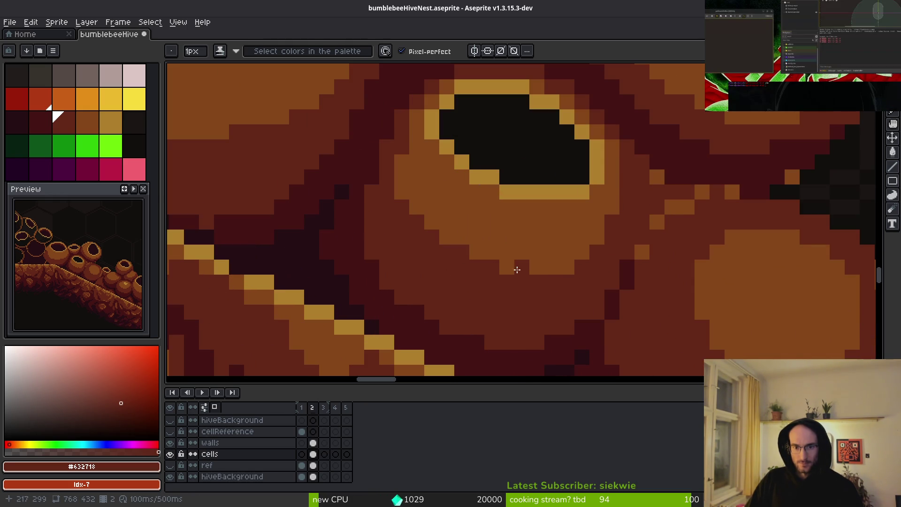
pyautogui.keyDown('alt'); pyautogui.click(534, 260); pyautogui.keyUp('alt')
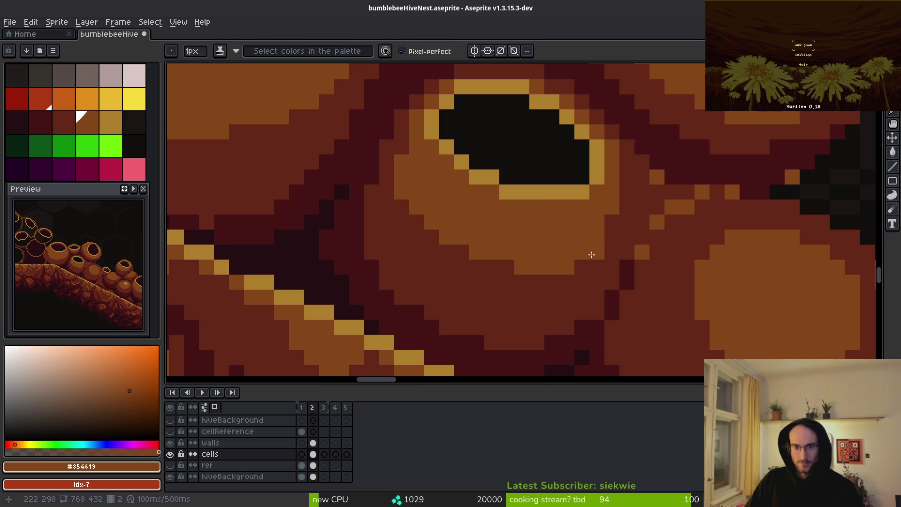
pyautogui.scroll(2, 606, 244)
pyautogui.keyDown('alt'); pyautogui.click(609, 258); pyautogui.keyUp('alt')
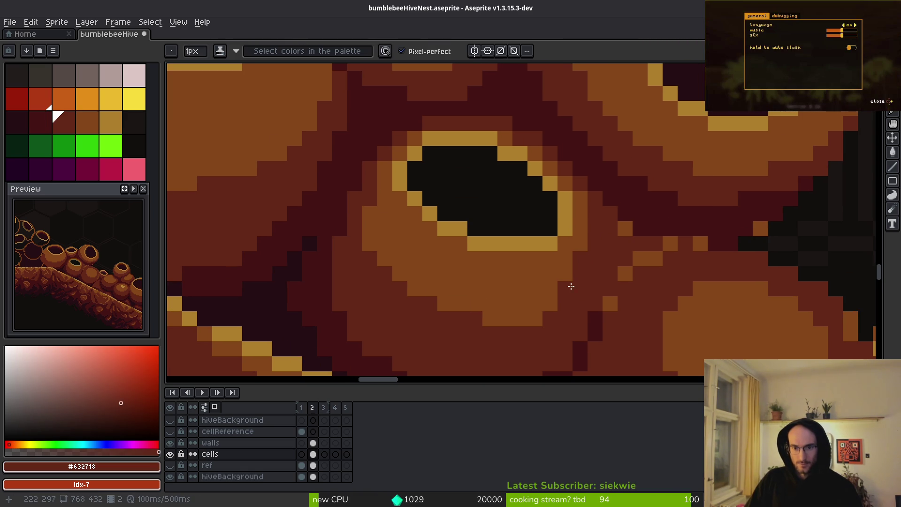
pyautogui.scroll(-4, 583, 314)
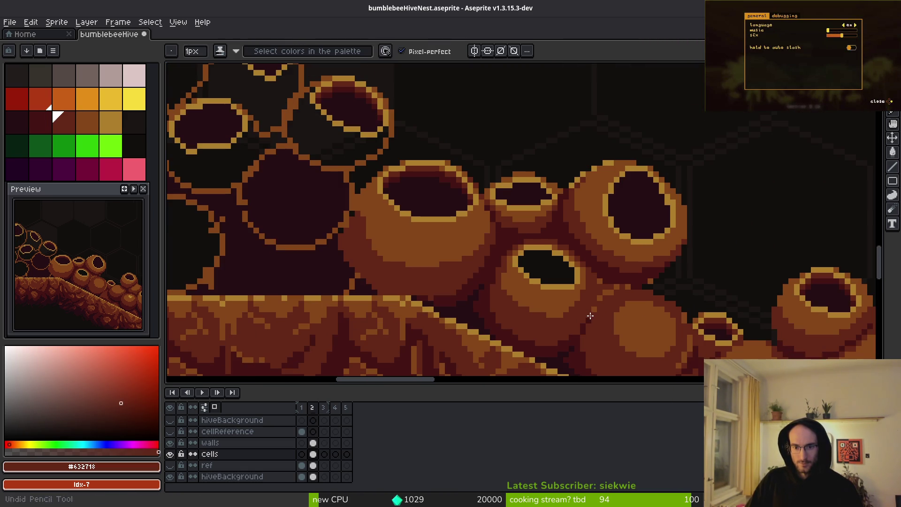
pyautogui.scroll(4, 583, 293)
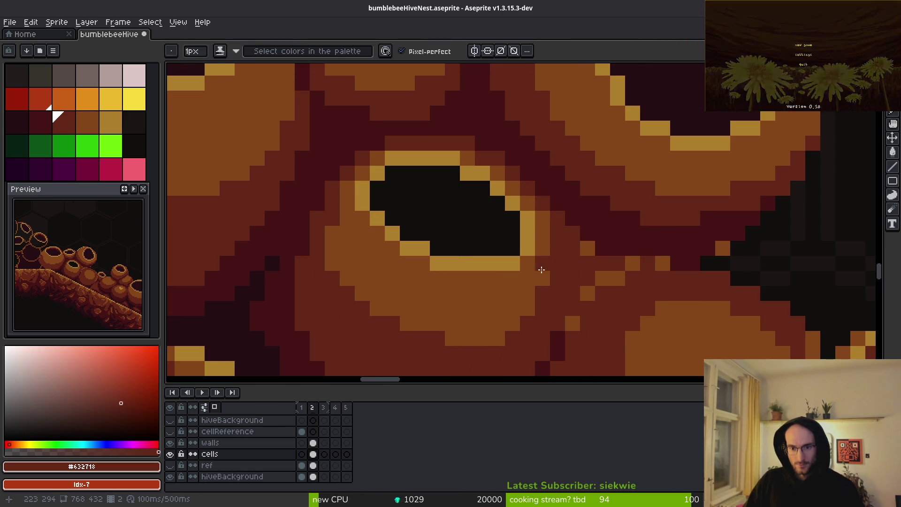
pyautogui.keyDown('alt'); pyautogui.click(588, 251); pyautogui.keyUp('alt')
pyautogui.keyDown('alt'); pyautogui.click(587, 254); pyautogui.keyUp('alt')
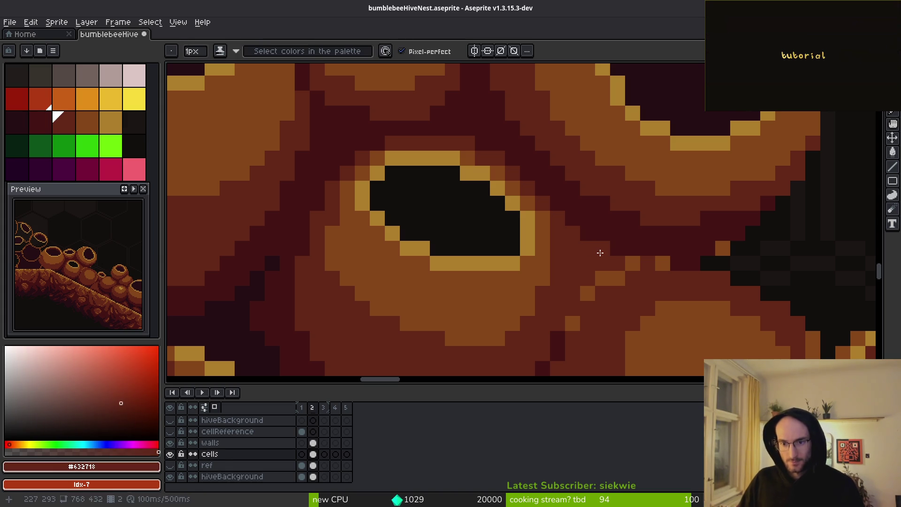
# Darken a few crevice pixels between the pots with dark maroon.
pyautogui.scroll(-2, 606, 263)
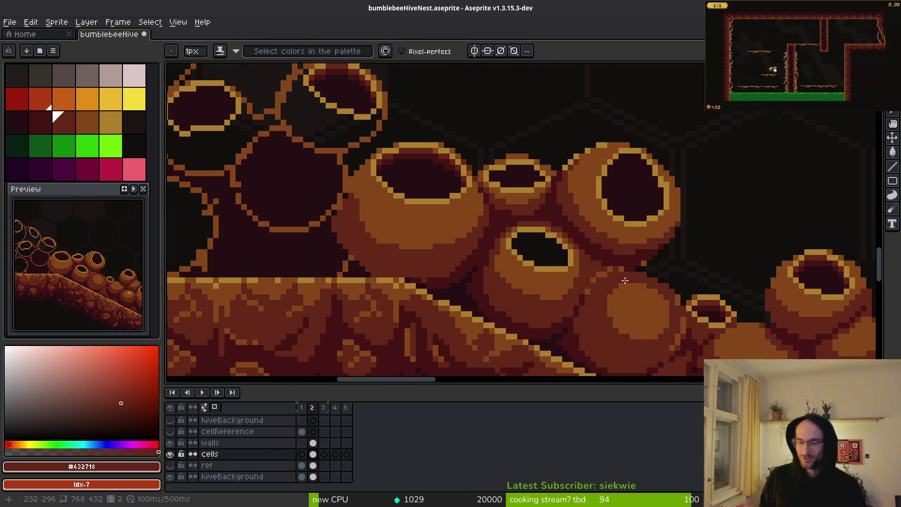
pyautogui.scroll(1, 625, 280)
pyautogui.scroll(1, 647, 226)
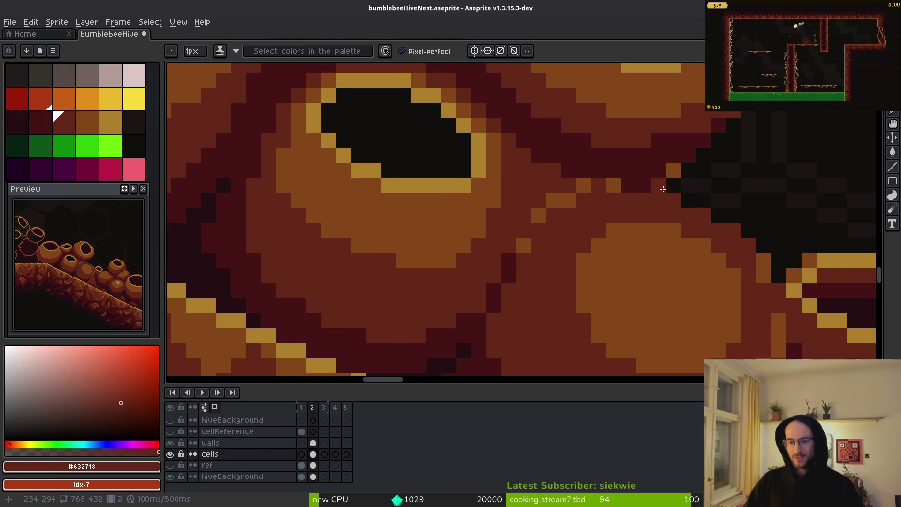
pyautogui.keyDown('alt'); pyautogui.click(672, 168); pyautogui.keyUp('alt')
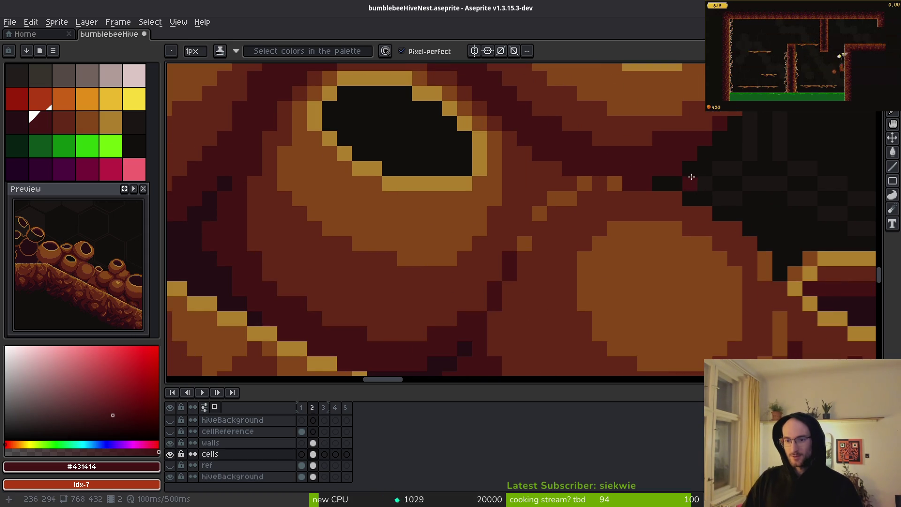
pyautogui.click(675, 169)
pyautogui.scroll(-2, 675, 184)
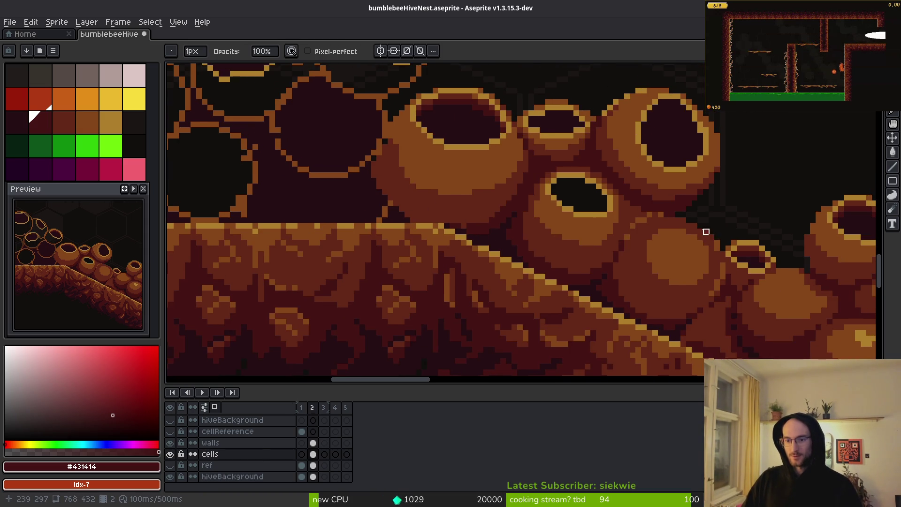
pyautogui.scroll(2, 636, 204)
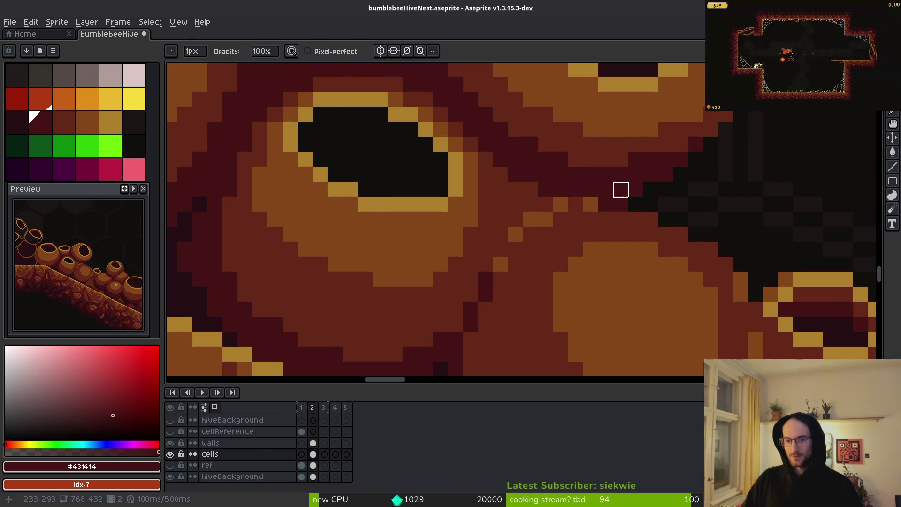
pyautogui.scroll(-3, 701, 237)
pyautogui.scroll(4, 667, 212)
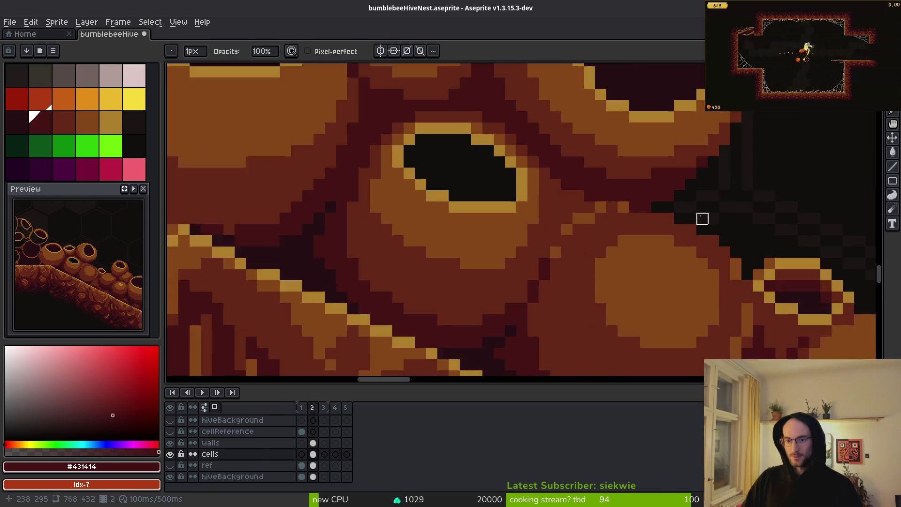
pyautogui.click(654, 205)
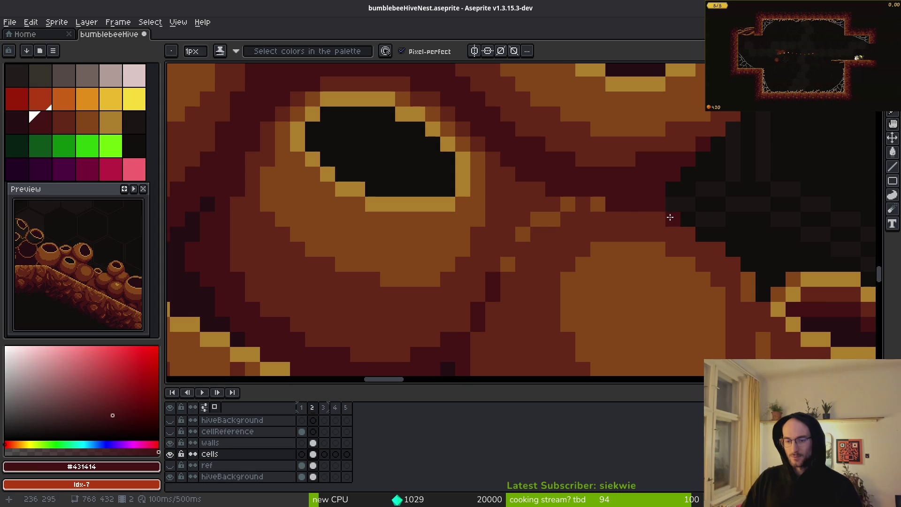
pyautogui.keyDown('alt'); pyautogui.click(664, 218); pyautogui.keyUp('alt')
# Tidy the pot edge: redraw its diagonal in orange and repaint a stray pixel dark maroon.
pyautogui.scroll(-3, 658, 263)
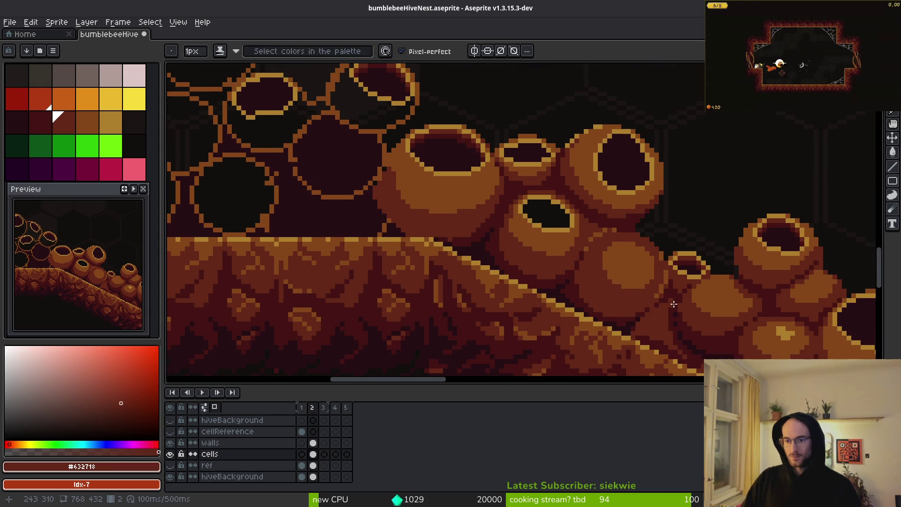
pyautogui.scroll(4, 610, 249)
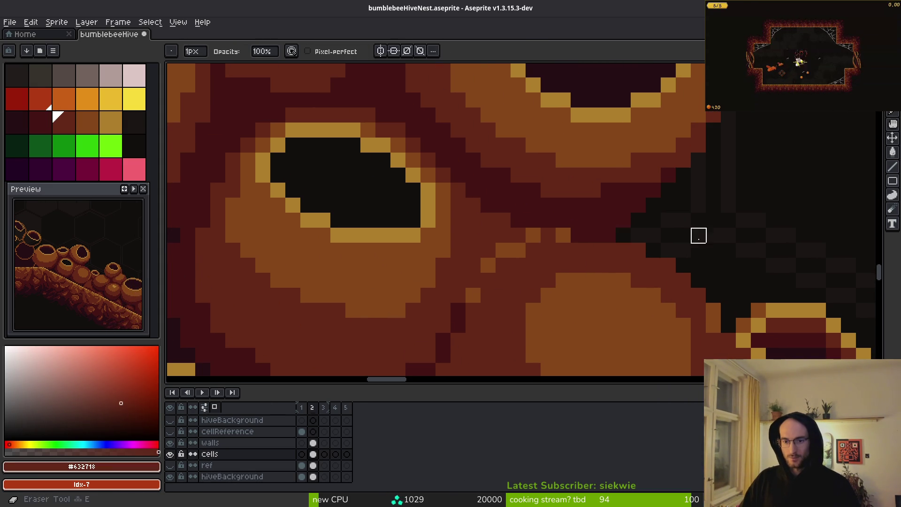
pyautogui.scroll(-4, 702, 249)
pyautogui.scroll(2, 666, 260)
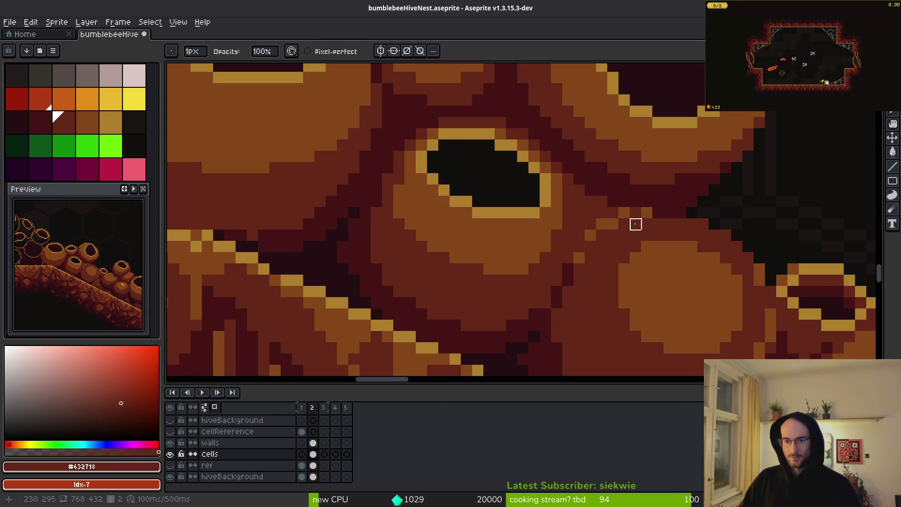
pyautogui.press('alt')
pyautogui.rightClick(646, 211)
pyautogui.click(624, 212)
pyautogui.click(609, 226)
pyautogui.moveTo(582, 254); pyautogui.dragTo(619, 221)
pyautogui.click(647, 212)
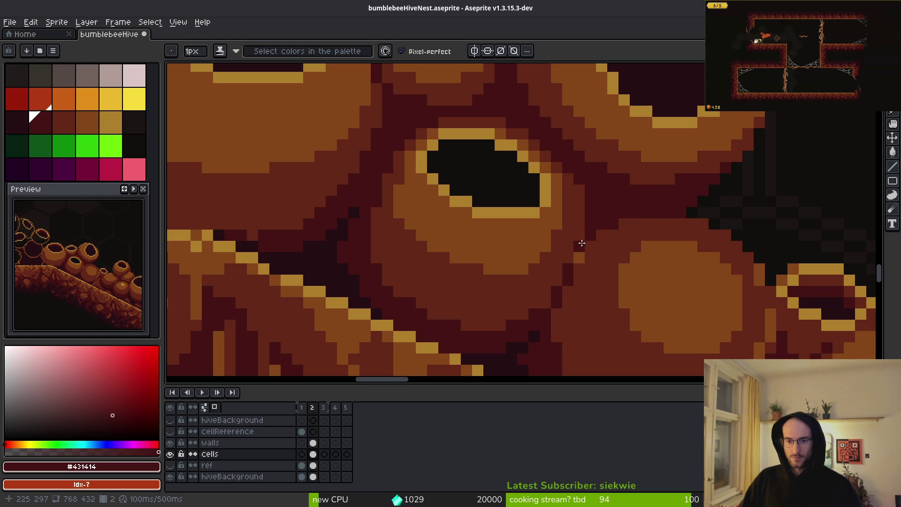
# Deepen the crevices with near-black shadow pixels, adding a column, a row and scattered dots.
pyautogui.scroll(-3, 596, 268)
pyautogui.scroll(3, 624, 209)
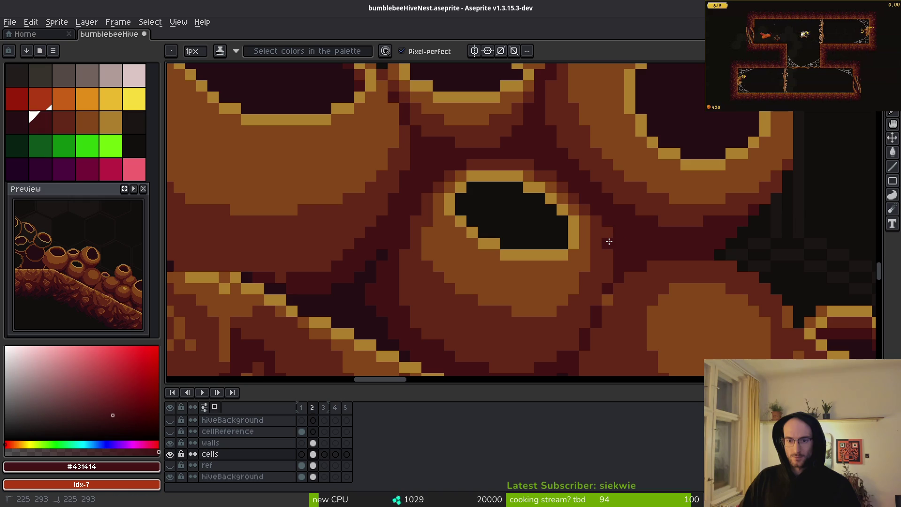
pyautogui.keyDown('alt'); pyautogui.click(607, 266); pyautogui.keyUp('alt')
pyautogui.scroll(-3, 573, 175)
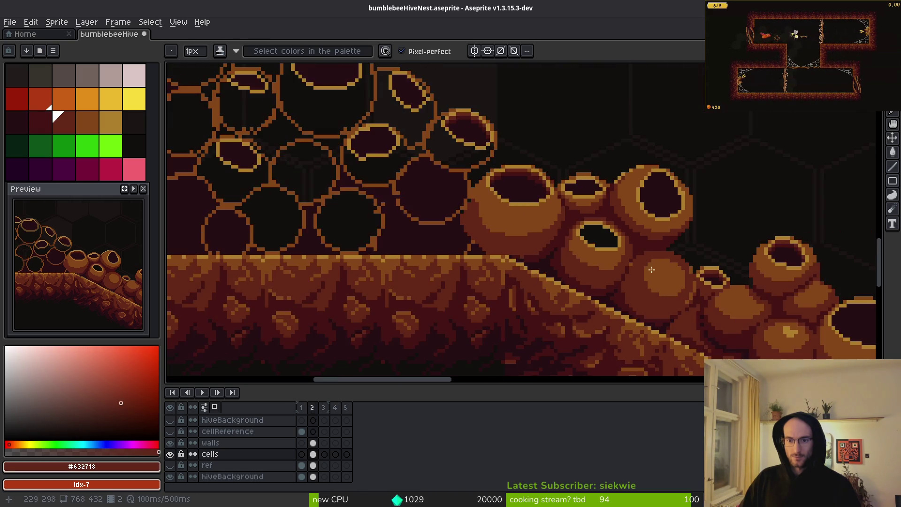
pyautogui.scroll(4, 617, 224)
pyautogui.scroll(-3, 612, 230)
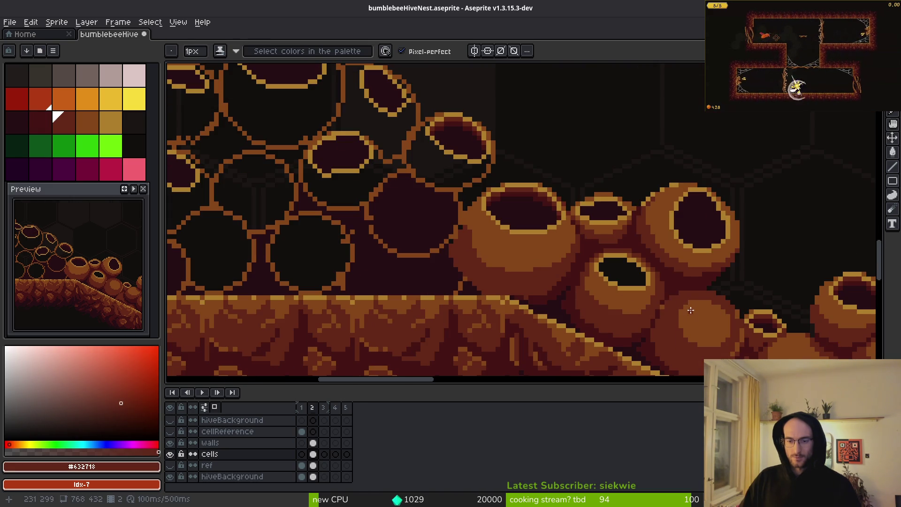
pyautogui.scroll(-2, 620, 249)
pyautogui.scroll(1, 627, 271)
pyautogui.scroll(2, 548, 241)
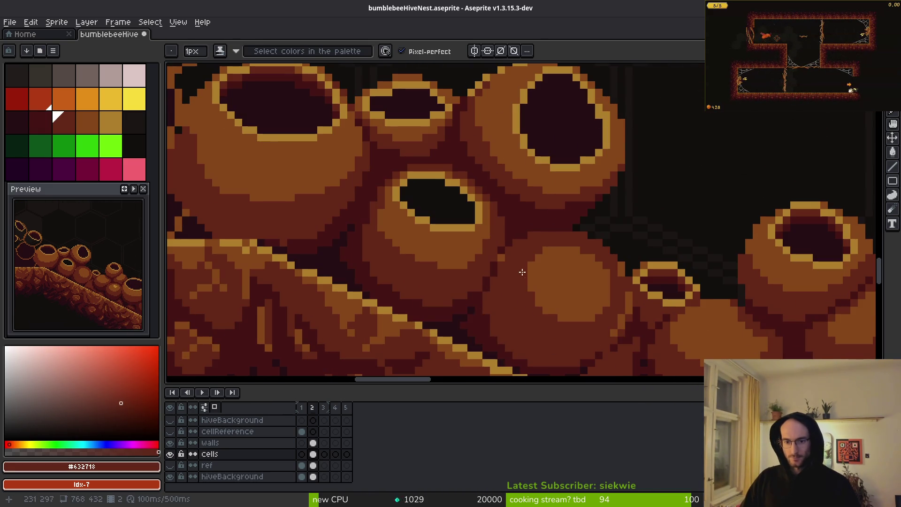
pyautogui.keyDown('alt'); pyautogui.click(467, 318); pyautogui.keyUp('alt')
pyautogui.scroll(3, 519, 217)
pyautogui.moveTo(488, 216); pyautogui.dragTo(493, 258)
pyautogui.moveTo(554, 238)
pyautogui.mouseDown()
pyautogui.moveTo(510, 238)
pyautogui.moveTo(441, 152)
pyautogui.mouseUp()
pyautogui.click(531, 216)
pyautogui.click(689, 216)
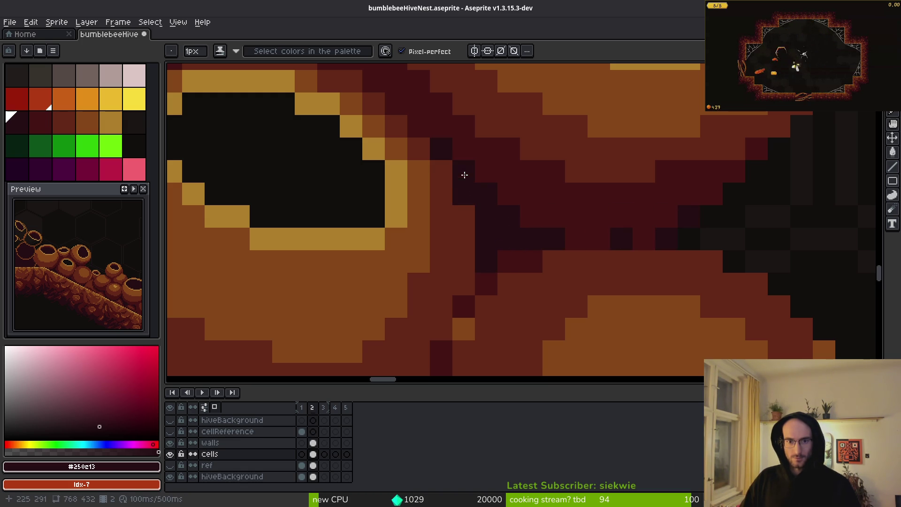
pyautogui.click(596, 235)
pyautogui.click(521, 213)
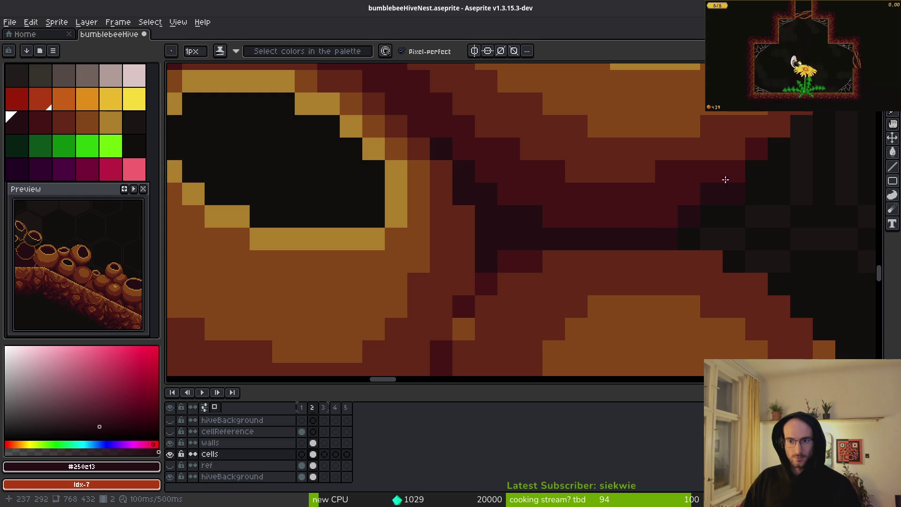
# Soften a near-black patch to dark maroon, then resample the near-black crevice tone.
pyautogui.scroll(-3, 725, 188)
pyautogui.scroll(1, 707, 264)
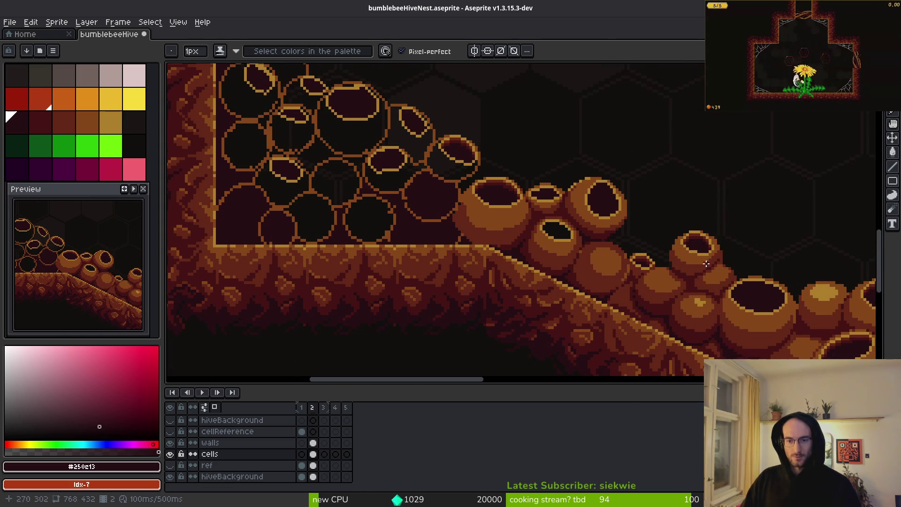
pyautogui.scroll(4, 636, 251)
pyautogui.scroll(4, 599, 220)
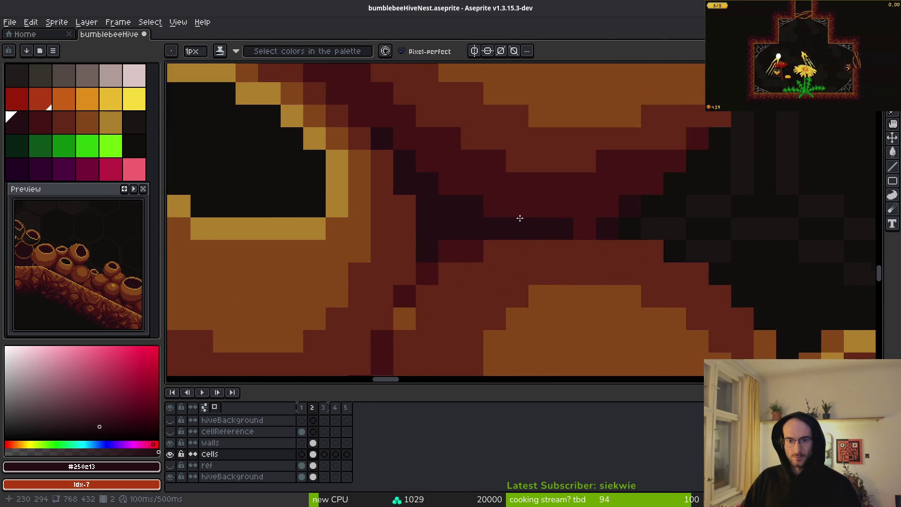
pyautogui.keyDown('alt'); pyautogui.click(458, 196); pyautogui.keyUp('alt')
pyautogui.click(371, 141)
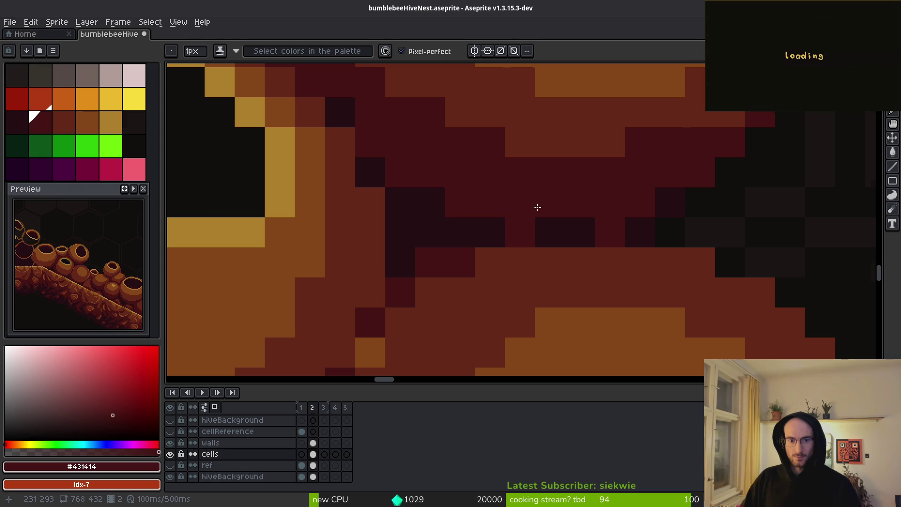
pyautogui.scroll(-10, 554, 243)
pyautogui.scroll(7, 553, 244)
pyautogui.keyDown('alt'); pyautogui.click(560, 248); pyautogui.keyUp('alt')
pyautogui.scroll(2, 517, 211)
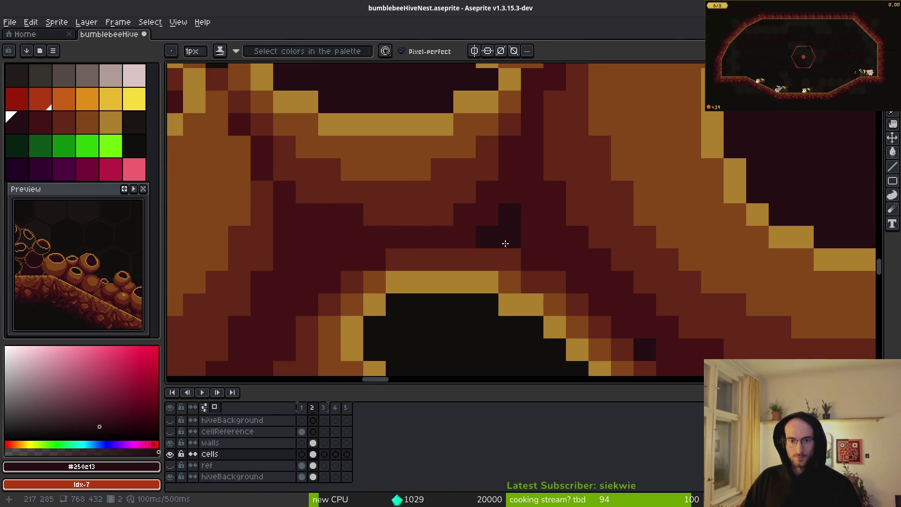
pyautogui.scroll(-5, 620, 284)
pyautogui.scroll(2, 550, 279)
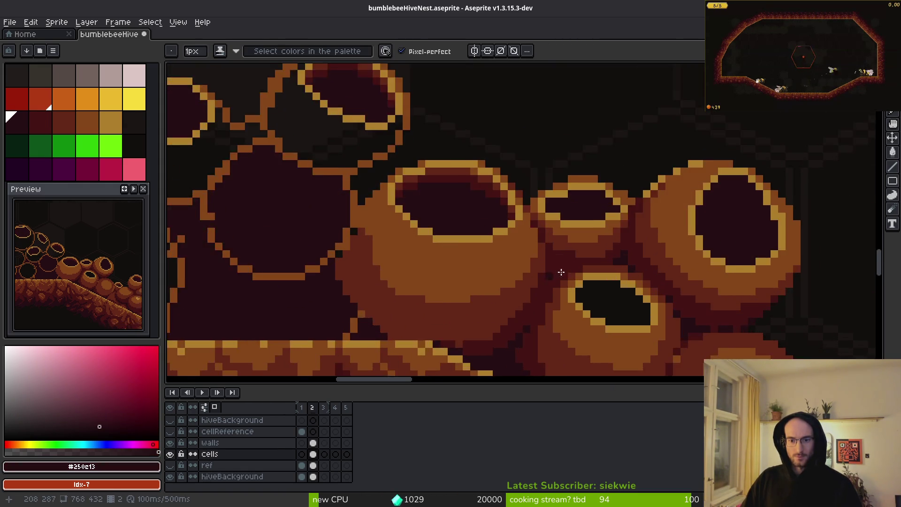
pyautogui.scroll(3, 550, 279)
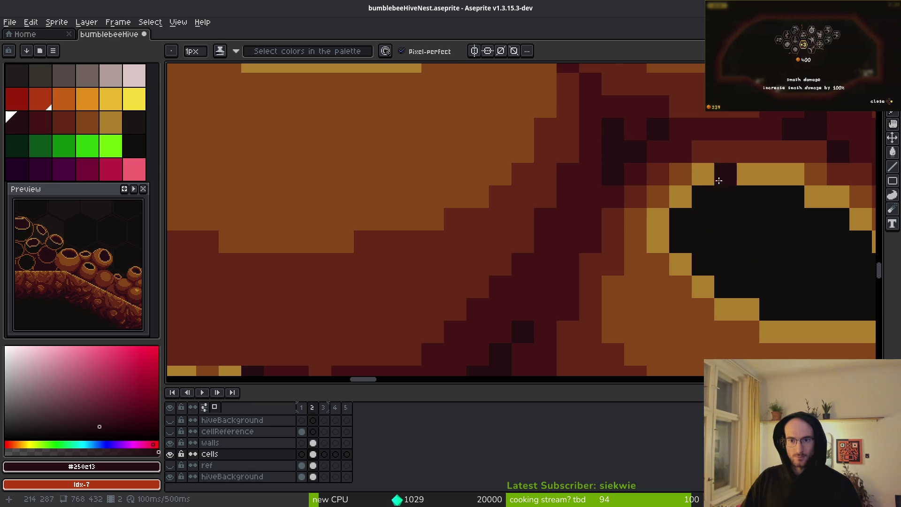
pyautogui.scroll(-3, 652, 135)
pyautogui.scroll(3, 656, 199)
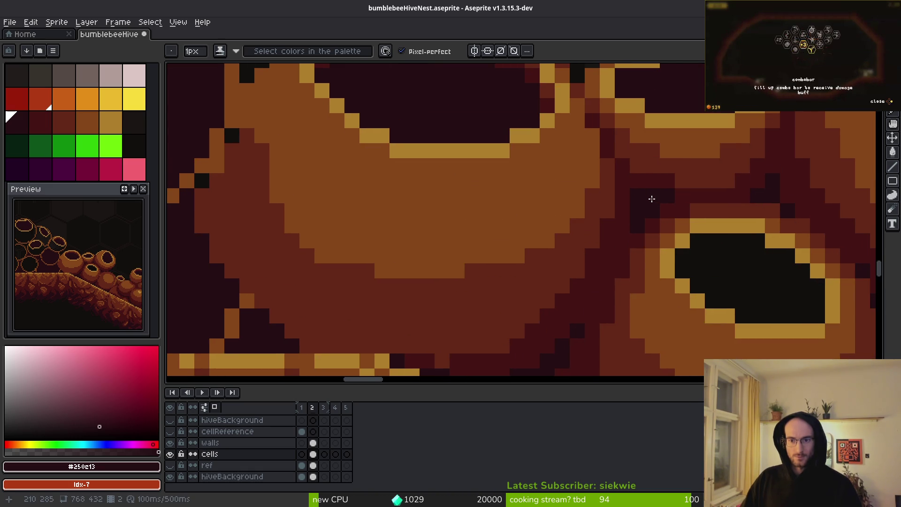
pyautogui.scroll(-3, 706, 254)
pyautogui.scroll(-2, 707, 253)
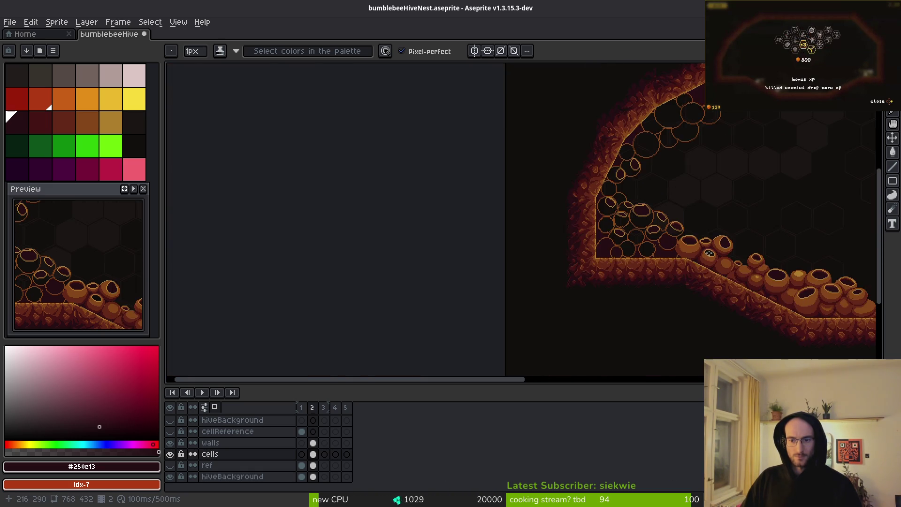
# Sample the darkest shadow colour from the art and place a dark pixel between the pots.
pyautogui.scroll(6, 557, 248)
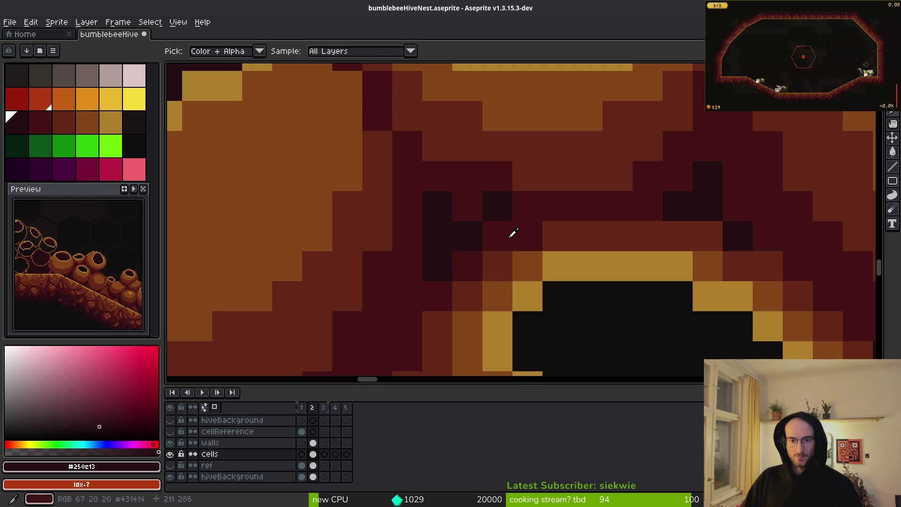
pyautogui.keyDown('alt'); pyautogui.click(511, 232); pyautogui.keyUp('alt')
pyautogui.scroll(-3, 441, 207)
pyautogui.scroll(2, 564, 246)
pyautogui.scroll(2, 536, 234)
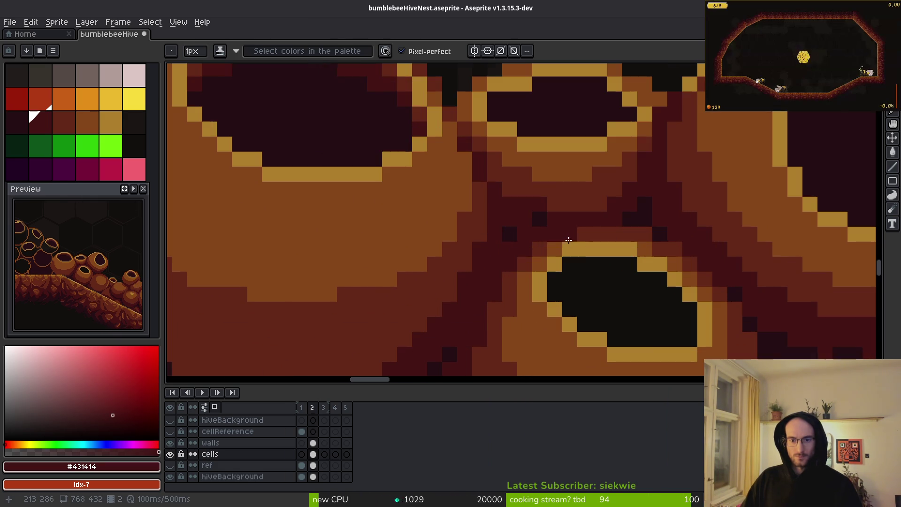
pyautogui.keyDown('alt'); pyautogui.click(525, 220); pyautogui.keyUp('alt')
pyautogui.scroll(-4, 589, 246)
pyautogui.scroll(3, 522, 222)
pyautogui.click(523, 222)
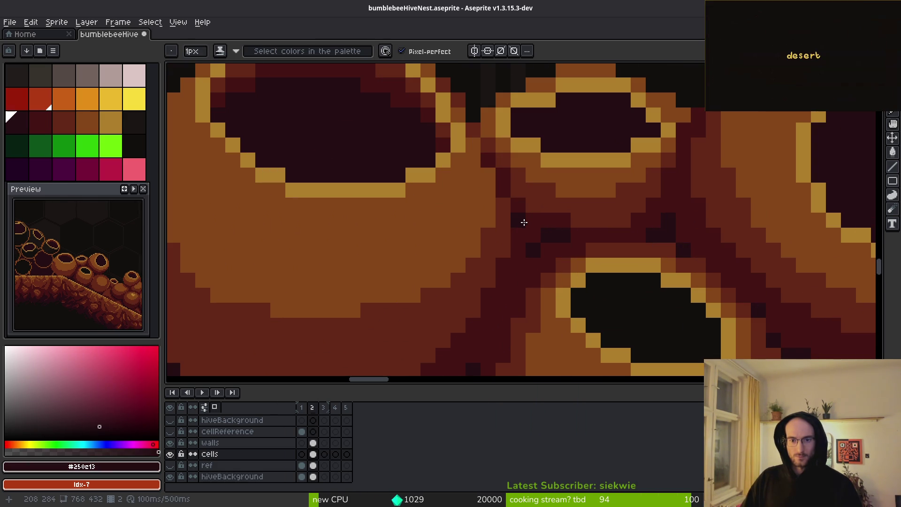
# Add a dark shadow pixel in the crevice, correcting its placement one step higher.
pyautogui.keyDown('alt'); pyautogui.click(549, 216); pyautogui.keyUp('alt')
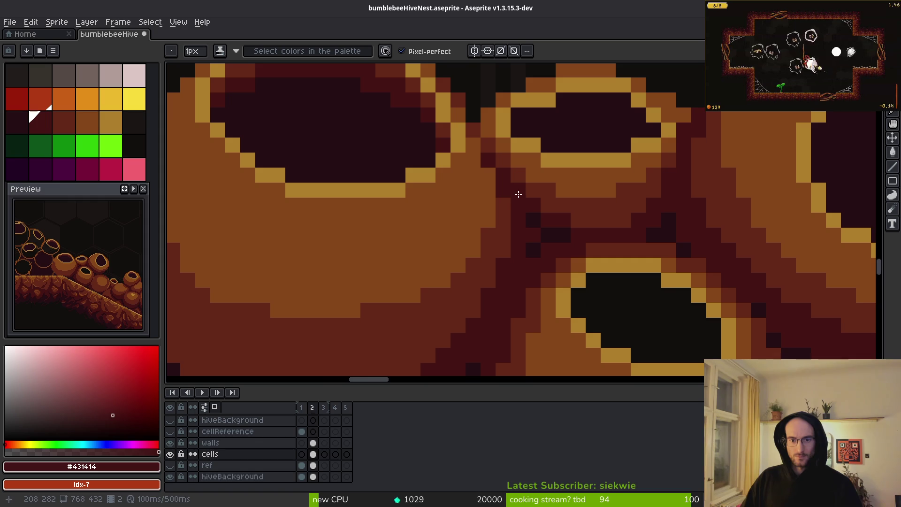
pyautogui.scroll(-3, 588, 249)
pyautogui.scroll(3, 584, 246)
pyautogui.keyDown('alt'); pyautogui.click(544, 244); pyautogui.keyUp('alt')
pyautogui.scroll(-3, 544, 248)
pyautogui.scroll(3, 549, 265)
pyautogui.click(550, 269)
pyautogui.hotkey('ctrl', 'z')
pyautogui.click(554, 273)
pyautogui.scroll(-3, 583, 282)
pyautogui.scroll(4, 582, 297)
pyautogui.scroll(-4, 575, 303)
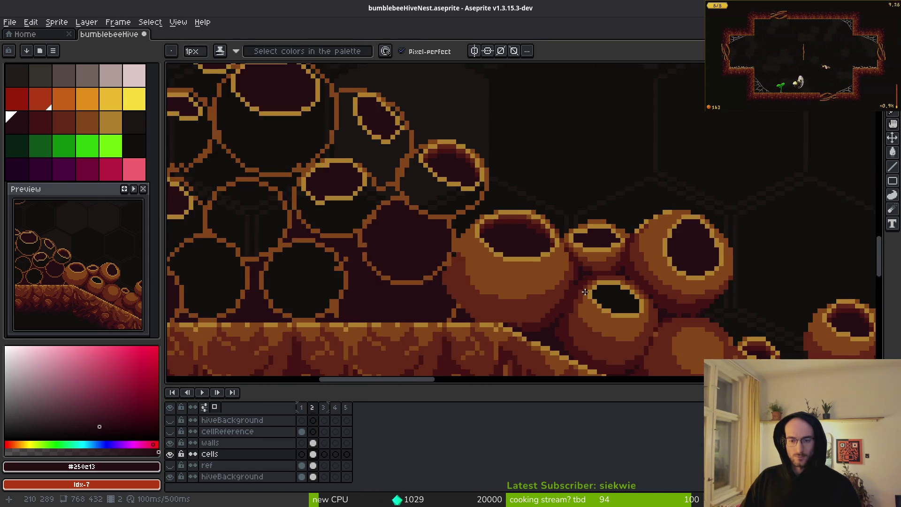
pyautogui.scroll(1, 559, 293)
pyautogui.scroll(4, 554, 291)
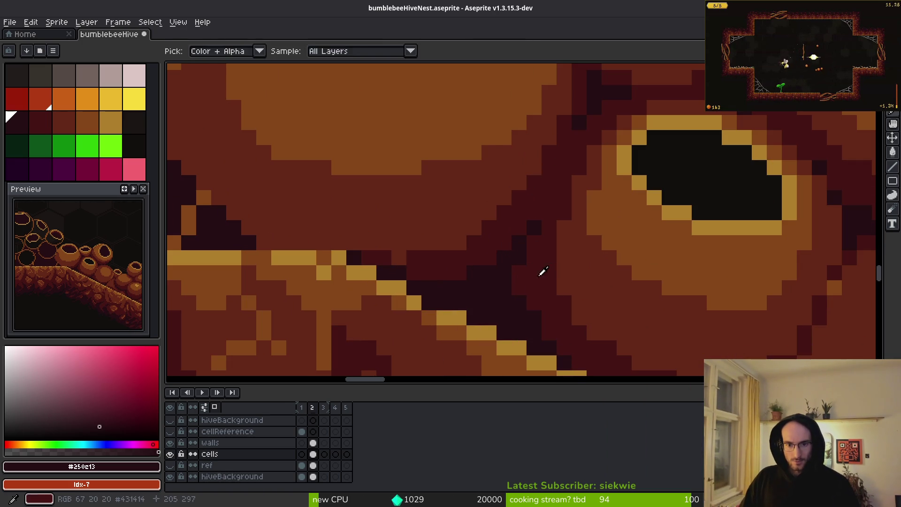
pyautogui.scroll(-4, 530, 304)
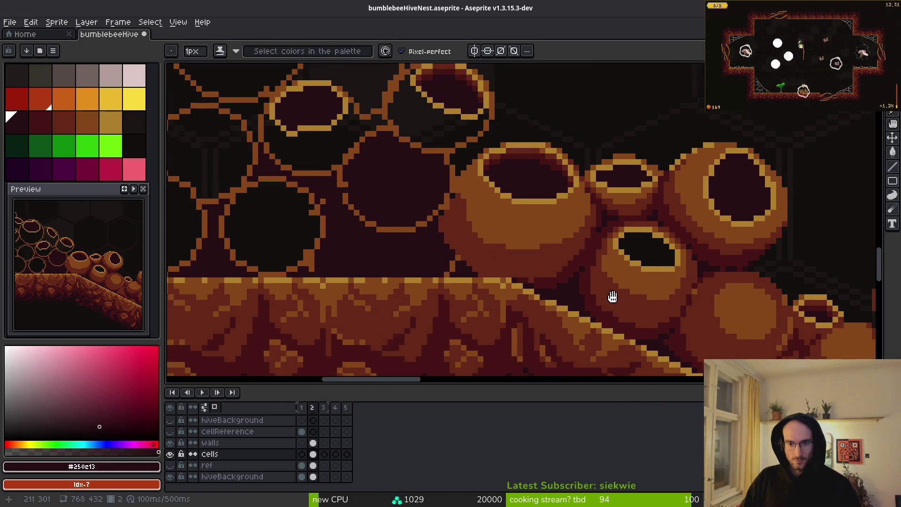
pyautogui.scroll(5, 489, 270)
# Paint dark red #431414 over the black crevice pixels.
pyautogui.keyDown('alt'); pyautogui.click(489, 203); pyautogui.keyUp('alt')
pyautogui.moveTo(368, 229)
pyautogui.mouseDown()
pyautogui.moveTo(356, 223)
pyautogui.moveTo(407, 226)
pyautogui.moveTo(395, 224)
pyautogui.moveTo(421, 251)
pyautogui.mouseUp()
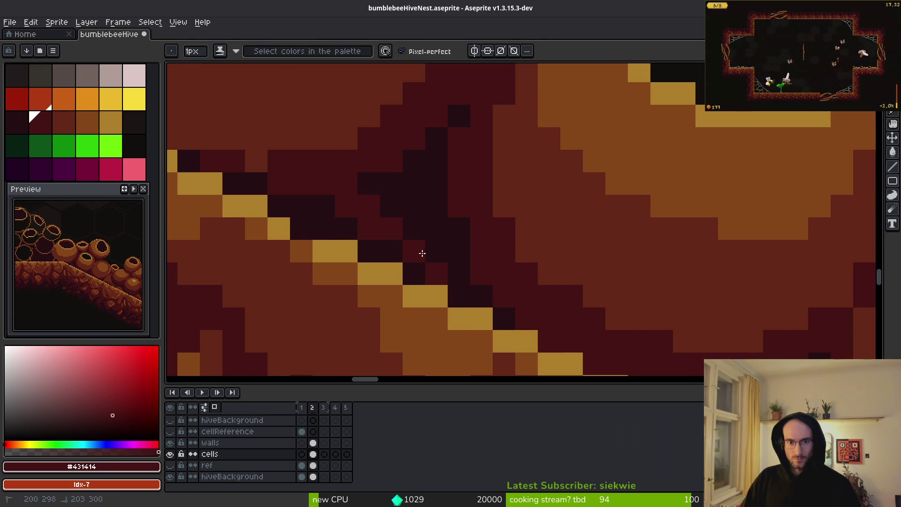
pyautogui.moveTo(403, 212)
pyautogui.mouseDown()
pyautogui.moveTo(413, 272)
pyautogui.moveTo(345, 234)
pyautogui.moveTo(355, 243)
pyautogui.mouseUp()
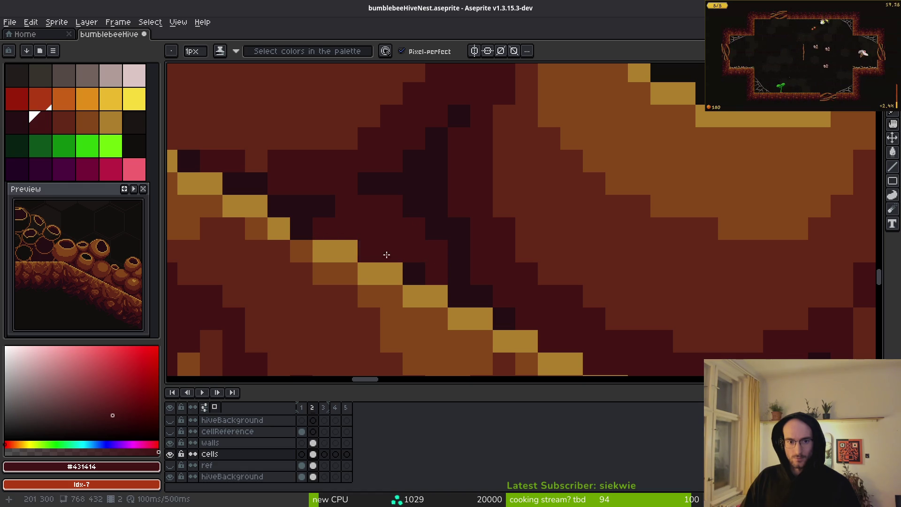
# Paint a diagonal run of #632718 brown shading along the crevice.
pyautogui.click(55, 116)
pyautogui.moveTo(371, 206)
pyautogui.mouseDown()
pyautogui.moveTo(419, 267)
pyautogui.moveTo(392, 213)
pyautogui.moveTo(402, 248)
pyautogui.moveTo(414, 250)
pyautogui.mouseUp()
pyautogui.press('[')
pyautogui.keyDown('alt'); pyautogui.click(412, 225); pyautogui.keyUp('alt')
pyautogui.click(432, 267)
pyautogui.moveTo(369, 227); pyautogui.dragTo(358, 207)
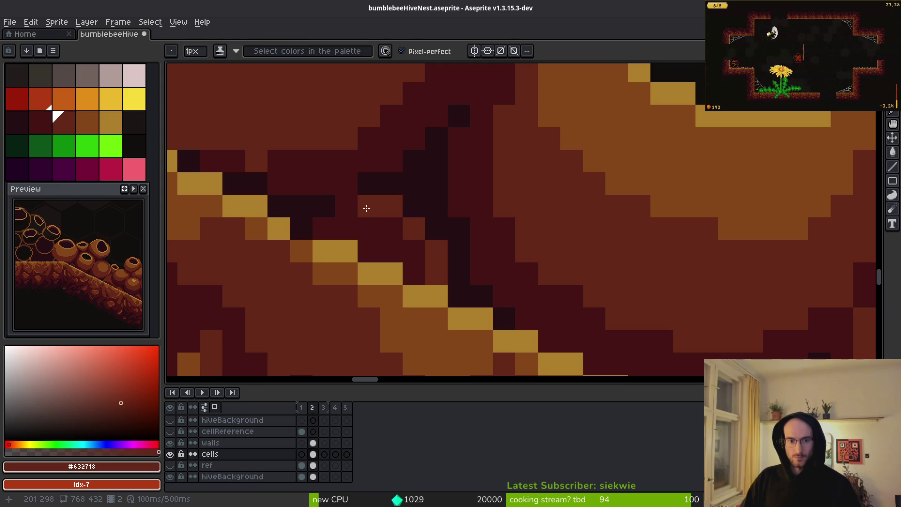
pyautogui.click(324, 206)
# Touch up another crevice pixel in brown and resample the dark red.
pyautogui.scroll(-1, 445, 271)
pyautogui.scroll(-3, 444, 270)
pyautogui.scroll(-2, 423, 268)
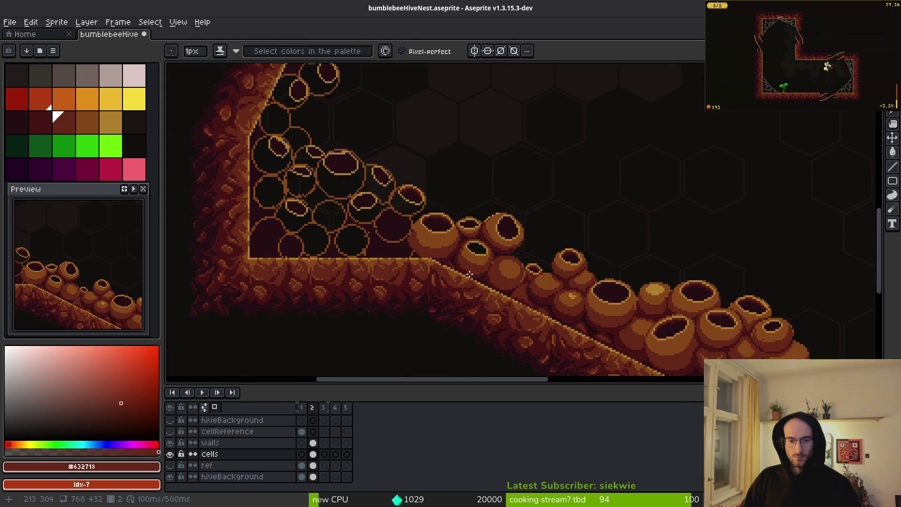
pyautogui.scroll(6, 400, 266)
pyautogui.hscroll(-5, 527, 283)
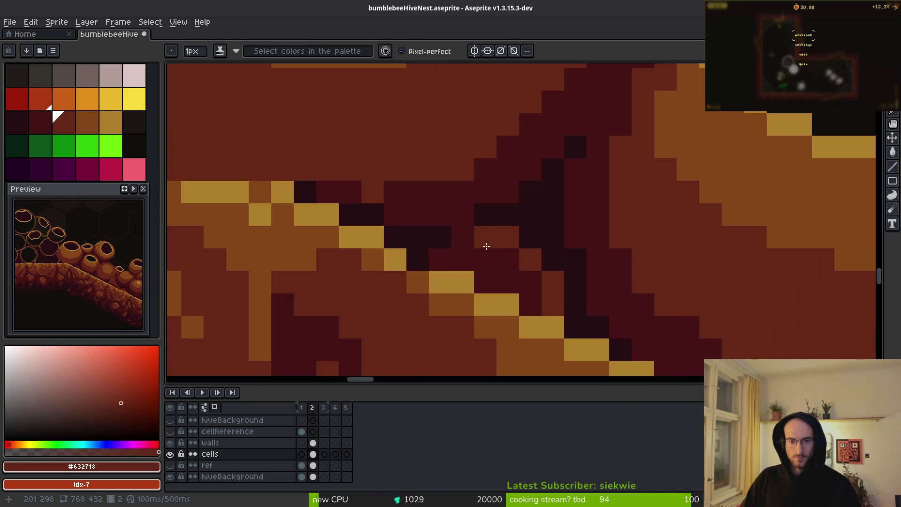
pyautogui.click(531, 281)
pyautogui.keyDown('alt'); pyautogui.click(510, 238); pyautogui.keyUp('alt')
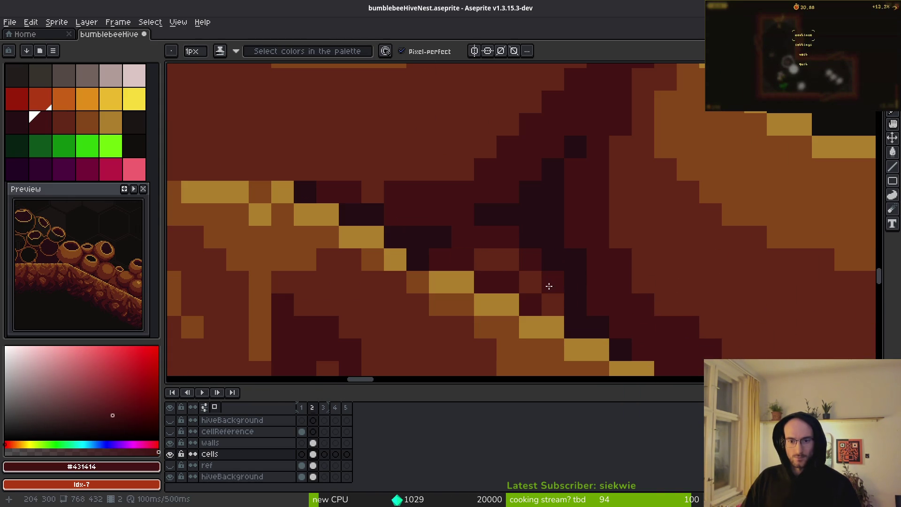
pyautogui.scroll(-3, 643, 324)
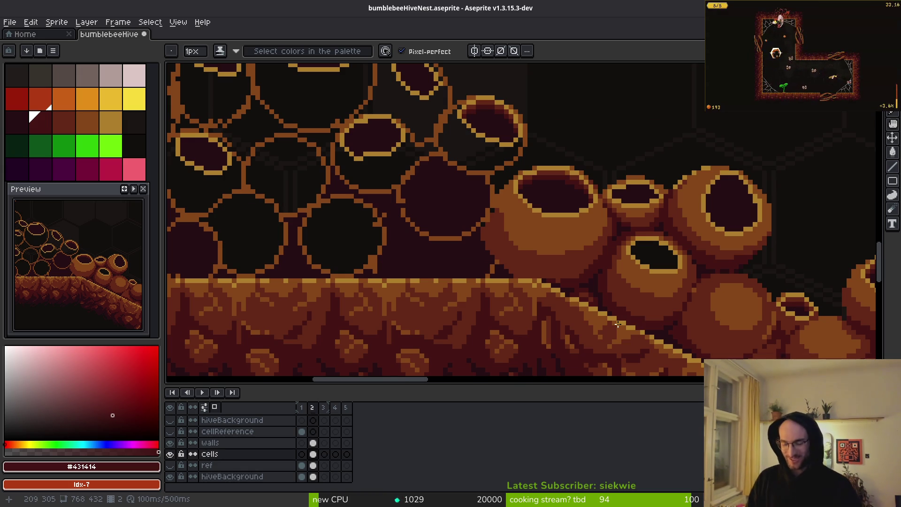
# Paint brown along the big pot's outline, filling the dark gap pixel at its edge.
pyautogui.scroll(2, 475, 250)
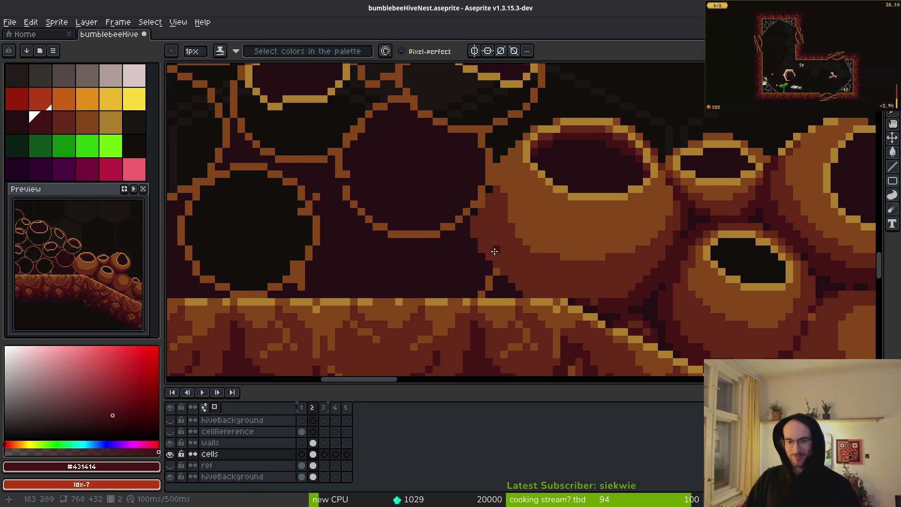
pyautogui.keyDown('alt'); pyautogui.click(500, 241); pyautogui.keyUp('alt')
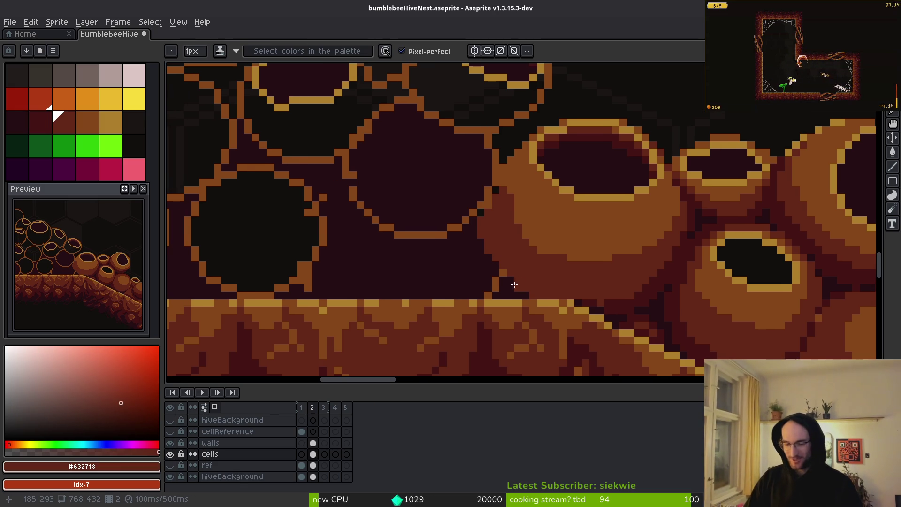
pyautogui.hscroll(-1, 534, 254)
pyautogui.scroll(2, 498, 198)
pyautogui.click(501, 185)
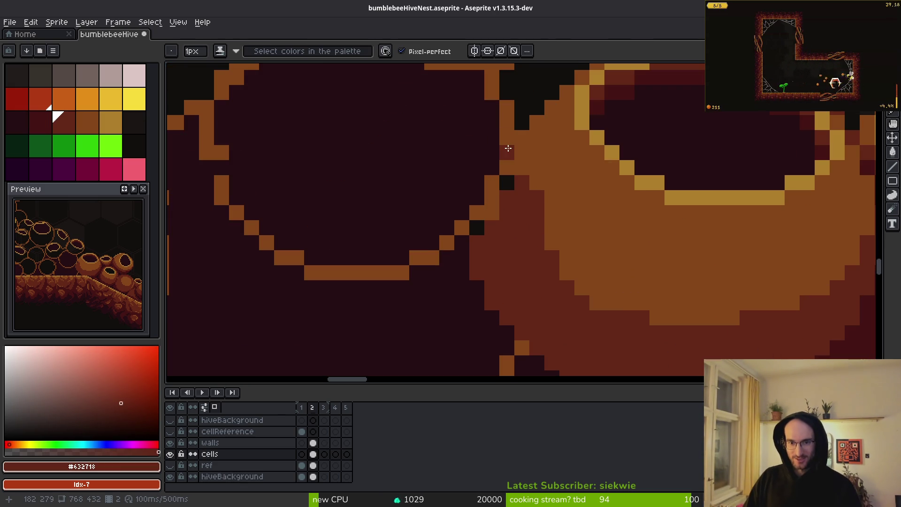
pyautogui.moveTo(508, 148); pyautogui.dragTo(469, 239)
# Shade the pot's lower-left edge with darker brown.
pyautogui.scroll(-1, 598, 288)
pyautogui.keyDown('alt'); pyautogui.click(556, 224); pyautogui.keyUp('alt')
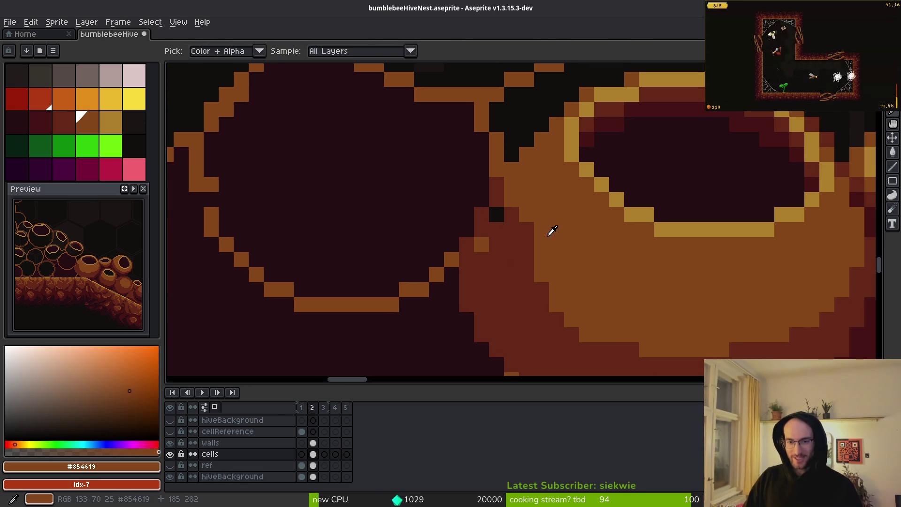
pyautogui.scroll(1, 540, 230)
pyautogui.scroll(-1, 503, 256)
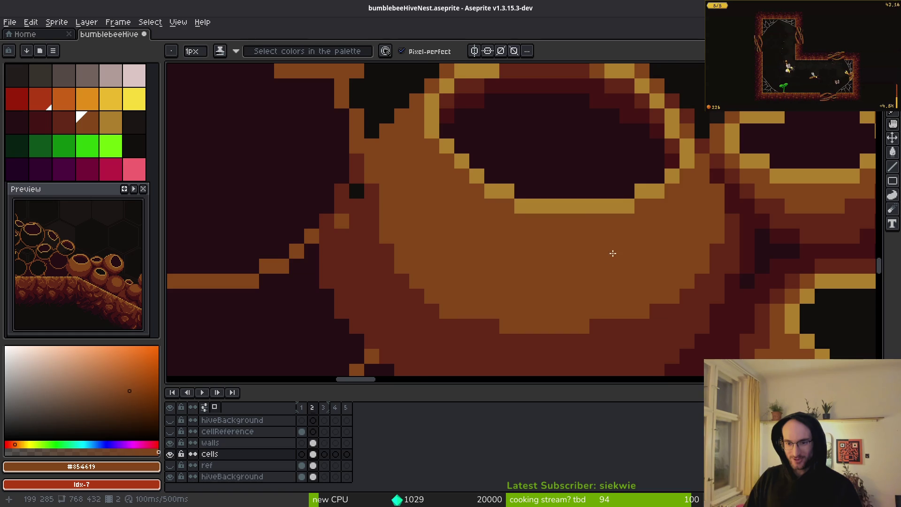
pyautogui.scroll(1, 611, 253)
pyautogui.keyDown('alt'); pyautogui.click(391, 199); pyautogui.keyUp('alt')
pyautogui.moveTo(407, 231)
pyautogui.mouseDown()
pyautogui.moveTo(455, 274)
pyautogui.moveTo(576, 303)
pyautogui.mouseUp()
# Draw a dark red #431414 diagonal shadow line extending down toward the floor.
pyautogui.keyDown('alt'); pyautogui.click(570, 258); pyautogui.keyUp('alt')
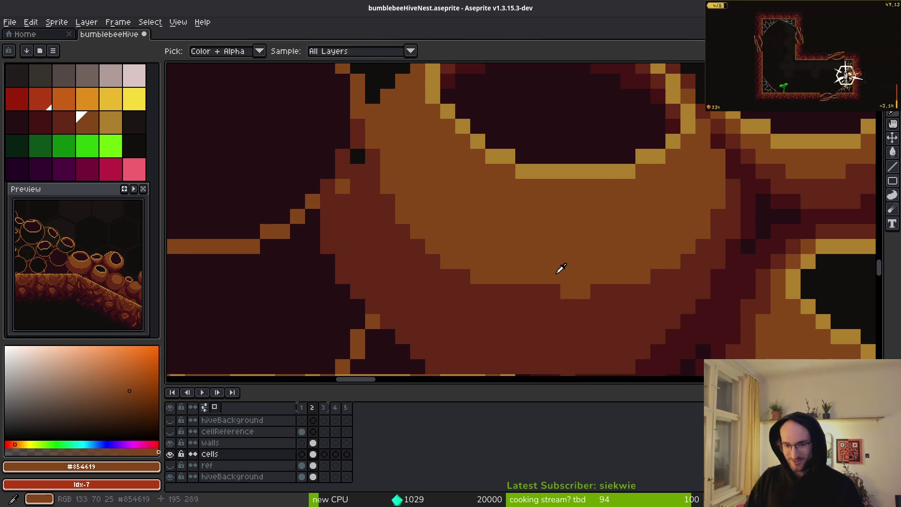
pyautogui.scroll(-1, 584, 291)
pyautogui.scroll(1, 589, 318)
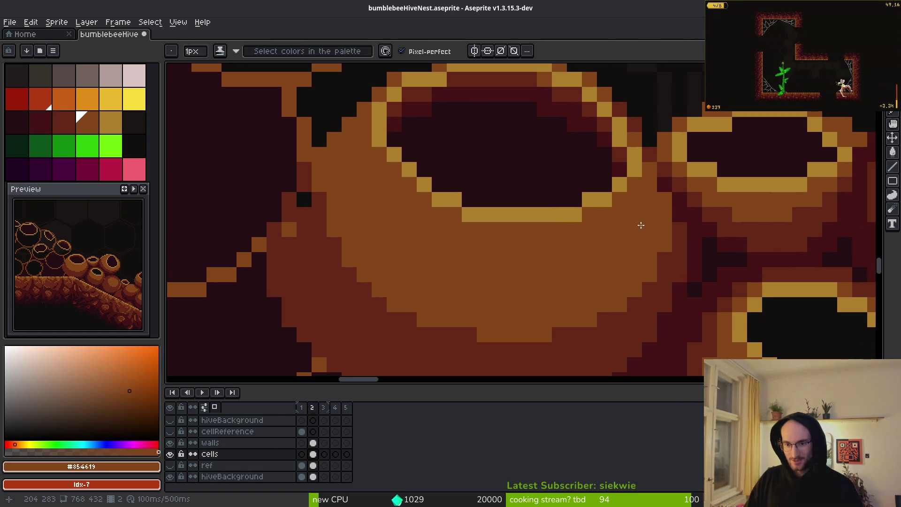
pyautogui.scroll(-1, 639, 230)
pyautogui.scroll(1, 624, 249)
pyautogui.scroll(-1, 615, 263)
pyautogui.scroll(1, 615, 263)
pyautogui.scroll(-1, 587, 268)
pyautogui.scroll(1, 524, 277)
pyautogui.scroll(-1, 554, 244)
pyautogui.scroll(1, 583, 207)
pyautogui.scroll(-1, 584, 207)
pyautogui.scroll(1, 517, 179)
pyautogui.keyDown('alt'); pyautogui.click(506, 172); pyautogui.keyUp('alt')
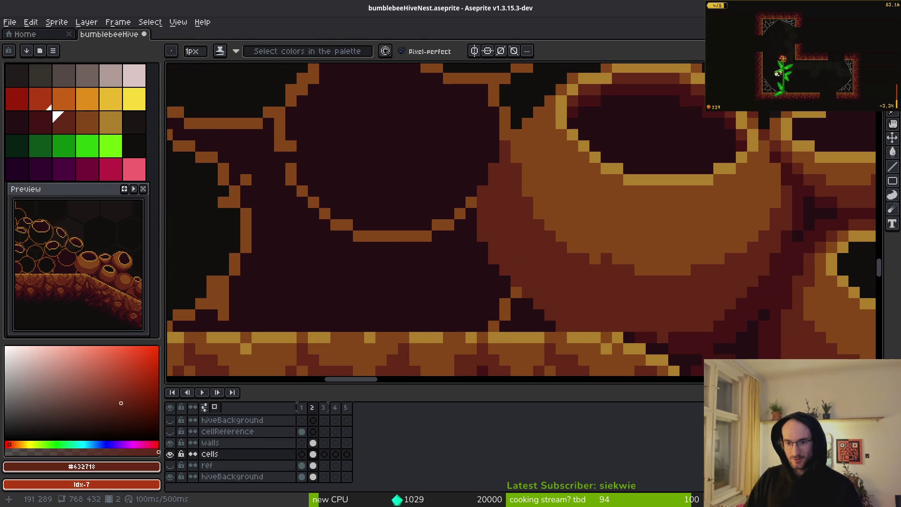
pyautogui.scroll(-1, 609, 259)
pyautogui.scroll(1, 649, 282)
pyautogui.keyDown('alt'); pyautogui.click(724, 240); pyautogui.keyUp('alt')
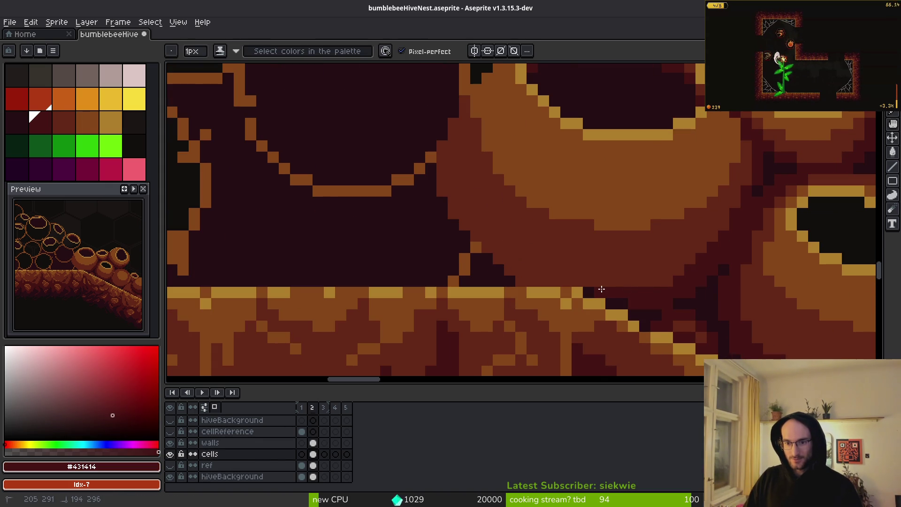
pyautogui.moveTo(492, 251); pyautogui.dragTo(439, 173)
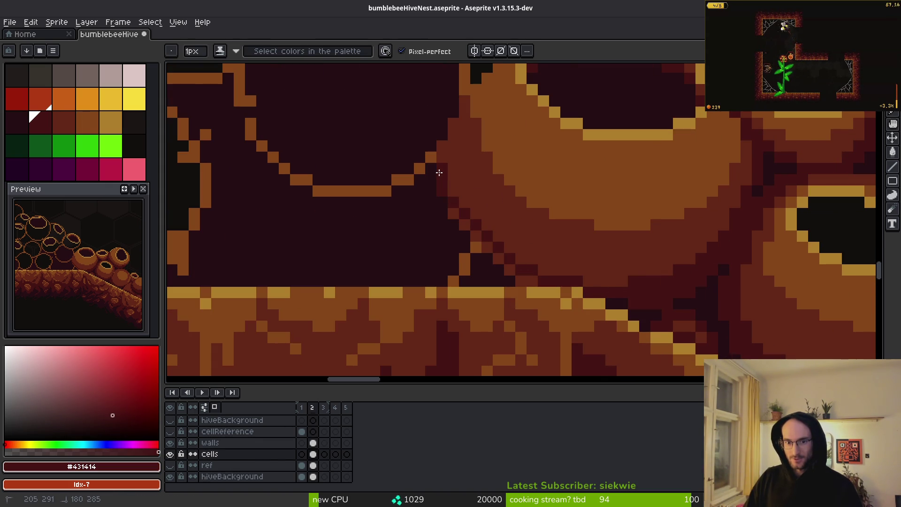
pyautogui.moveTo(452, 209)
pyautogui.mouseDown()
pyautogui.moveTo(527, 273)
pyautogui.moveTo(521, 281)
pyautogui.mouseUp()
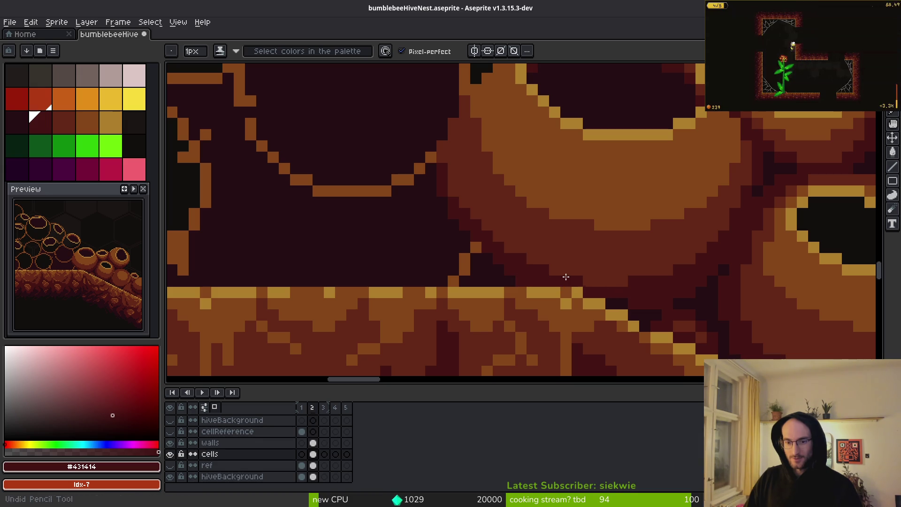
# Add a dark red pixel at the pot's edge and save bumblebeeHiveNest.aseprite.
pyautogui.click(55, 115)
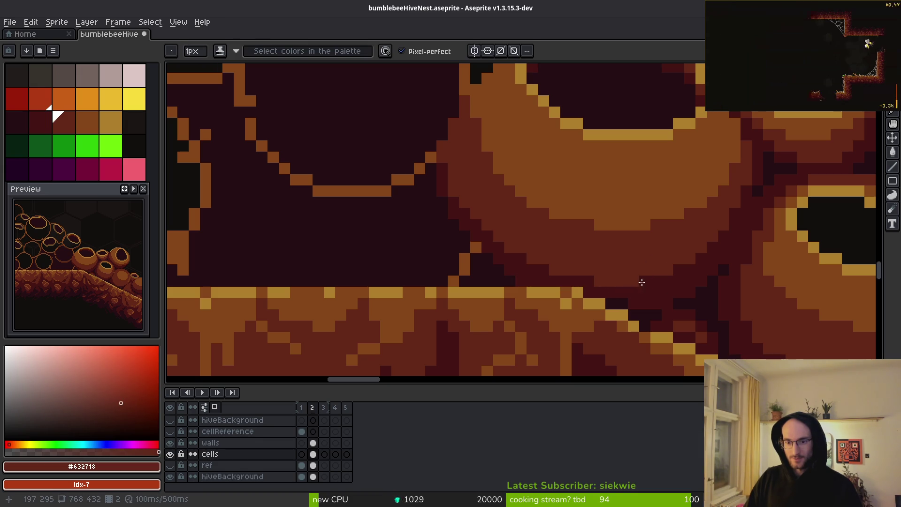
pyautogui.scroll(-4, 751, 239)
pyautogui.scroll(4, 629, 294)
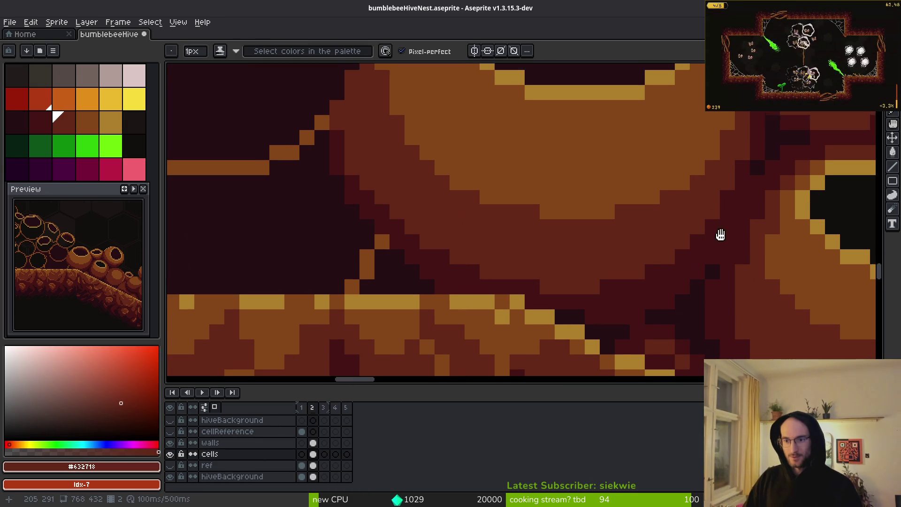
pyautogui.scroll(-3, 717, 228)
pyautogui.moveTo(717, 227); pyautogui.dragTo(635, 228)
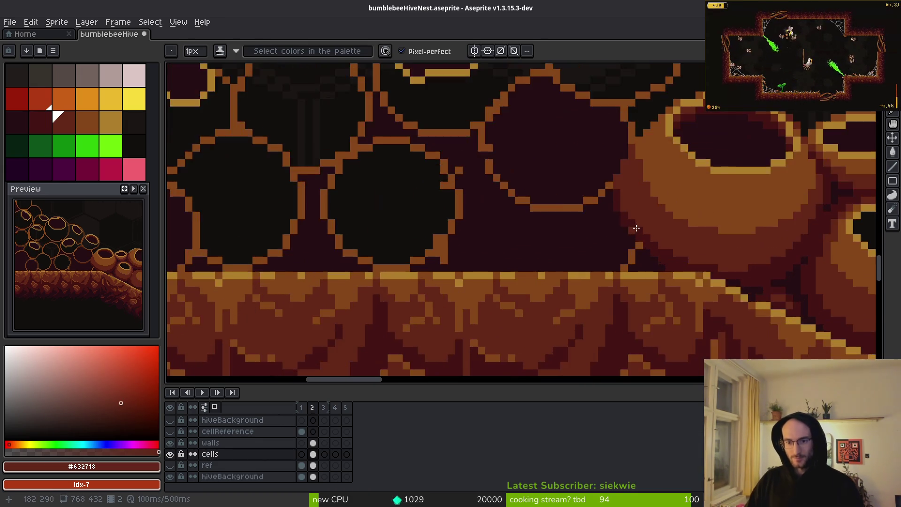
pyautogui.scroll(1, 634, 228)
pyautogui.keyDown('alt'); pyautogui.click(629, 225); pyautogui.keyUp('alt')
pyautogui.click(590, 157)
pyautogui.scroll(1, 601, 193)
pyautogui.keyDown('alt'); pyautogui.click(576, 244); pyautogui.keyUp('alt')
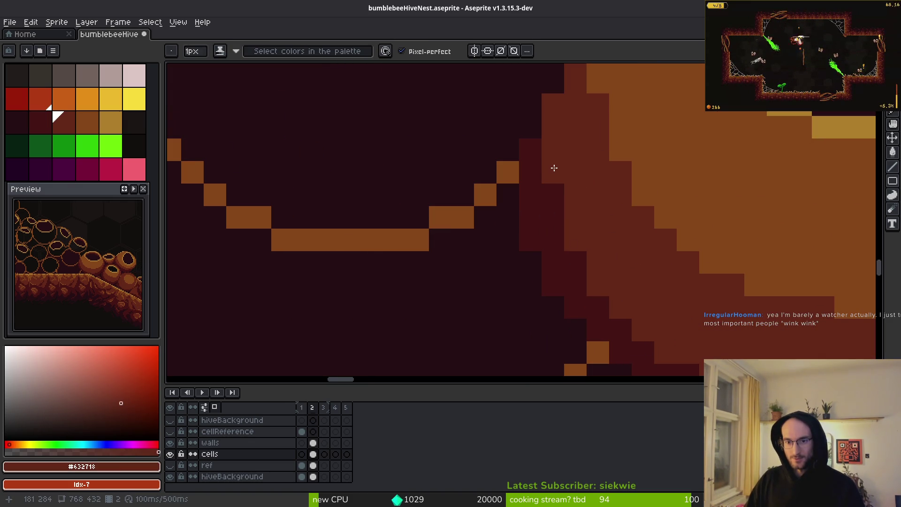
pyautogui.scroll(-2, 553, 167)
pyautogui.hotkey('ctrl', 's')
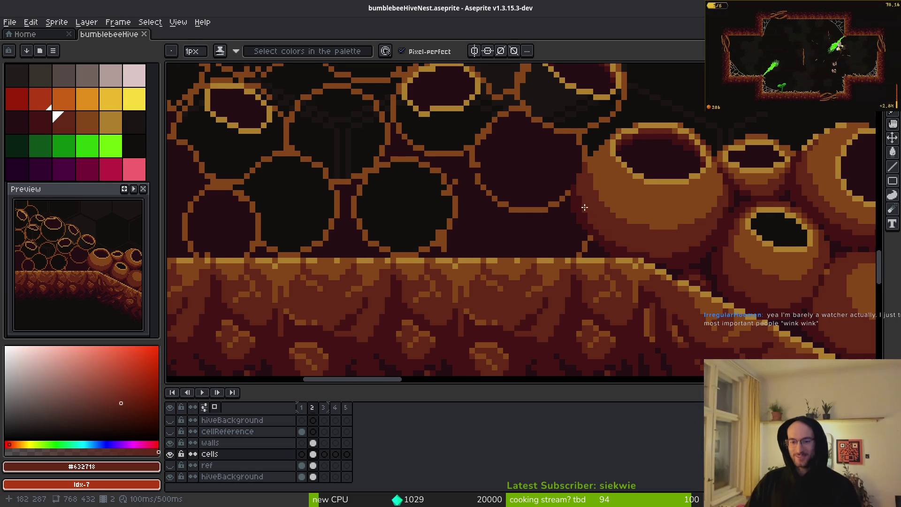
# Paint short dark red strokes up the large pot's edge.
pyautogui.scroll(1, 598, 206)
pyautogui.scroll(2, 599, 200)
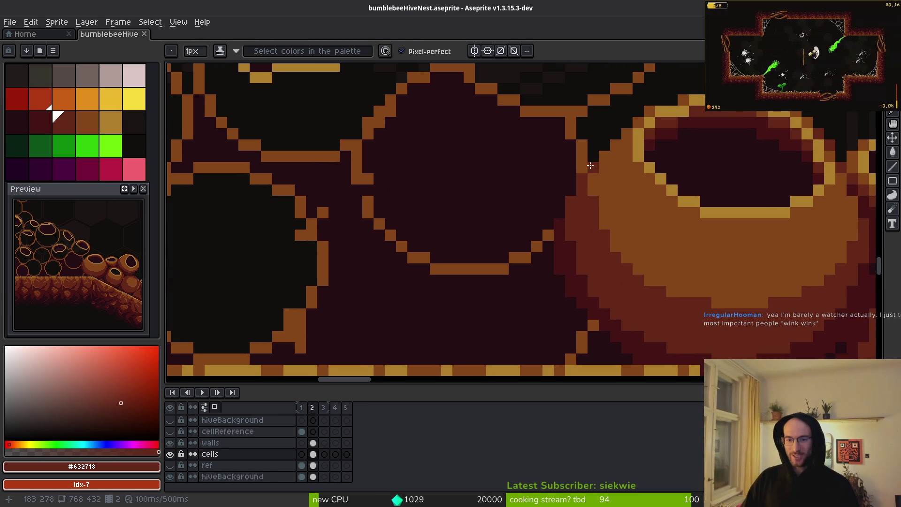
pyautogui.moveTo(592, 194); pyautogui.dragTo(604, 175)
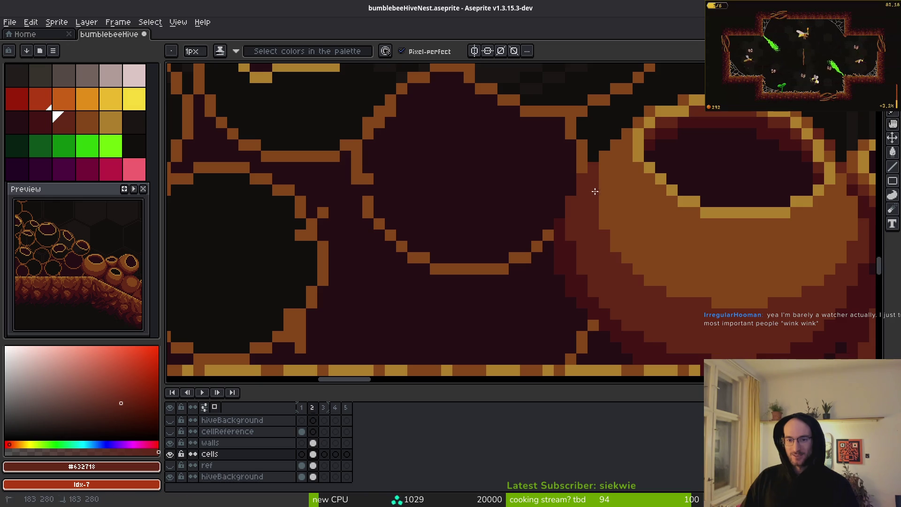
pyautogui.scroll(3, 594, 190)
pyautogui.moveTo(611, 183); pyautogui.dragTo(641, 160)
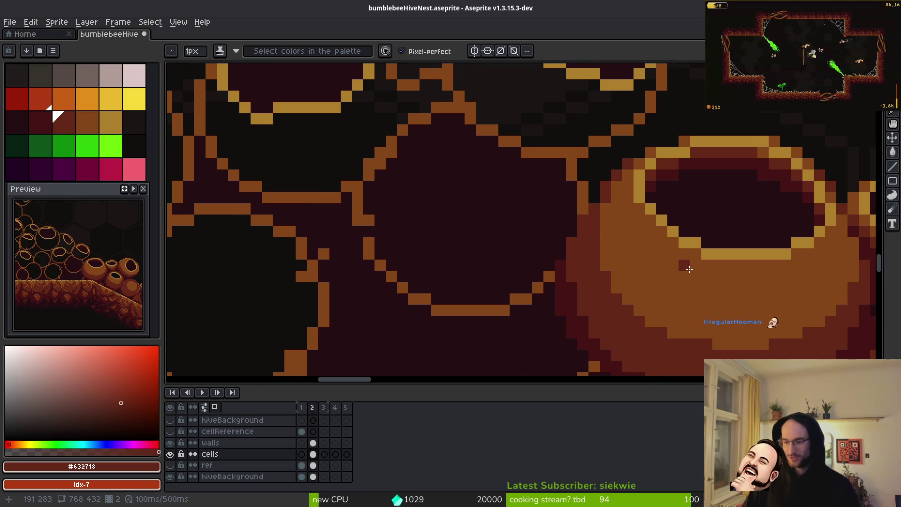
pyautogui.scroll(-2, 689, 269)
pyautogui.scroll(2, 653, 261)
pyautogui.scroll(2, 656, 215)
# Add dark red shading pixels beside the pot rim and extend the patch down-left.
pyautogui.keyDown('alt'); pyautogui.click(646, 196); pyautogui.keyUp('alt')
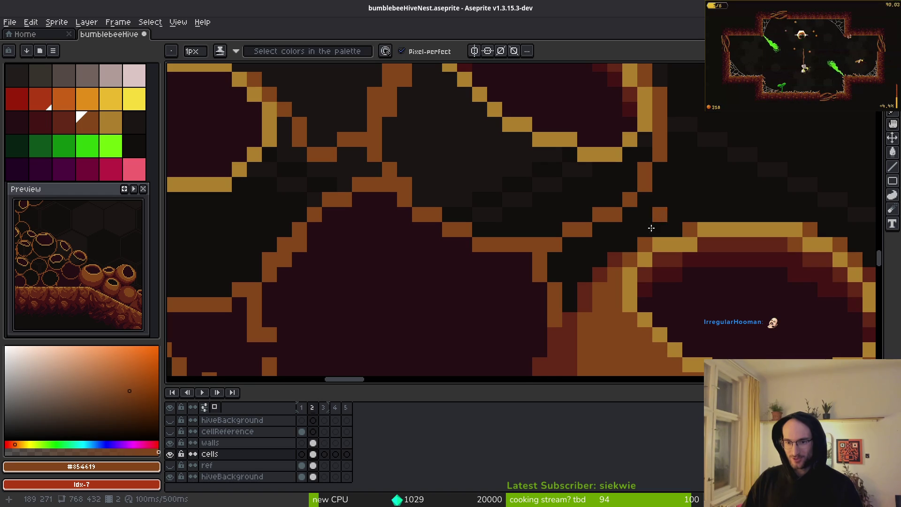
pyautogui.keyDown('alt'); pyautogui.click(617, 259); pyautogui.keyUp('alt')
pyautogui.click(646, 199)
pyautogui.click(660, 214)
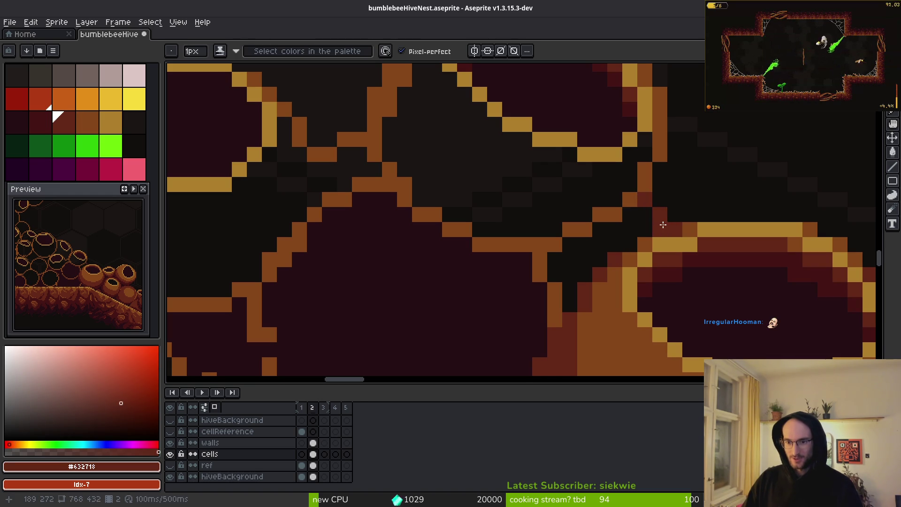
pyautogui.scroll(-2, 674, 200)
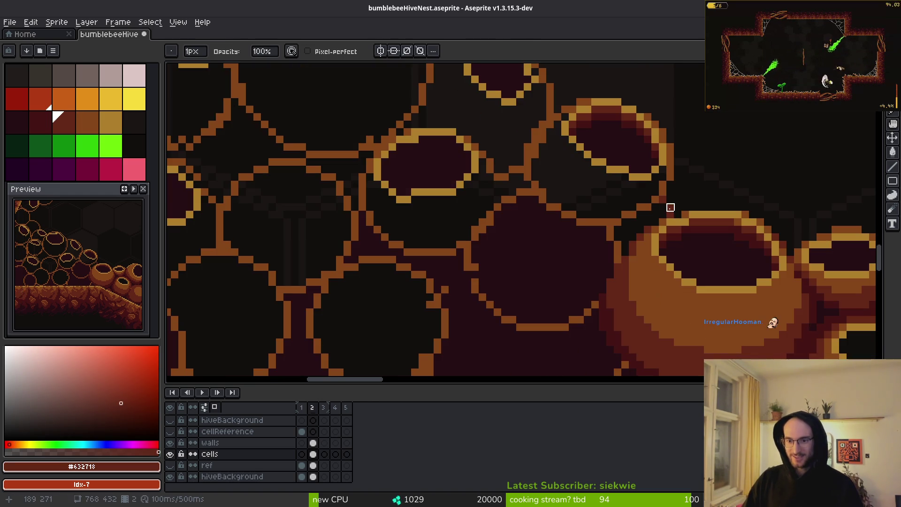
pyautogui.scroll(3, 670, 206)
pyautogui.moveTo(654, 227)
pyautogui.mouseDown()
pyautogui.moveTo(624, 258)
pyautogui.moveTo(630, 234)
pyautogui.moveTo(509, 296)
pyautogui.moveTo(537, 338)
pyautogui.mouseUp()
pyautogui.scroll(-3, 620, 219)
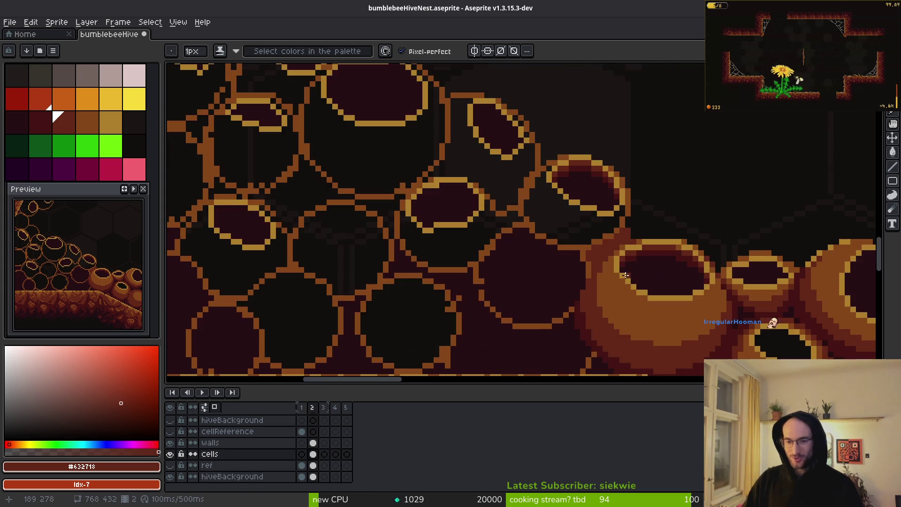
pyautogui.scroll(2, 627, 272)
# Place a single darkest-maroon #250c13 pixel, then resample dark red #431414.
pyautogui.keyDown('alt'); pyautogui.click(529, 288); pyautogui.keyUp('alt')
pyautogui.click(578, 254)
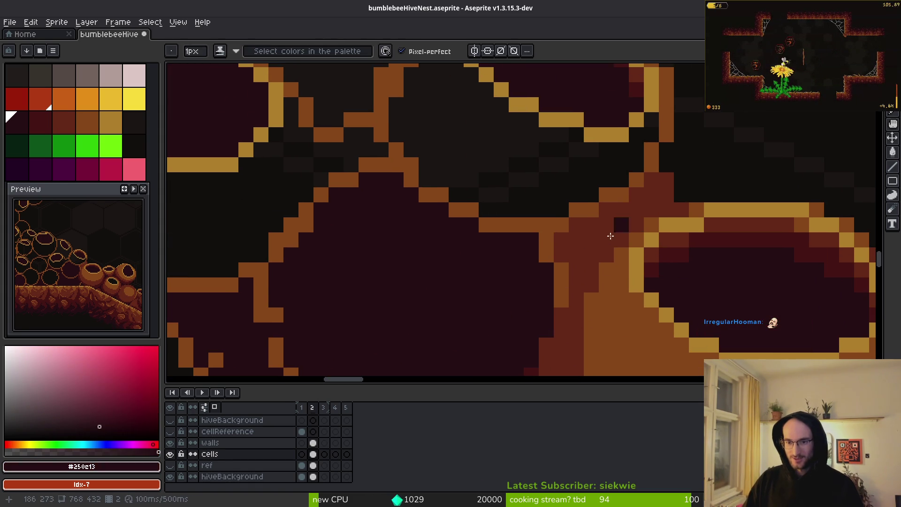
pyautogui.scroll(-2, 610, 219)
pyautogui.keyDown('alt'); pyautogui.click(678, 167); pyautogui.keyUp('alt')
pyautogui.scroll(4, 581, 187)
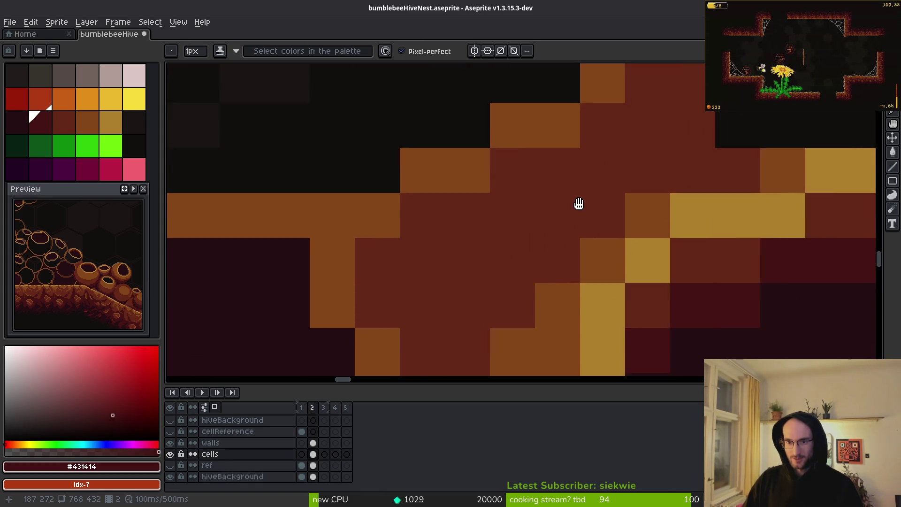
# Draw the #431414 diagonal shadow down-left from the pot, trying and undoing a bucket fill.
pyautogui.scroll(-2, 582, 199)
pyautogui.moveTo(611, 190); pyautogui.dragTo(516, 249)
pyautogui.hotkey('ctrl', 'z')
pyautogui.moveTo(643, 167)
pyautogui.mouseDown()
pyautogui.moveTo(620, 165)
pyautogui.moveTo(489, 268)
pyautogui.mouseUp()
pyautogui.press('g')
pyautogui.press('g')
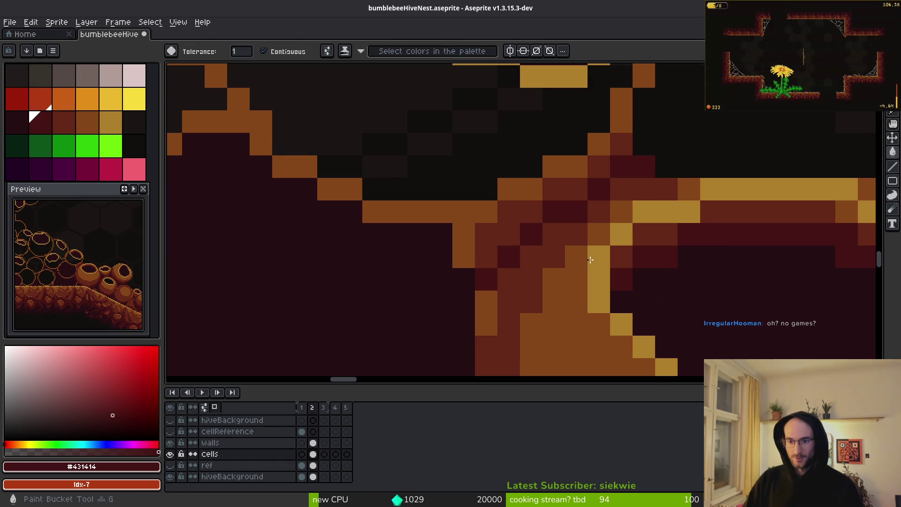
pyautogui.hotkey('ctrl', 'z')
pyautogui.click(542, 229)
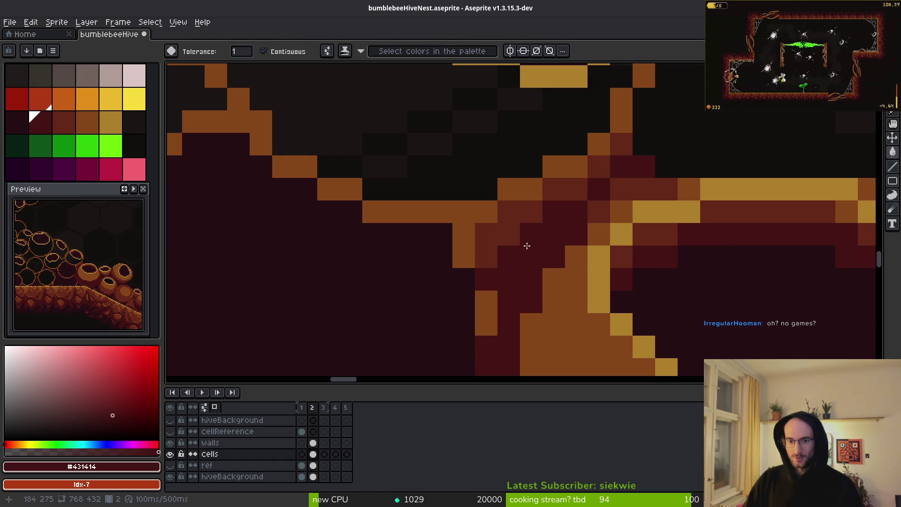
pyautogui.hotkey('ctrl', 'z')
pyautogui.press('b')
pyautogui.moveTo(564, 217)
pyautogui.mouseDown()
pyautogui.moveTo(495, 328)
pyautogui.moveTo(486, 300)
pyautogui.mouseUp()
# Add reddish-brown #632718 pixels on the pot edge and sample #854619 from the pot.
pyautogui.scroll(-3, 503, 254)
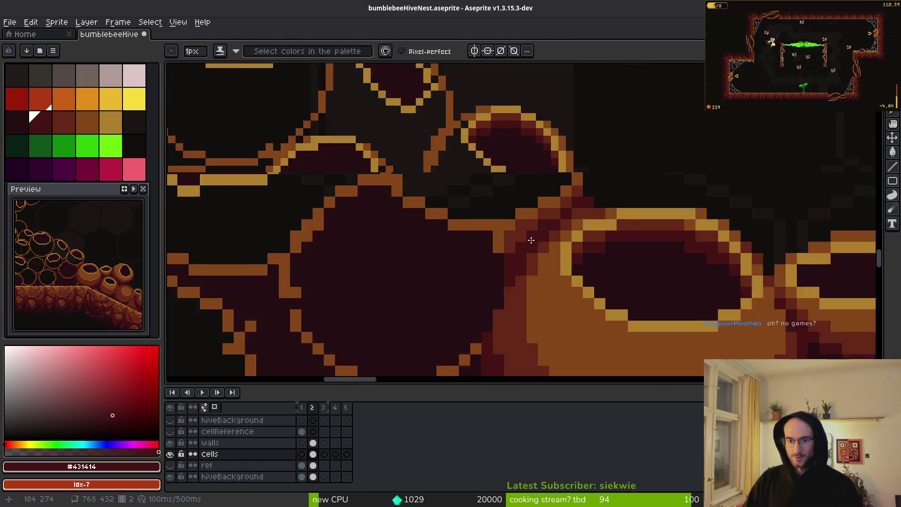
pyautogui.scroll(2, 528, 235)
pyautogui.scroll(-2, 528, 264)
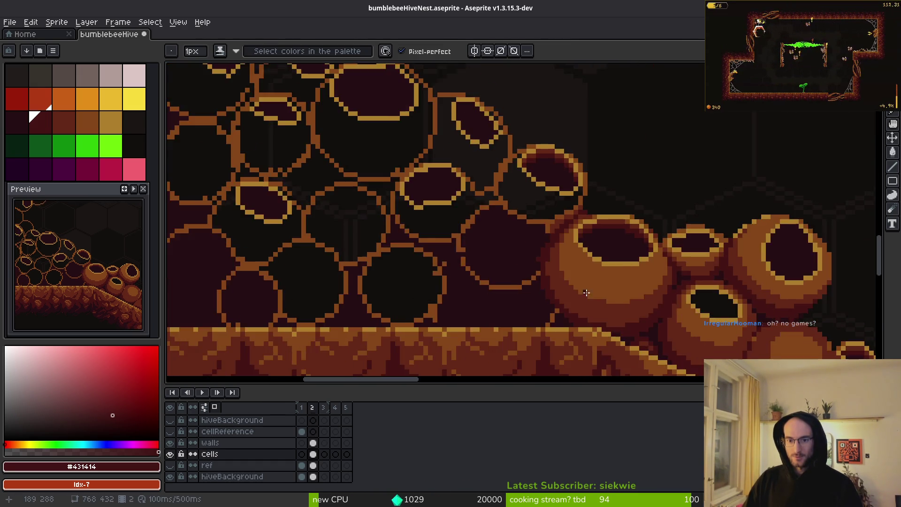
pyautogui.scroll(5, 570, 256)
pyautogui.click(58, 116)
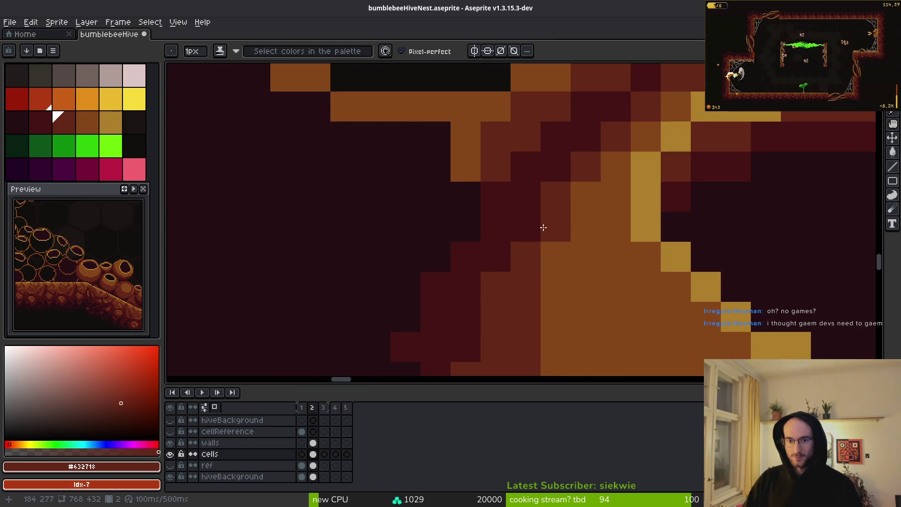
pyautogui.click(558, 258)
pyautogui.click(527, 230)
pyautogui.scroll(-5, 580, 277)
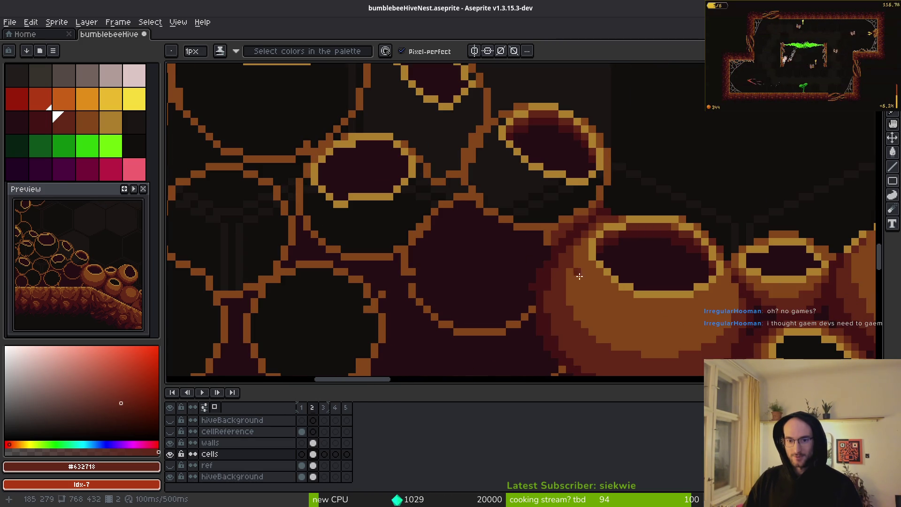
pyautogui.keyDown('alt'); pyautogui.click(582, 305); pyautogui.keyUp('alt')
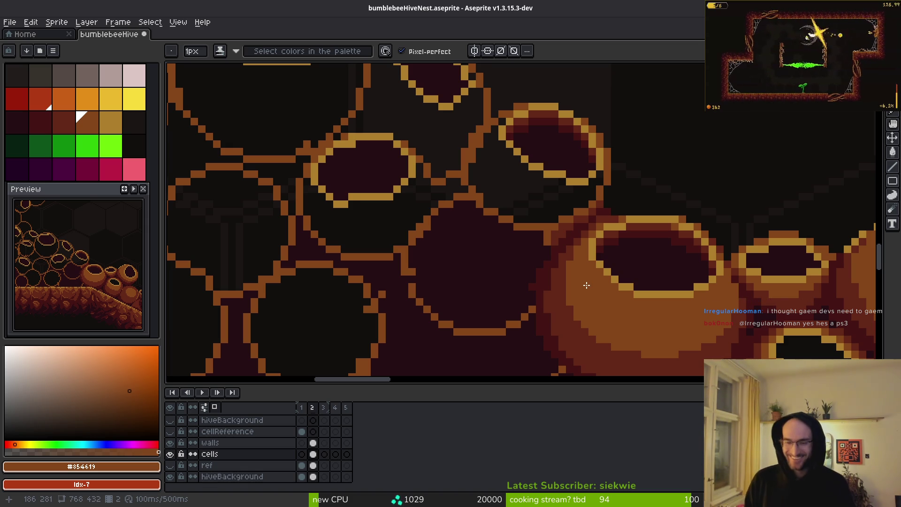
pyautogui.scroll(2, 567, 265)
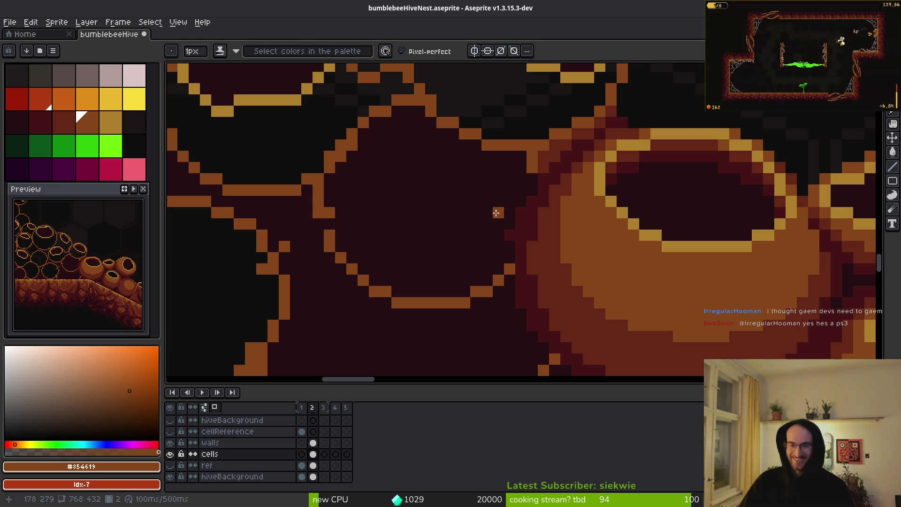
pyautogui.keyDown('alt'); pyautogui.click(513, 231); pyautogui.keyUp('alt')
pyautogui.scroll(-3, 525, 213)
pyautogui.scroll(2, 521, 284)
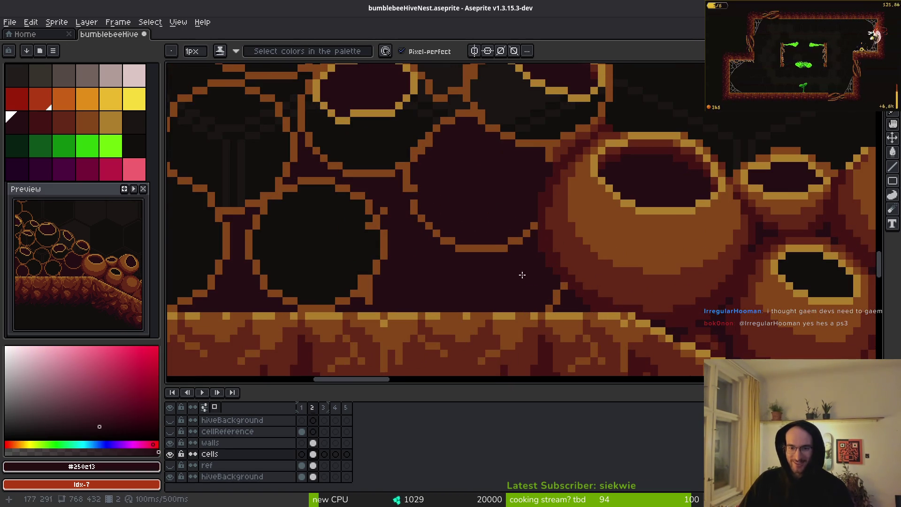
pyautogui.scroll(2, 542, 241)
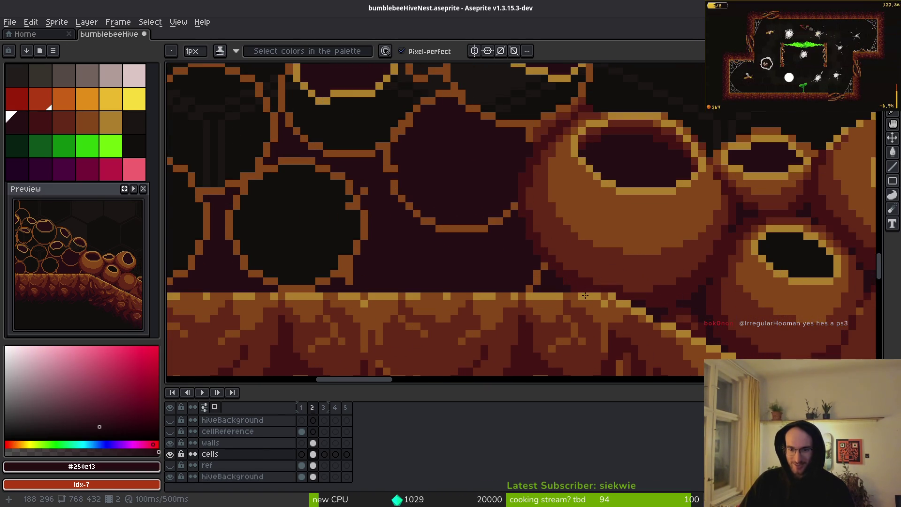
pyautogui.scroll(-3, 671, 299)
pyautogui.scroll(3, 572, 254)
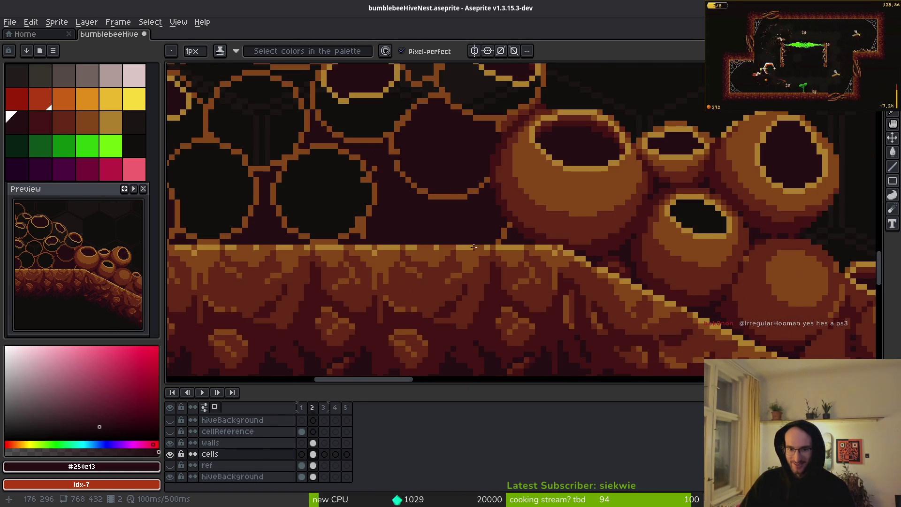
pyautogui.scroll(-4, 597, 234)
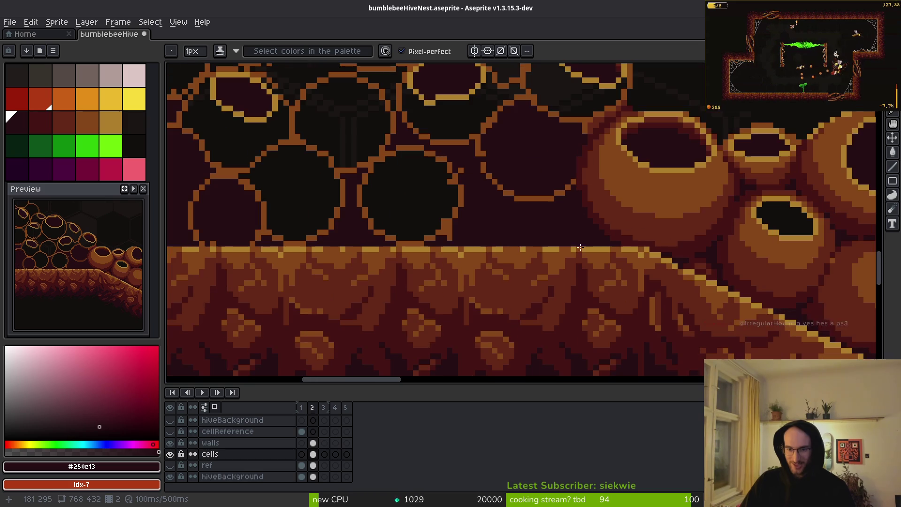
pyautogui.scroll(2, 569, 211)
pyautogui.scroll(2, 569, 211)
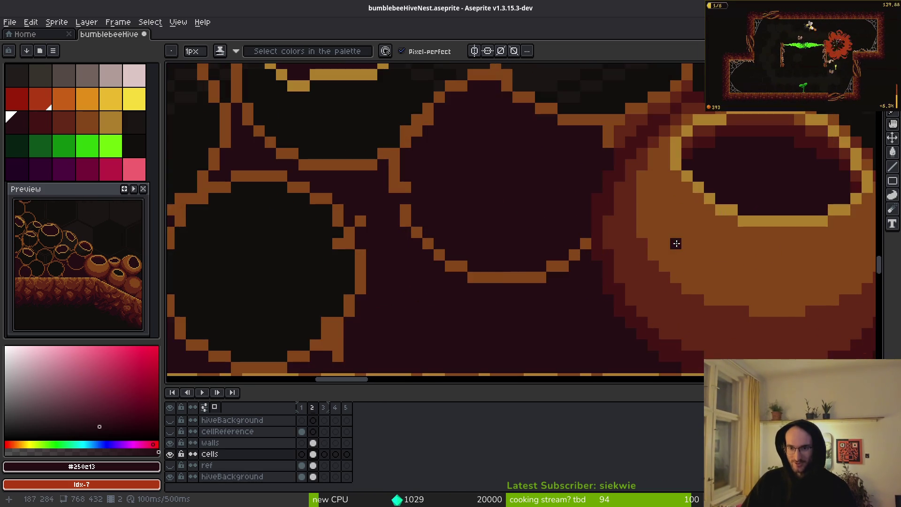
pyautogui.keyDown('alt'); pyautogui.click(603, 263); pyautogui.keyUp('alt')
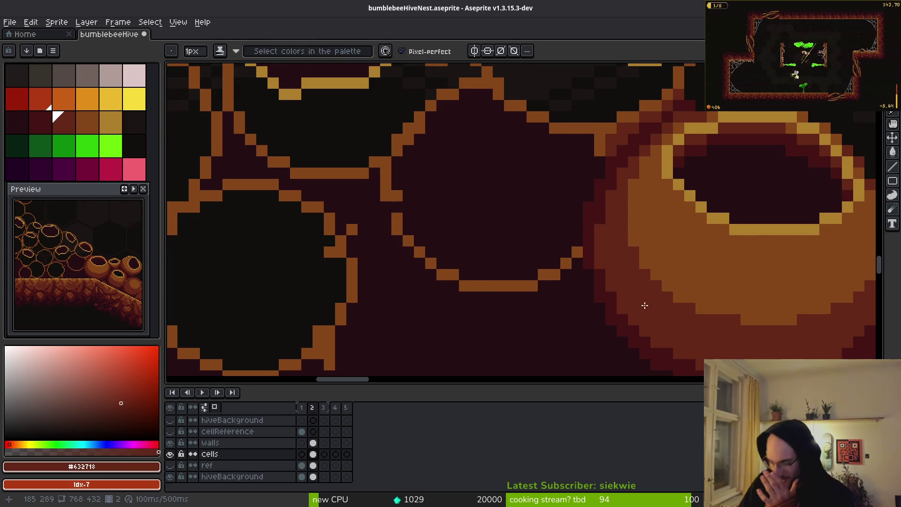
pyautogui.scroll(-2, 669, 278)
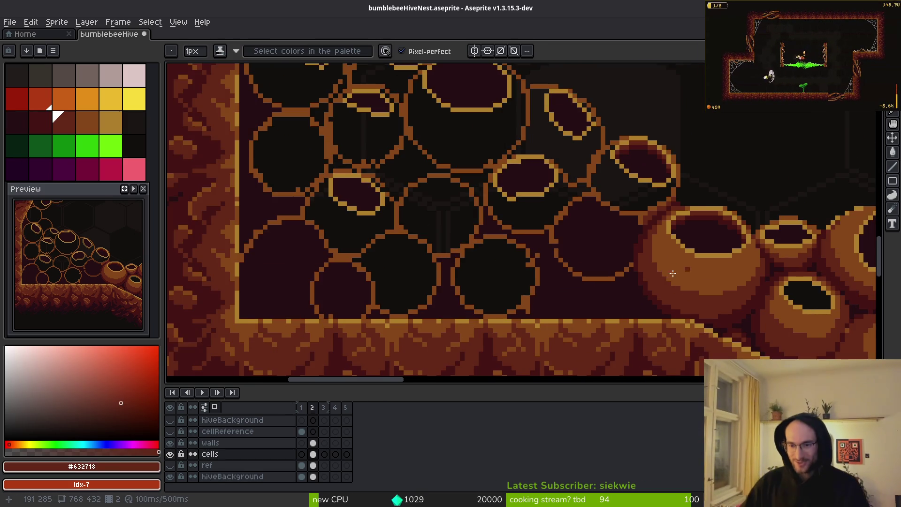
pyautogui.scroll(3, 662, 273)
pyautogui.scroll(1, 642, 257)
pyautogui.keyDown('alt'); pyautogui.click(657, 242); pyautogui.keyUp('alt')
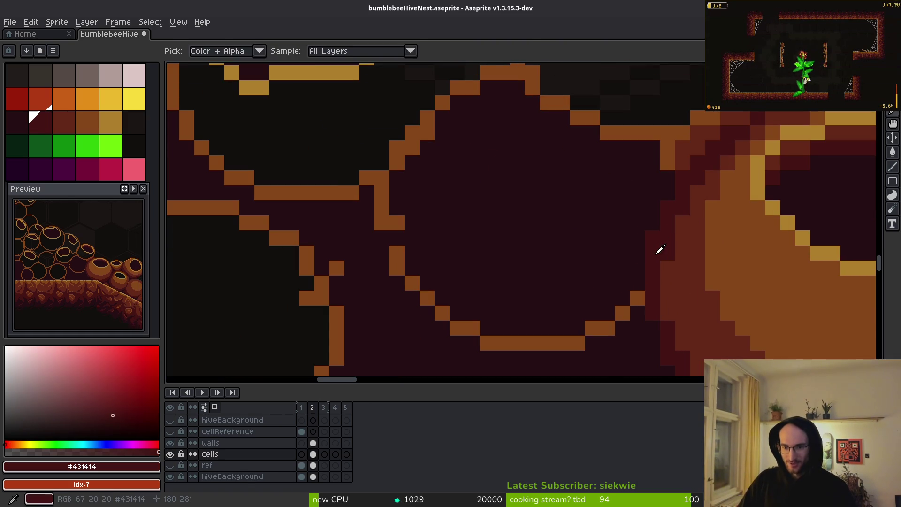
# Paint dark red #431414 over the cell's lower-right, lower-left and bottom edges.
pyautogui.moveTo(629, 293)
pyautogui.mouseDown()
pyautogui.moveTo(604, 315)
pyautogui.moveTo(552, 332)
pyautogui.moveTo(404, 270)
pyautogui.moveTo(377, 207)
pyautogui.mouseUp()
pyautogui.moveTo(474, 316); pyautogui.dragTo(385, 261)
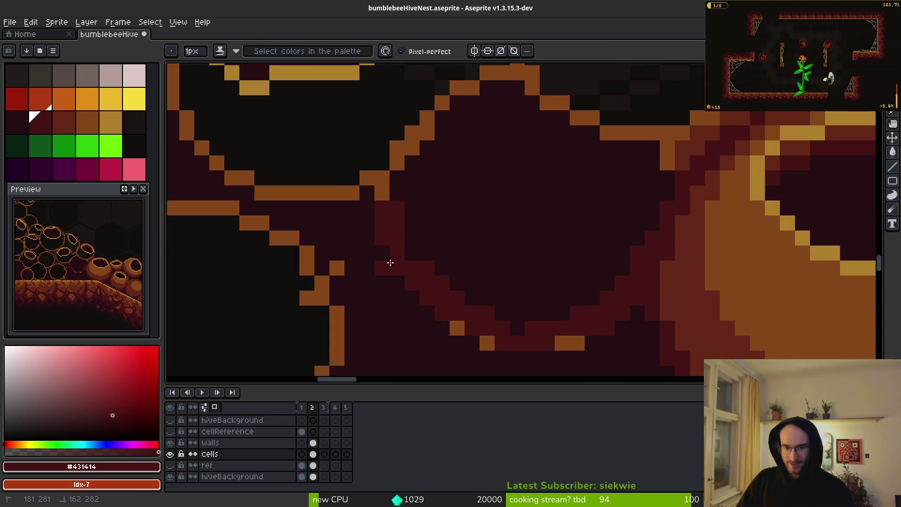
pyautogui.moveTo(401, 223)
pyautogui.mouseDown()
pyautogui.moveTo(554, 306)
pyautogui.moveTo(539, 325)
pyautogui.mouseUp()
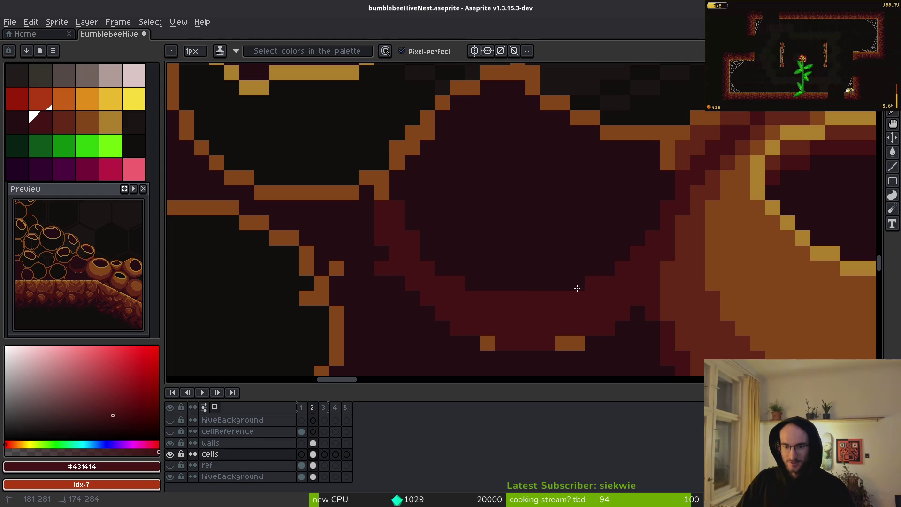
pyautogui.scroll(-5, 596, 297)
pyautogui.scroll(5, 696, 343)
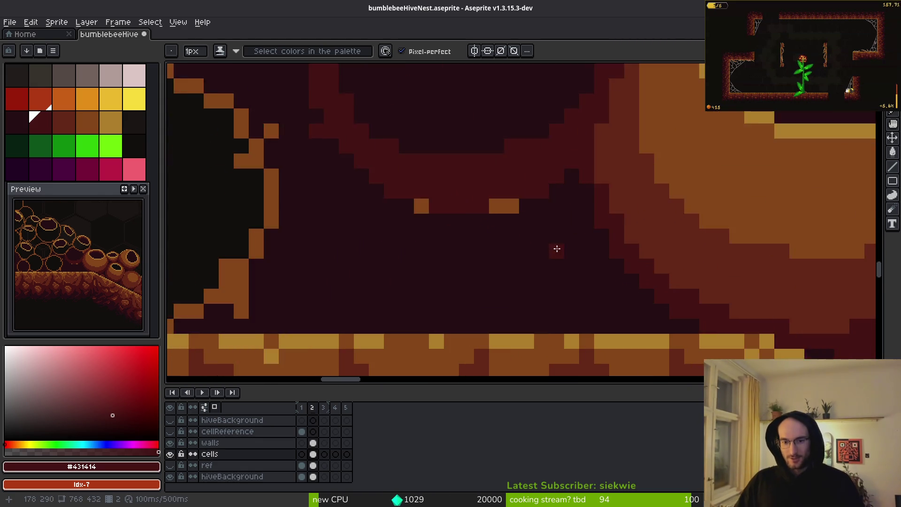
# Draw a dark red arched outline above the hive floor, adding two pixels inside the cell.
pyautogui.moveTo(432, 203)
pyautogui.mouseDown()
pyautogui.moveTo(447, 203)
pyautogui.moveTo(584, 292)
pyautogui.mouseUp()
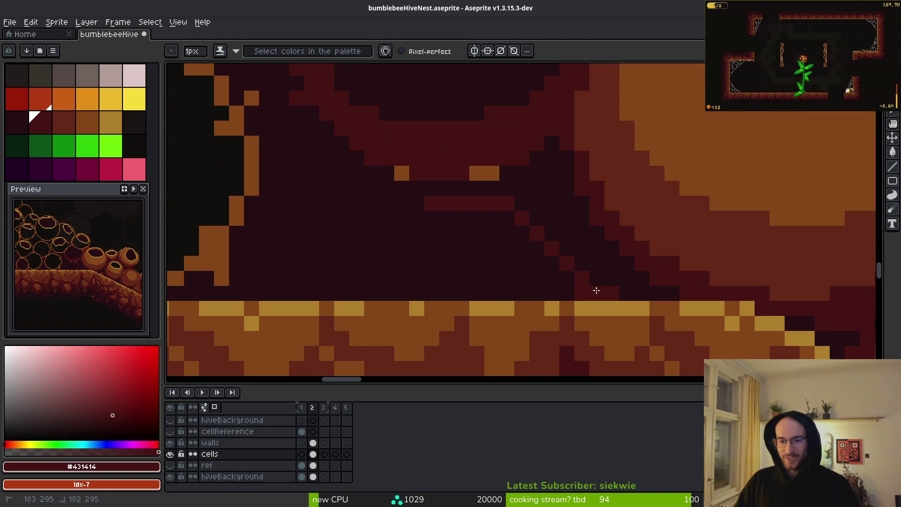
pyautogui.moveTo(402, 213)
pyautogui.mouseDown()
pyautogui.moveTo(414, 213)
pyautogui.moveTo(366, 243)
pyautogui.mouseUp()
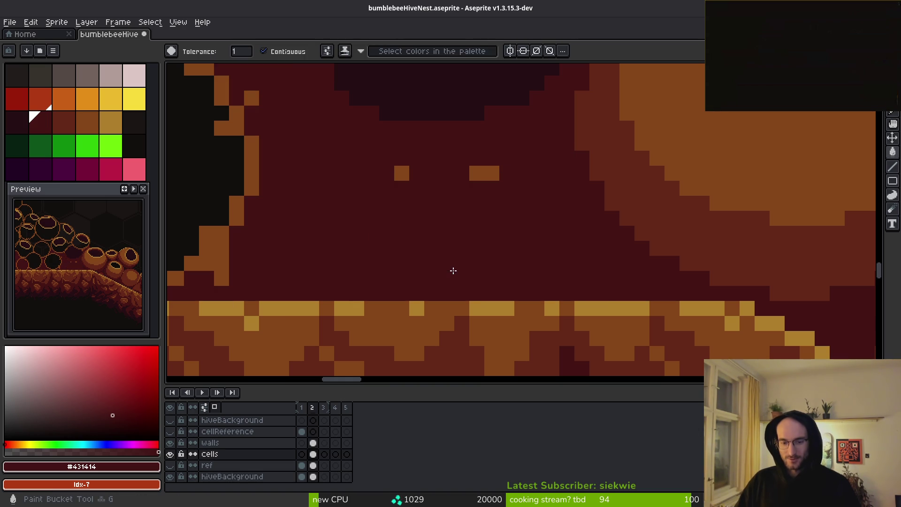
pyautogui.moveTo(355, 294); pyautogui.dragTo(596, 290)
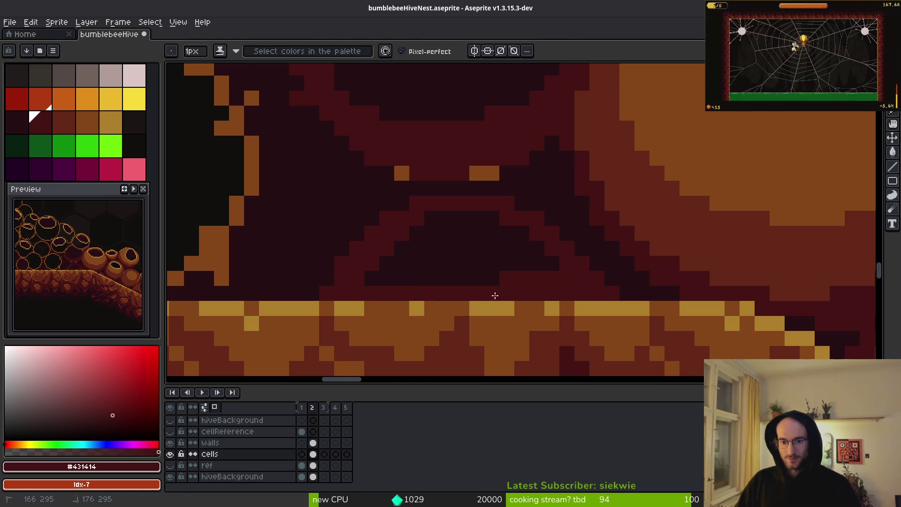
# Lasso a honey pot and move it into the honeycomb beside the hive floor.
pyautogui.press('g')
pyautogui.scroll(-6, 610, 293)
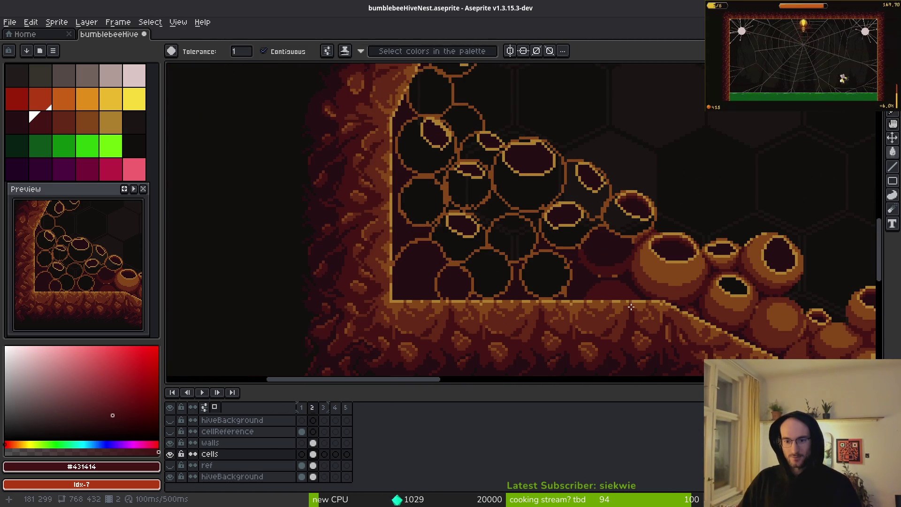
pyautogui.scroll(3, 581, 248)
pyautogui.scroll(-2, 510, 252)
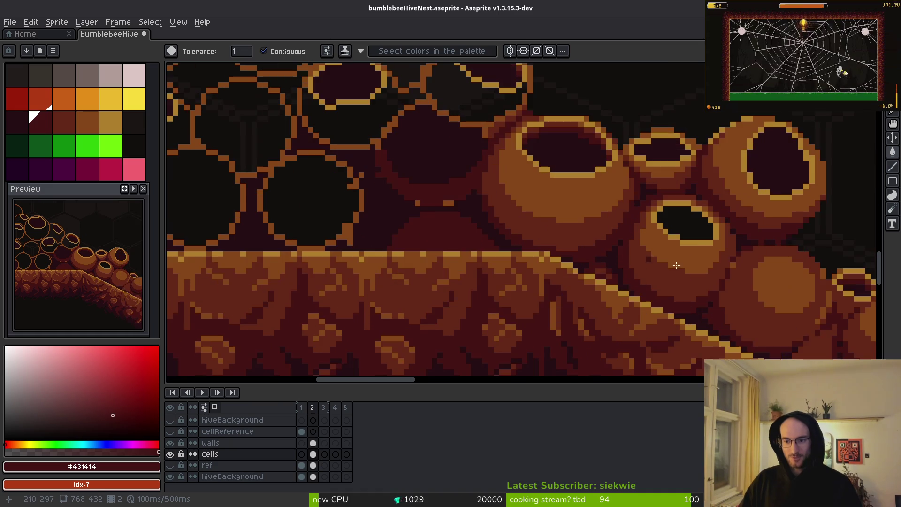
pyautogui.scroll(2, 656, 236)
pyautogui.scroll(1, 606, 209)
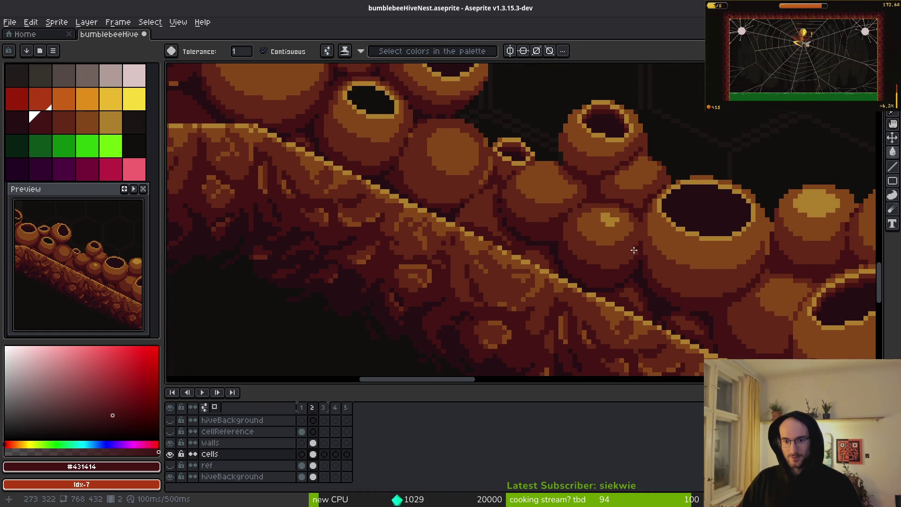
pyautogui.hotkey('shift', 'w')
pyautogui.moveTo(645, 263)
pyautogui.mouseDown()
pyautogui.moveTo(840, 328)
pyautogui.moveTo(519, 300)
pyautogui.moveTo(521, 248)
pyautogui.moveTo(529, 296)
pyautogui.moveTo(537, 298)
pyautogui.moveTo(527, 298)
pyautogui.moveTo(513, 205)
pyautogui.mouseUp()
pyautogui.press('Return')
# Shade the pot's diagonal and underside with dark red #431414, covering stray orange pixels.
pyautogui.scroll(2, 535, 291)
pyautogui.keyDown('alt'); pyautogui.click(595, 290); pyautogui.keyUp('alt')
pyautogui.scroll(2, 596, 290)
pyautogui.keyDown('alt'); pyautogui.click(568, 257); pyautogui.keyUp('alt')
pyautogui.moveTo(567, 257); pyautogui.dragTo(512, 161)
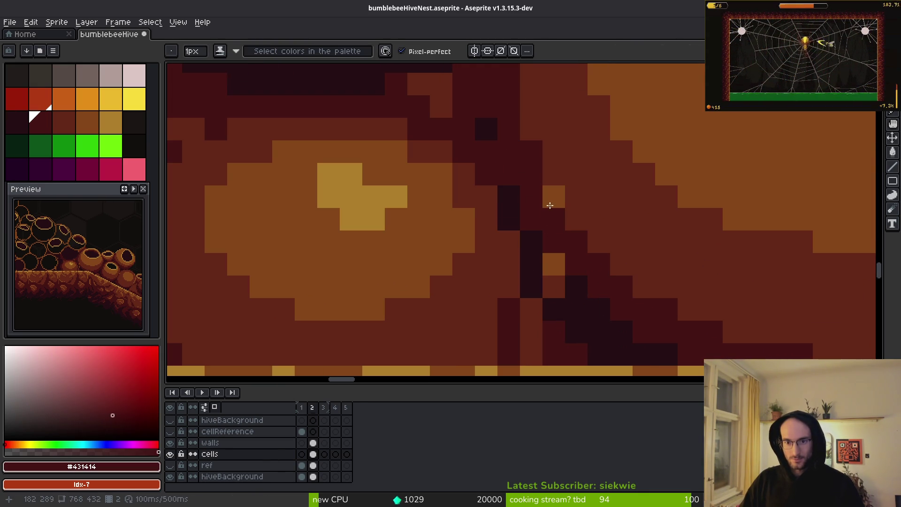
pyautogui.click(553, 200)
pyautogui.scroll(-2, 554, 206)
pyautogui.scroll(3, 555, 256)
pyautogui.click(559, 243)
pyautogui.keyDown('alt'); pyautogui.click(567, 264); pyautogui.keyUp('alt')
pyautogui.click(597, 269)
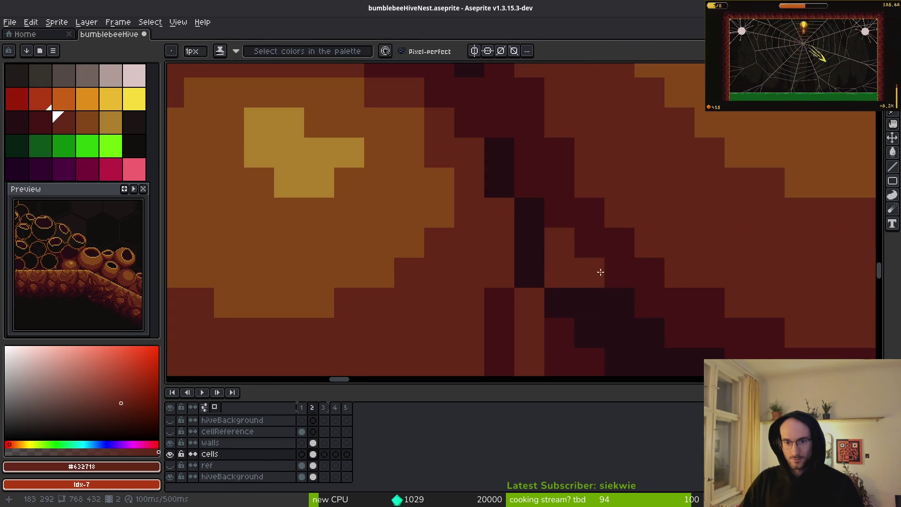
# Add darkest-red #250e13 and dark-red shadow pixels under the pot's rim.
pyautogui.scroll(-3, 595, 275)
pyautogui.keyDown('alt'); pyautogui.click(594, 283); pyautogui.keyUp('alt')
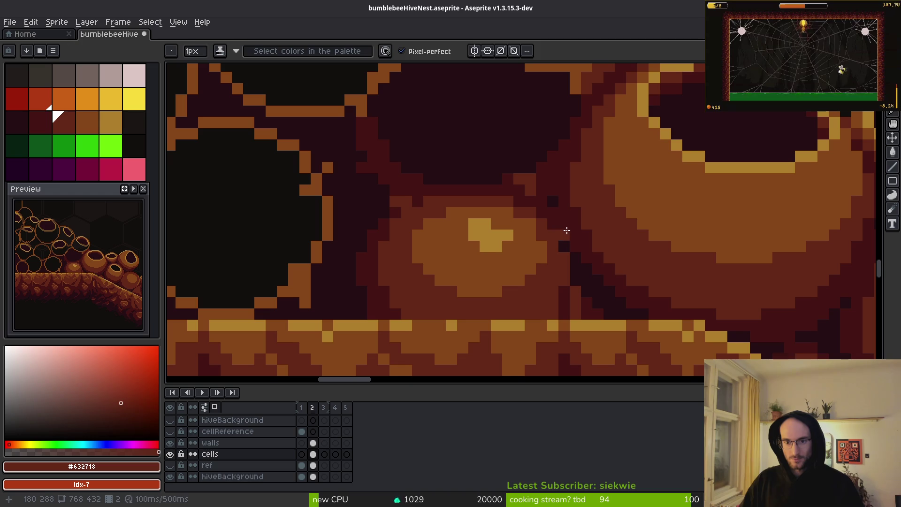
pyautogui.keyDown('alt'); pyautogui.click(555, 199); pyautogui.keyUp('alt')
pyautogui.scroll(-3, 594, 304)
pyautogui.scroll(2, 594, 305)
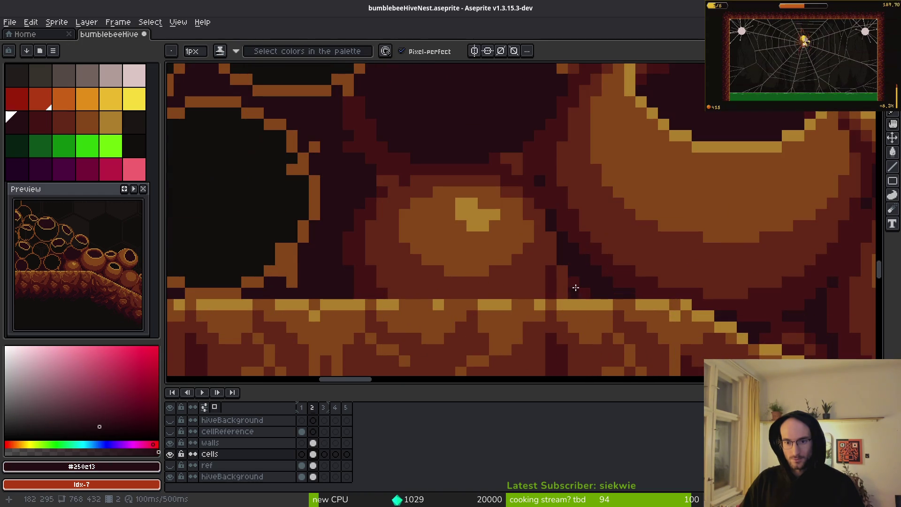
pyautogui.keyDown('alt'); pyautogui.click(567, 280); pyautogui.keyUp('alt')
pyautogui.scroll(3, 564, 268)
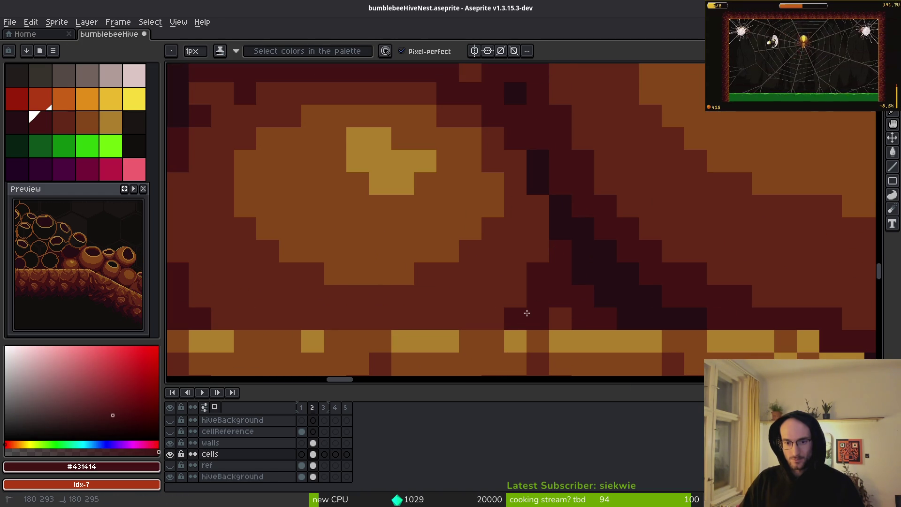
pyautogui.click(561, 318)
pyautogui.scroll(-3, 575, 321)
pyautogui.scroll(3, 563, 282)
pyautogui.keyDown('alt'); pyautogui.click(557, 281); pyautogui.keyUp('alt')
pyautogui.click(565, 306)
pyautogui.scroll(-3, 561, 280)
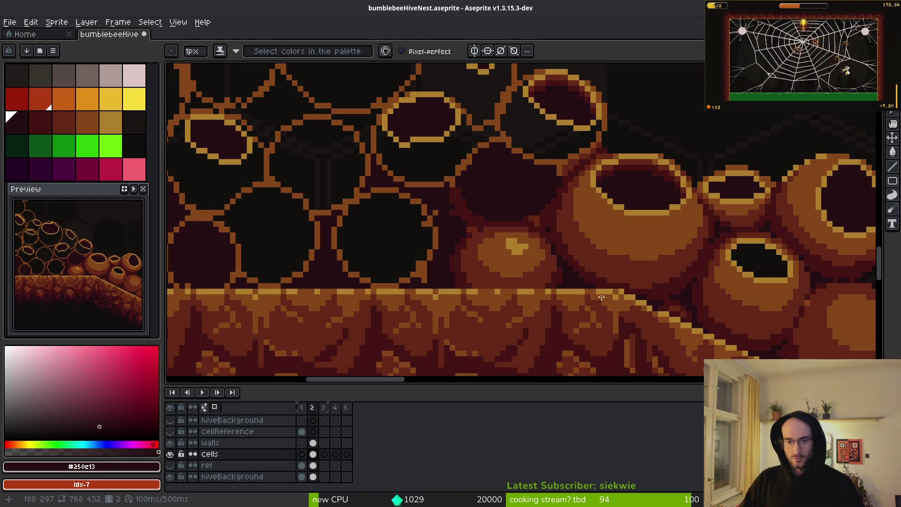
pyautogui.scroll(4, 596, 244)
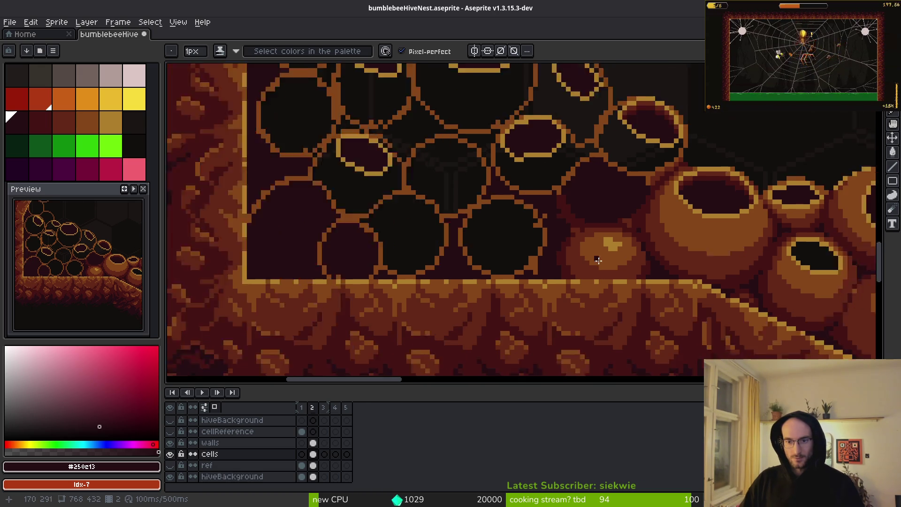
# Paint a dark red stroke inside the pot's opening.
pyautogui.moveTo(601, 225); pyautogui.dragTo(575, 272)
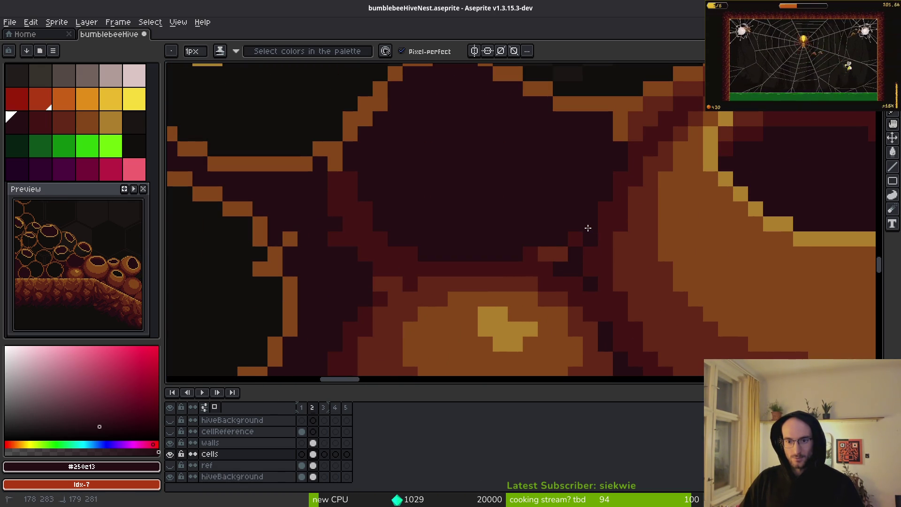
pyautogui.scroll(-3, 569, 250)
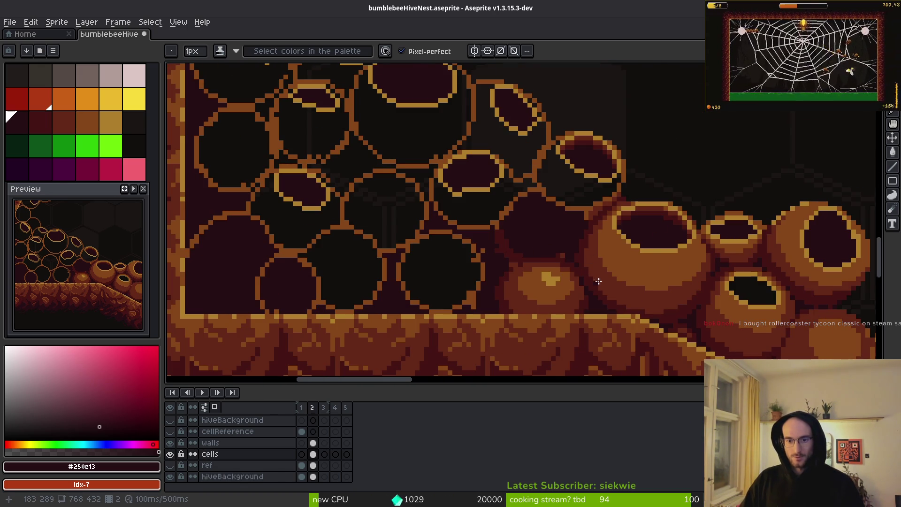
pyautogui.scroll(3, 588, 250)
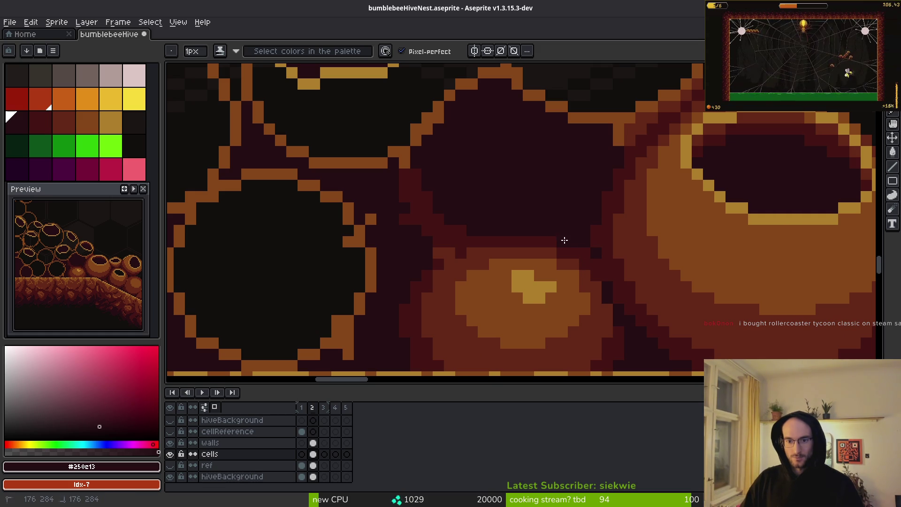
pyautogui.scroll(-3, 565, 240)
pyautogui.scroll(2, 569, 277)
pyautogui.keyDown('alt'); pyautogui.click(577, 322); pyautogui.keyUp('alt')
pyautogui.scroll(3, 529, 263)
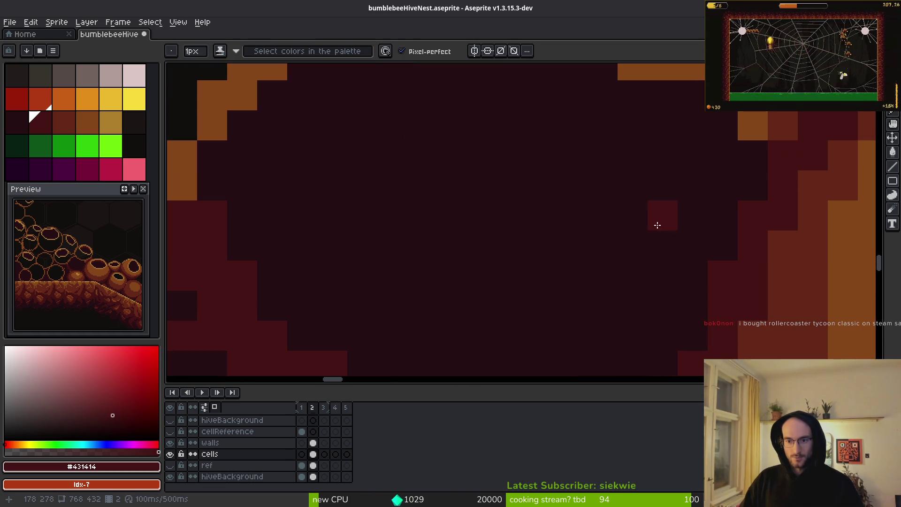
pyautogui.moveTo(629, 316); pyautogui.dragTo(733, 133)
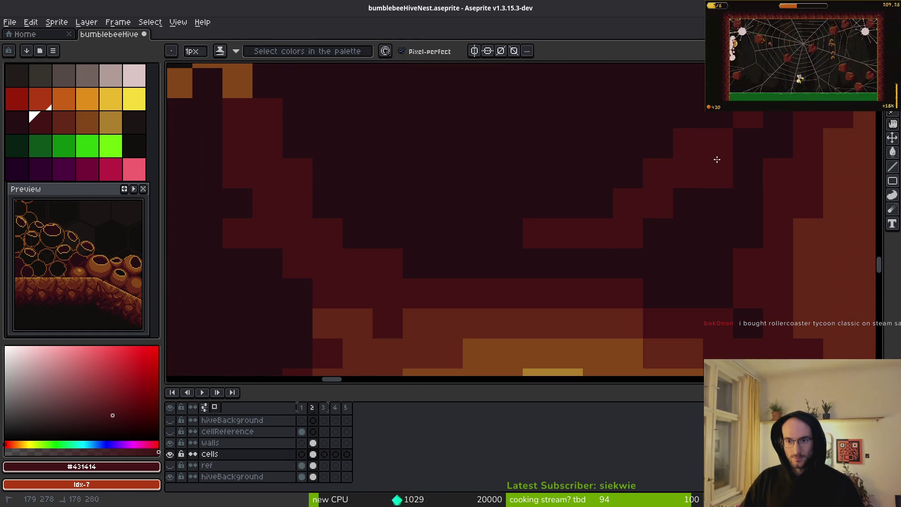
pyautogui.moveTo(690, 183); pyautogui.dragTo(706, 227)
pyautogui.keyDown('alt'); pyautogui.click(706, 230); pyautogui.keyUp('alt')
pyautogui.keyDown('alt'); pyautogui.click(691, 192); pyautogui.keyUp('alt')
pyautogui.moveTo(685, 148)
pyautogui.mouseDown()
pyautogui.moveTo(720, 136)
pyautogui.moveTo(488, 306)
pyautogui.moveTo(364, 296)
pyautogui.moveTo(251, 170)
pyautogui.mouseUp()
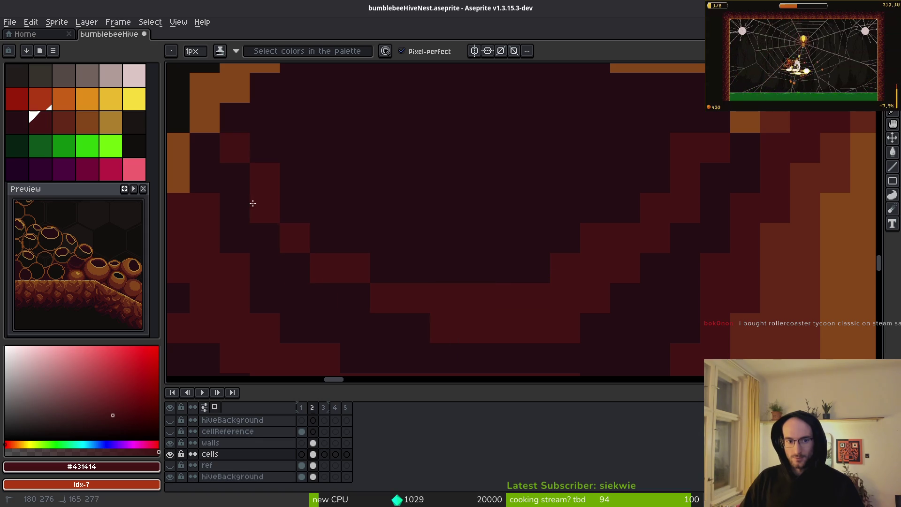
# Fill the pot opening's inner region with the dark red.
pyautogui.moveTo(423, 230); pyautogui.dragTo(486, 224)
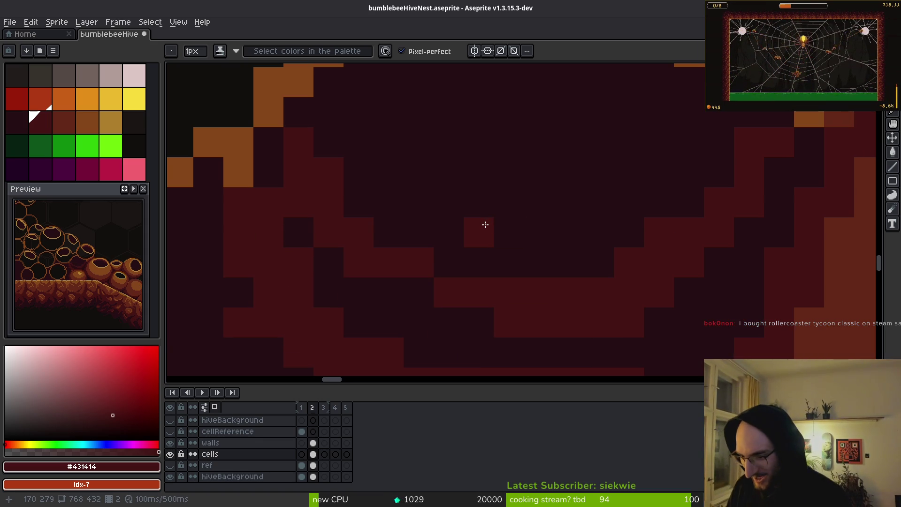
pyautogui.moveTo(474, 191); pyautogui.dragTo(501, 226)
pyautogui.scroll(-2, 494, 197)
pyautogui.press('g')
pyautogui.click(498, 201)
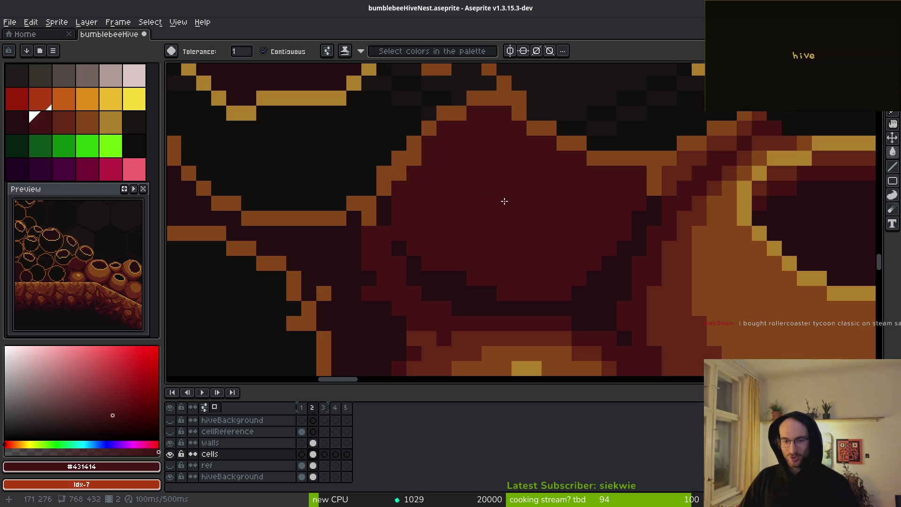
# Draw a lighter red #632718 line across the opening and fill the enclosed area with it.
pyautogui.press('b')
pyautogui.keyDown('alt'); pyautogui.click(662, 188); pyautogui.keyUp('alt')
pyautogui.moveTo(675, 181)
pyautogui.mouseDown()
pyautogui.moveTo(661, 231)
pyautogui.moveTo(680, 195)
pyautogui.moveTo(621, 207)
pyautogui.moveTo(362, 181)
pyautogui.moveTo(360, 140)
pyautogui.mouseUp()
pyautogui.scroll(1, 648, 249)
pyautogui.click(473, 207)
pyautogui.scroll(-2, 523, 216)
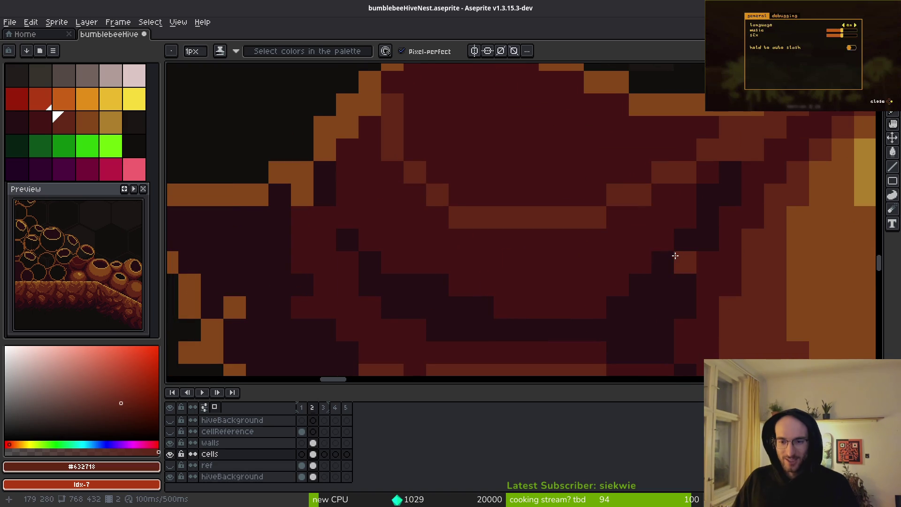
pyautogui.press('g')
pyautogui.click(535, 161)
pyautogui.scroll(-2, 614, 302)
pyautogui.press('b')
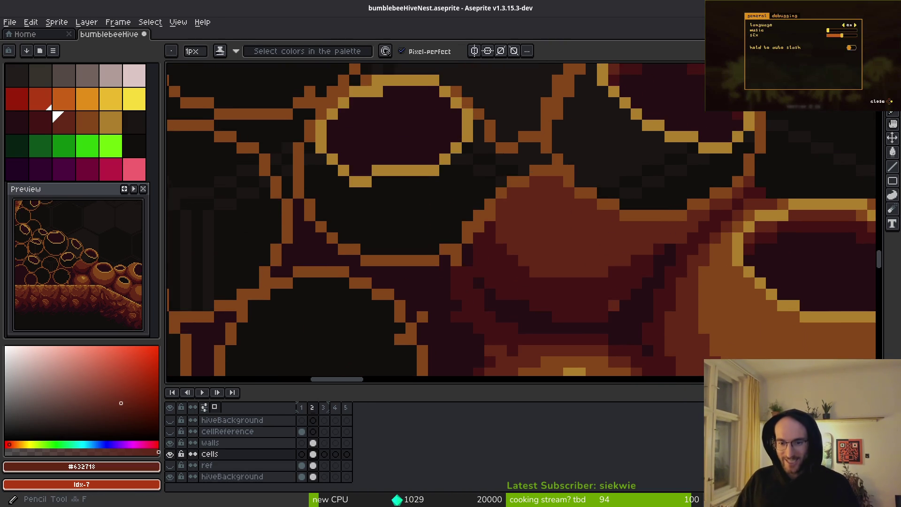
# Repaint the dark pixels along the shading edge with the sampled dark red.
pyautogui.scroll(-3, 613, 302)
pyautogui.scroll(6, 636, 217)
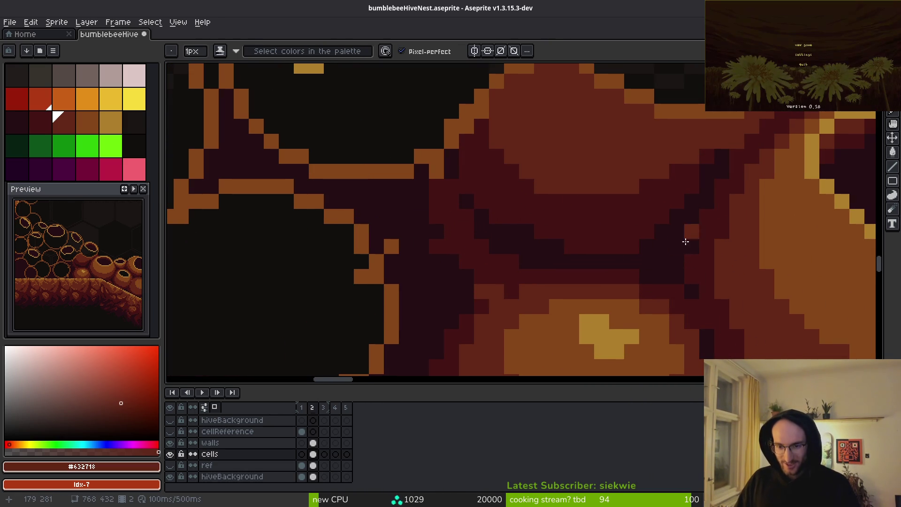
pyautogui.keyDown('alt'); pyautogui.click(633, 237); pyautogui.keyUp('alt')
pyautogui.scroll(2, 657, 249)
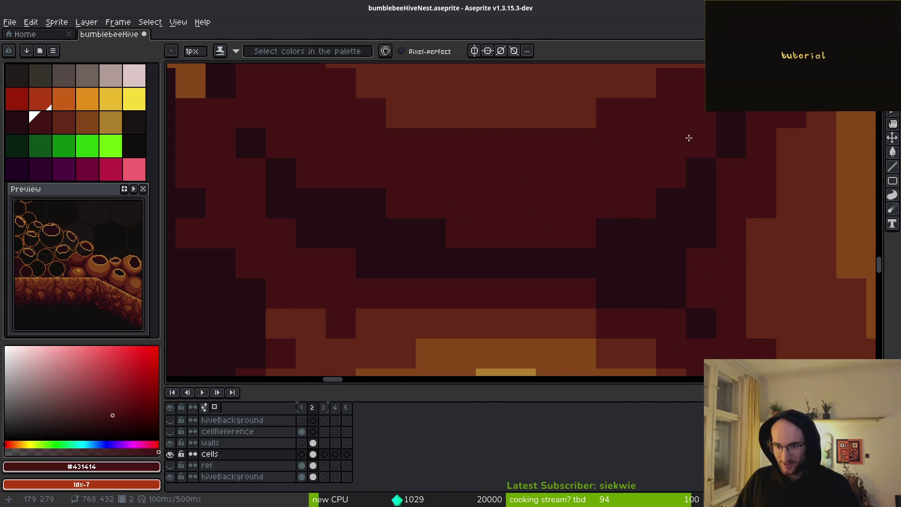
pyautogui.scroll(-2, 621, 277)
pyautogui.scroll(2, 701, 147)
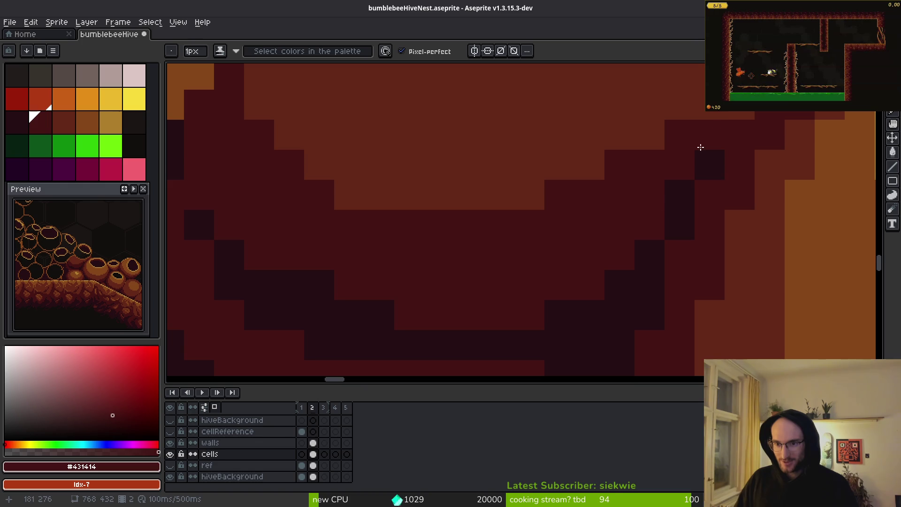
pyautogui.scroll(-3, 700, 141)
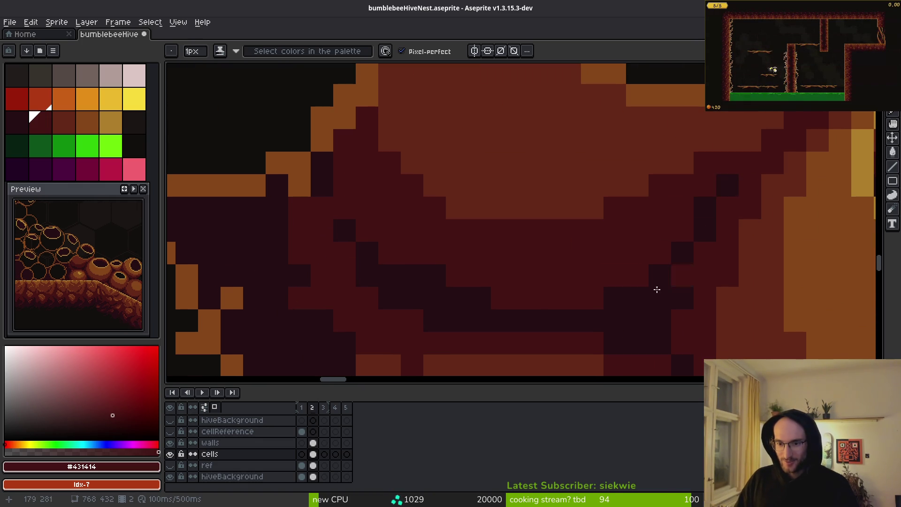
pyautogui.scroll(2, 751, 294)
pyautogui.scroll(-1, 676, 259)
pyautogui.scroll(1, 694, 265)
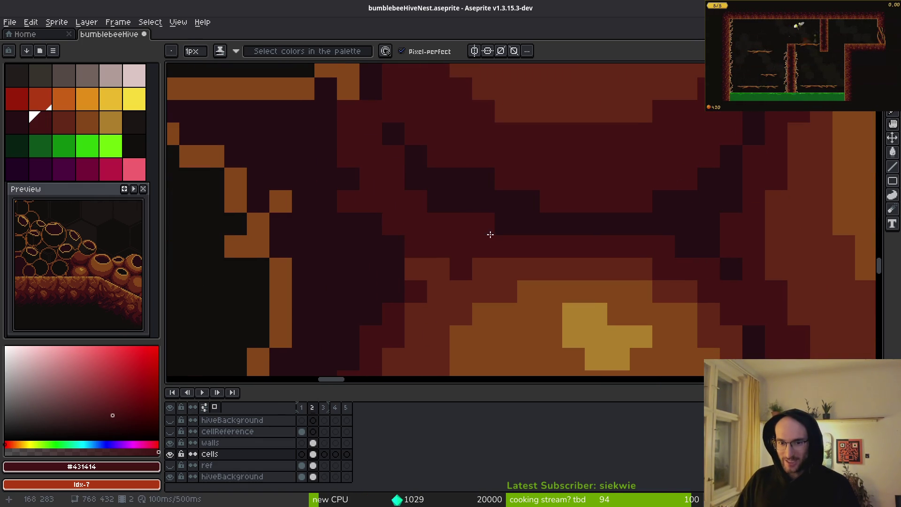
pyautogui.scroll(1, 465, 211)
pyautogui.scroll(-1, 647, 231)
pyautogui.moveTo(590, 214)
pyautogui.mouseDown()
pyautogui.moveTo(551, 207)
pyautogui.moveTo(501, 179)
pyautogui.moveTo(522, 202)
pyautogui.moveTo(490, 164)
pyautogui.mouseUp()
pyautogui.scroll(-3, 648, 236)
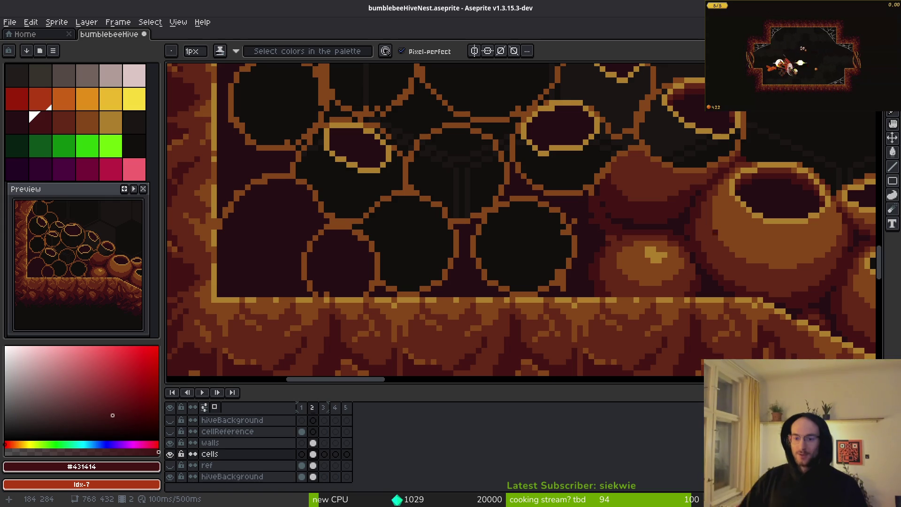
pyautogui.scroll(-3, 548, 193)
pyautogui.scroll(-3, 548, 193)
pyautogui.scroll(5, 632, 209)
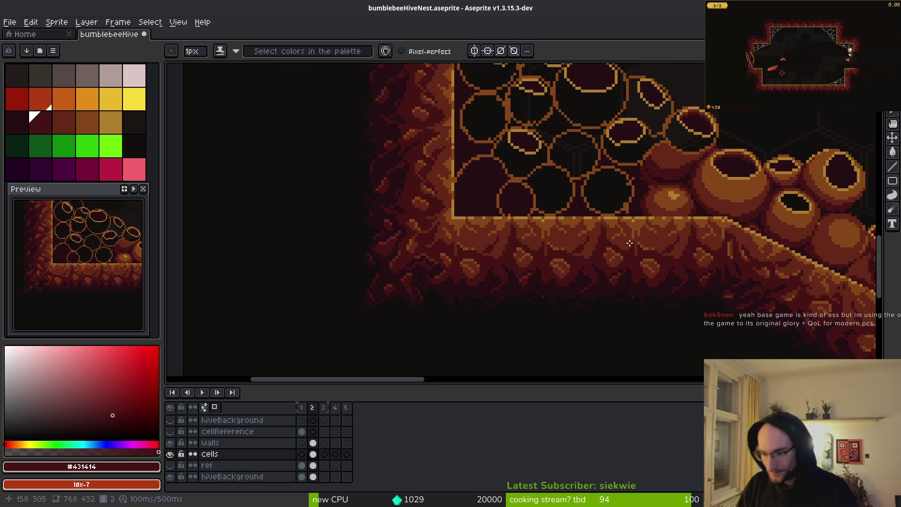
pyautogui.scroll(-2, 630, 243)
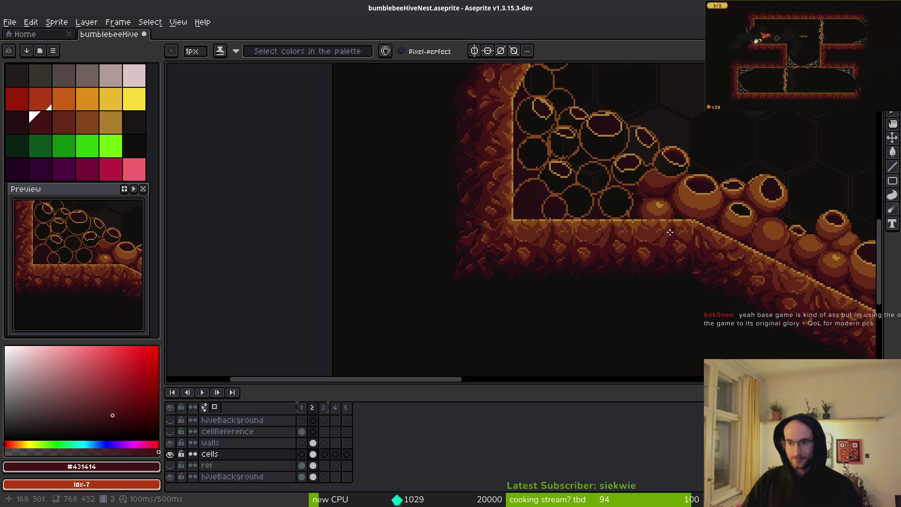
pyautogui.scroll(1, 693, 255)
pyautogui.hscroll(4, 618, 246)
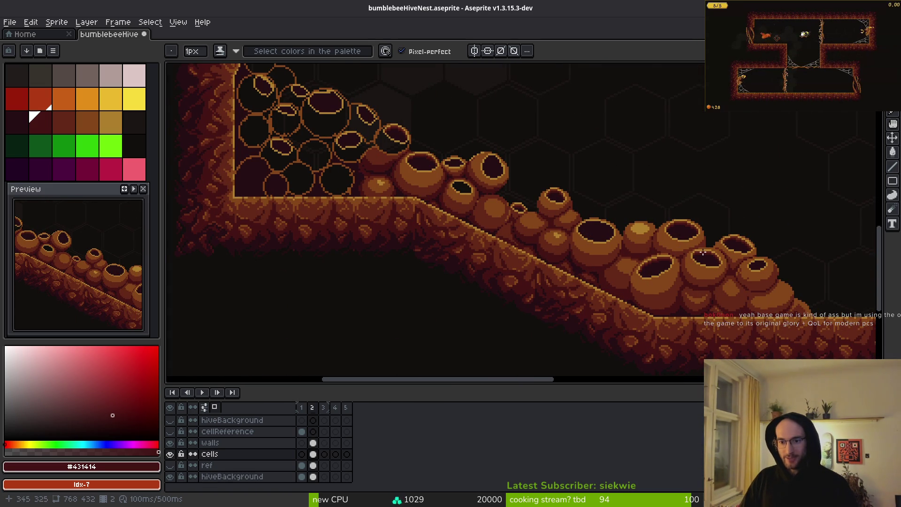
pyautogui.press('m')
# Copy the sloped pot cluster and try placing a pasted copy, then cancel it.
pyautogui.moveTo(630, 203); pyautogui.dragTo(799, 328)
pyautogui.hotkey('ctrl', 'c')
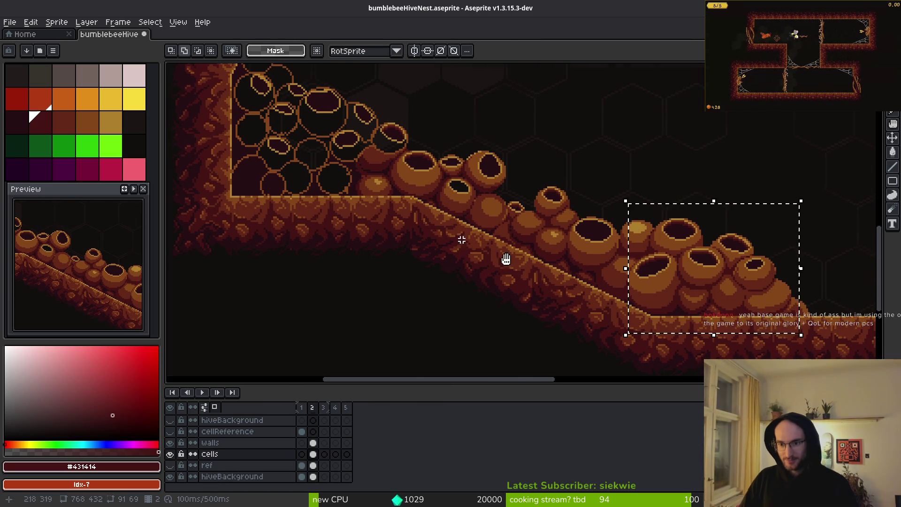
pyautogui.hscroll(-5, 614, 274)
pyautogui.hotkey('ctrl', 'v')
pyautogui.hotkey('shift', 'Right')
pyautogui.hotkey('shift', 'Right')
pyautogui.hotkey('shift', 'Right')
pyautogui.hotkey('shift', 'Down')
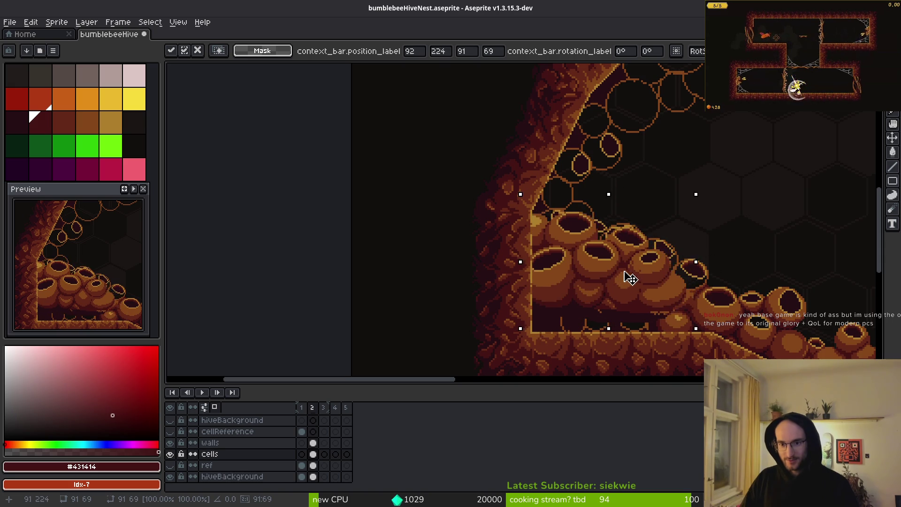
pyautogui.moveTo(634, 277); pyautogui.dragTo(638, 274)
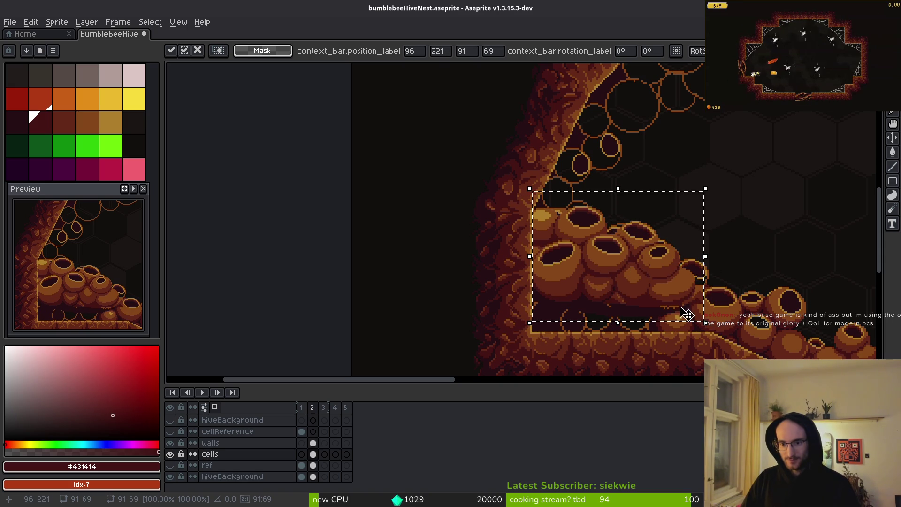
pyautogui.moveTo(706, 323)
pyautogui.mouseDown()
pyautogui.moveTo(664, 358)
pyautogui.moveTo(690, 346)
pyautogui.mouseUp()
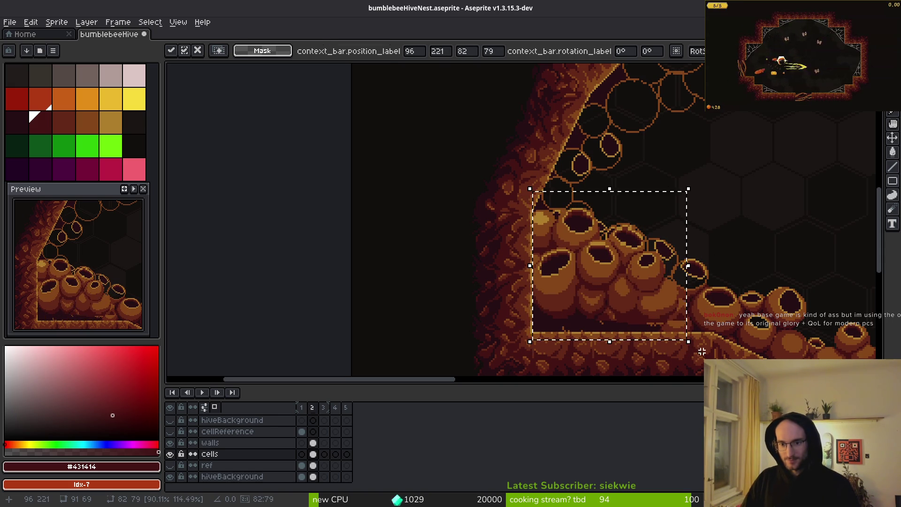
pyautogui.press('Escape')
# Paste the cluster again, rotate it about -26° and commit it against the left wall.
pyautogui.hotkey('ctrl', 'v')
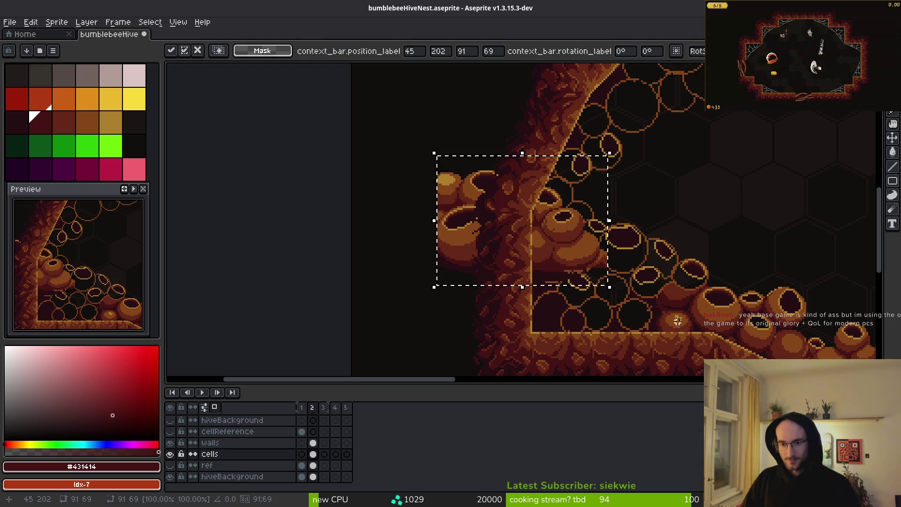
pyautogui.press('Return')
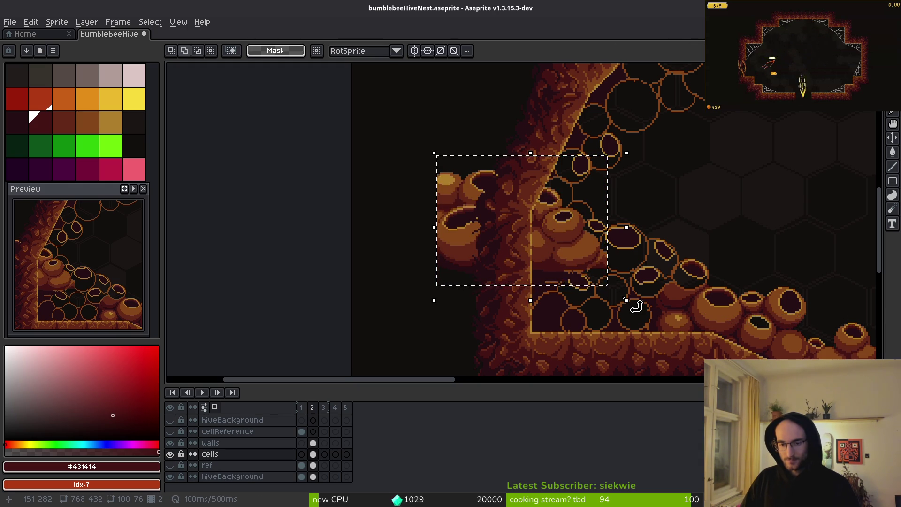
pyautogui.moveTo(617, 295); pyautogui.dragTo(589, 344)
pyautogui.moveTo(563, 269)
pyautogui.mouseDown()
pyautogui.moveTo(650, 306)
pyautogui.moveTo(601, 308)
pyautogui.moveTo(649, 299)
pyautogui.mouseUp()
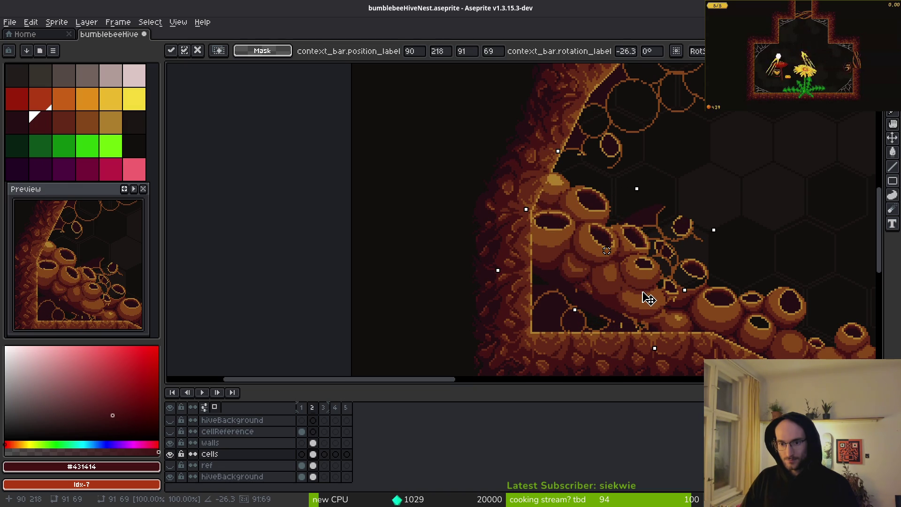
pyautogui.press('b')
pyautogui.scroll(4, 667, 286)
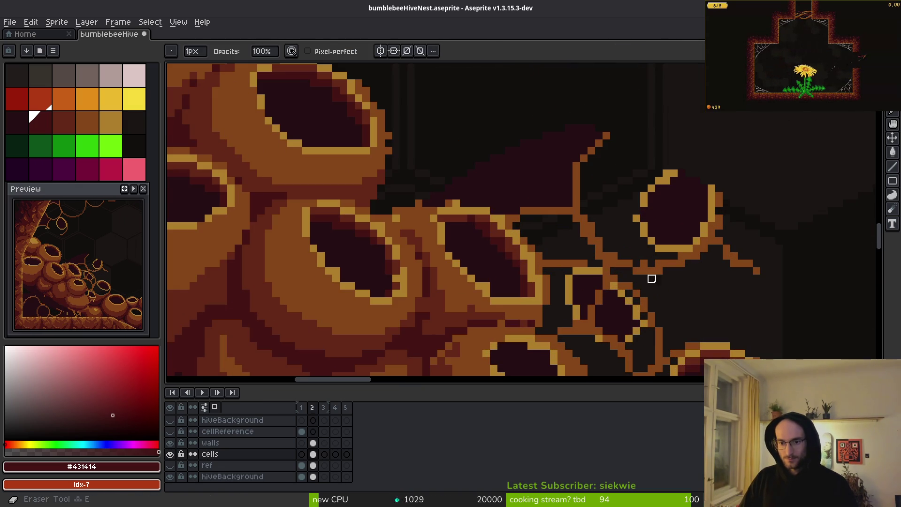
# Erase the leftover gold pasted lines beside the pots with an 11px eraser.
pyautogui.press('+')
pyautogui.press('+')
pyautogui.moveTo(675, 264)
pyautogui.mouseDown()
pyautogui.moveTo(460, 153)
pyautogui.moveTo(690, 211)
pyautogui.mouseUp()
pyautogui.scroll(-3, 690, 211)
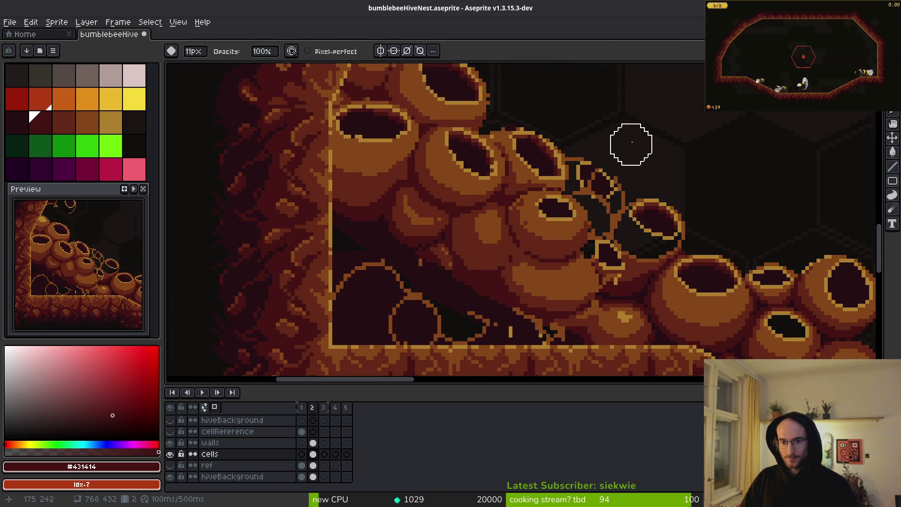
pyautogui.scroll(-1, 646, 150)
pyautogui.scroll(-1, 645, 183)
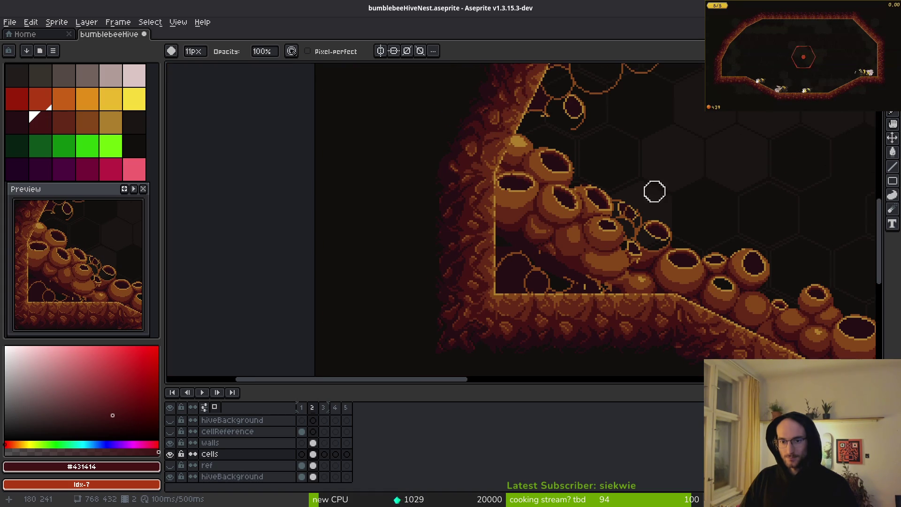
pyautogui.scroll(-1, 681, 209)
pyautogui.scroll(4, 702, 221)
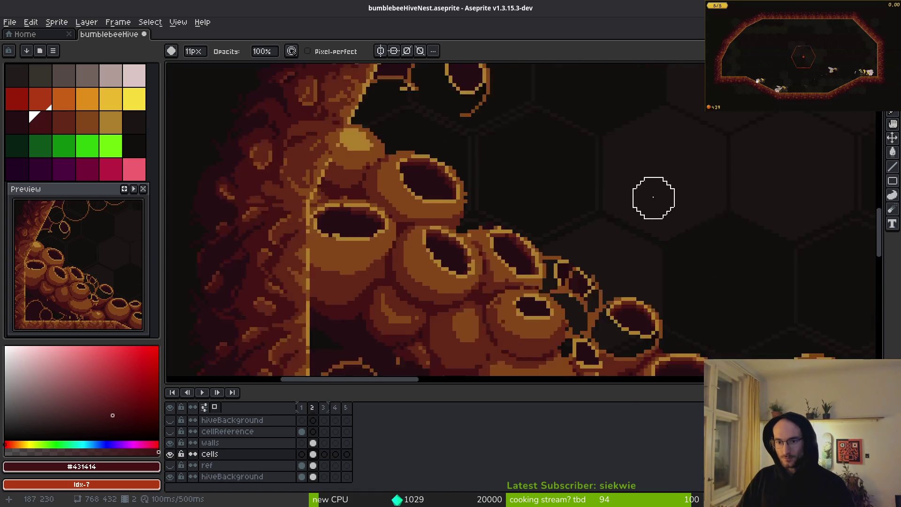
# Paint the stray gold and orange pixels inside the small cell with the dark interior colour.
pyautogui.moveTo(643, 181); pyautogui.dragTo(660, 223)
pyautogui.scroll(1, 574, 215)
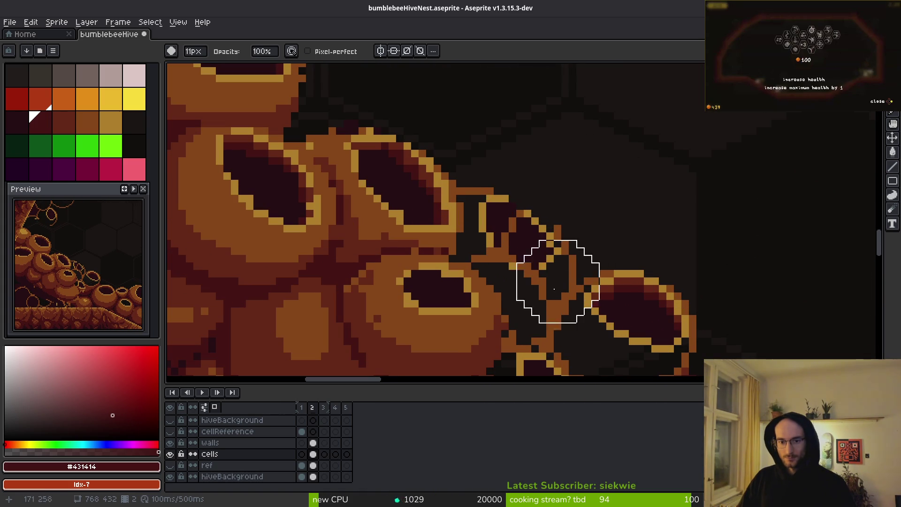
pyautogui.keyDown('alt'); pyautogui.click(528, 282); pyautogui.keyUp('alt')
pyautogui.keyDown('alt'); pyautogui.click(491, 239); pyautogui.keyUp('alt')
pyautogui.scroll(3, 492, 239)
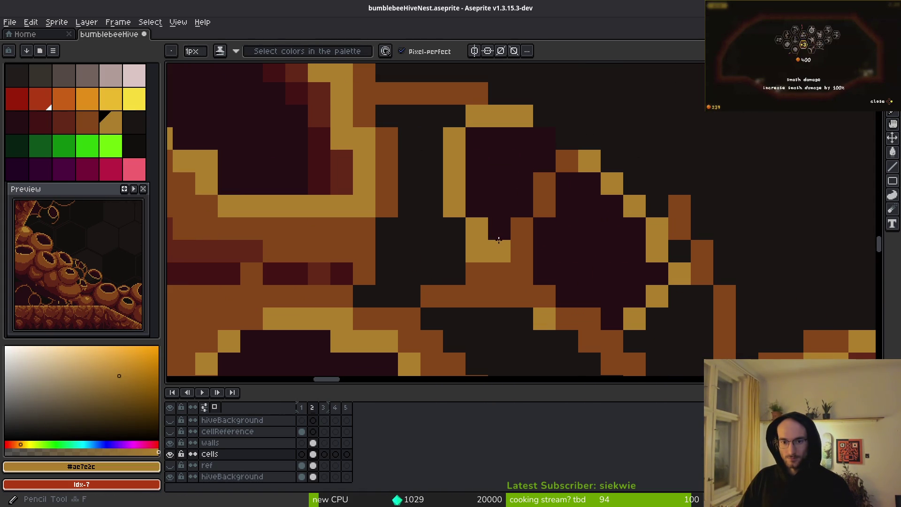
pyautogui.moveTo(654, 247); pyautogui.dragTo(617, 180)
pyautogui.keyDown('alt'); pyautogui.click(517, 164); pyautogui.keyUp('alt')
pyautogui.moveTo(507, 117); pyautogui.dragTo(485, 207)
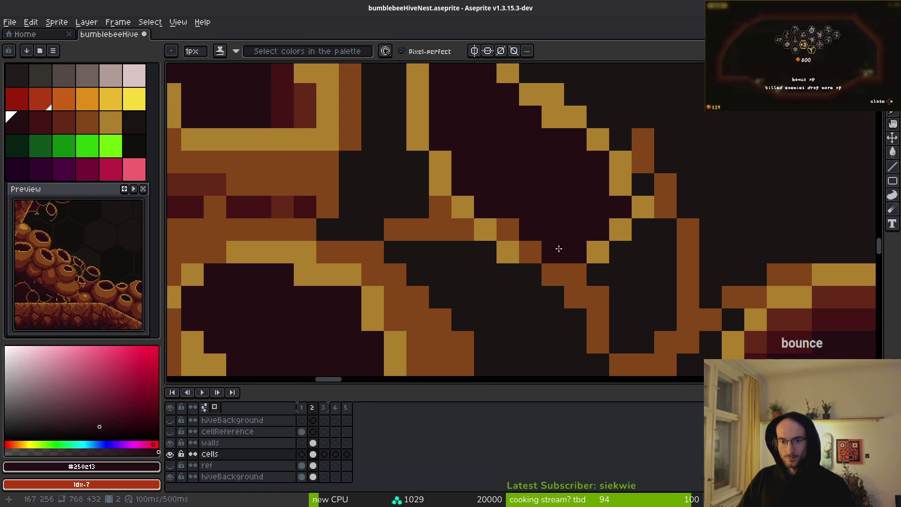
pyautogui.click(508, 230)
# Darken the outline column and redraw the cell's gold #ae7e2c outline along the diagonal.
pyautogui.keyDown('alt'); pyautogui.click(620, 188); pyautogui.keyUp('alt')
pyautogui.keyDown('alt'); pyautogui.click(608, 214); pyautogui.keyUp('alt')
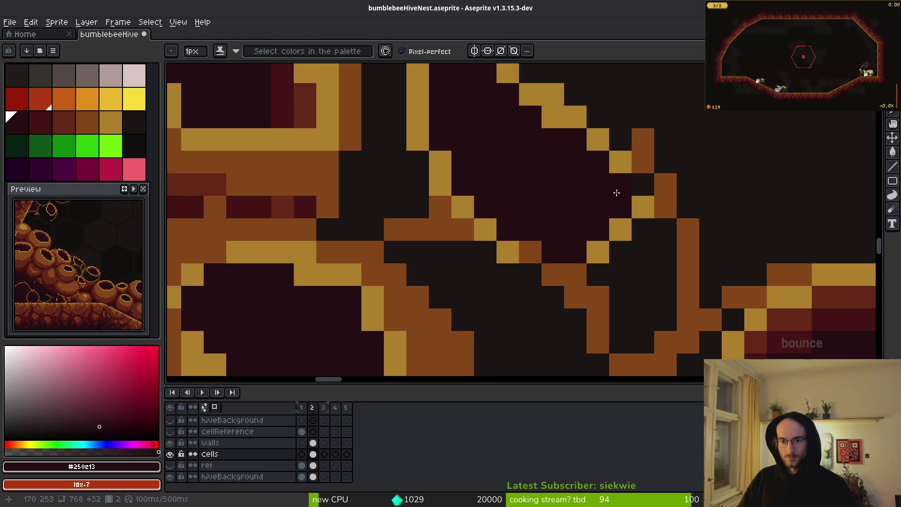
pyautogui.moveTo(624, 195)
pyautogui.mouseDown()
pyautogui.moveTo(598, 252)
pyautogui.moveTo(575, 275)
pyautogui.moveTo(575, 252)
pyautogui.mouseUp()
pyautogui.keyDown('alt'); pyautogui.click(636, 207); pyautogui.keyUp('alt')
pyautogui.click(637, 235)
pyautogui.click(637, 189)
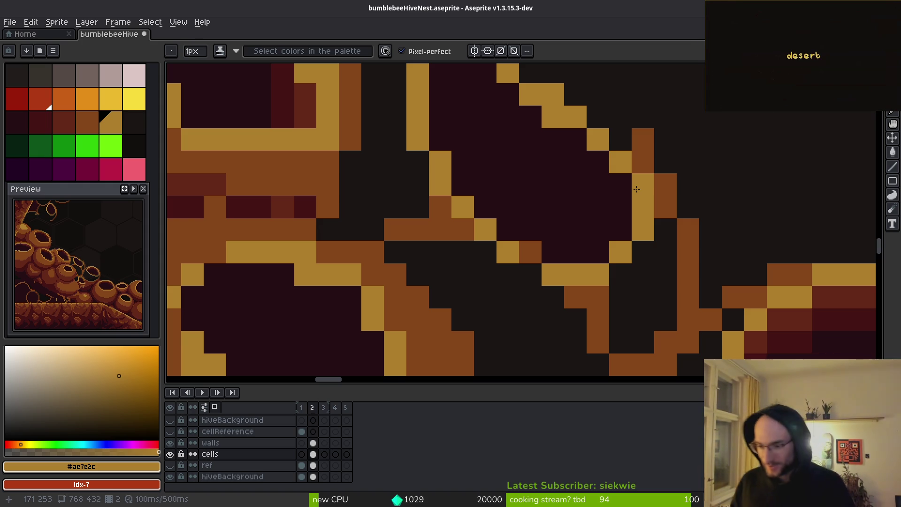
pyautogui.scroll(-6, 563, 193)
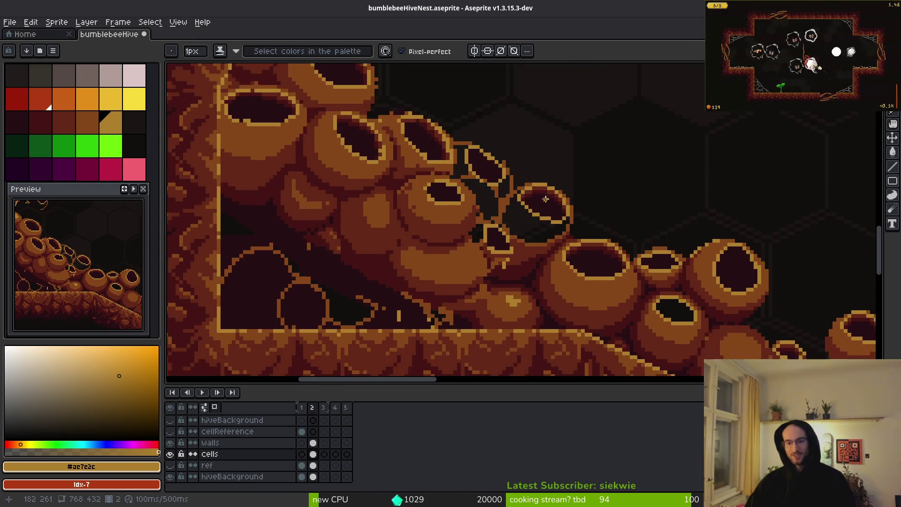
# After checking the level zoomed out, lasso the top wall-side pot and move it right to 93, 207.
pyautogui.scroll(-5, 545, 199)
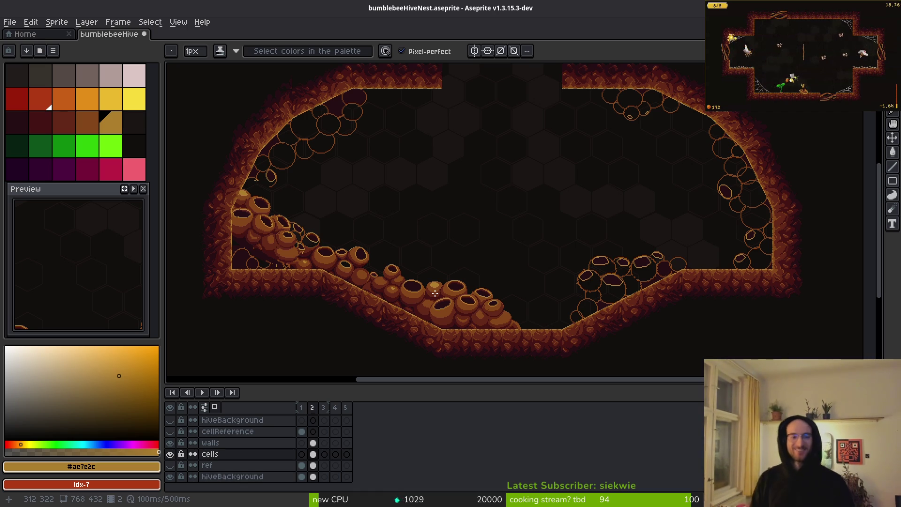
pyautogui.scroll(2, 436, 294)
pyautogui.scroll(3, 449, 213)
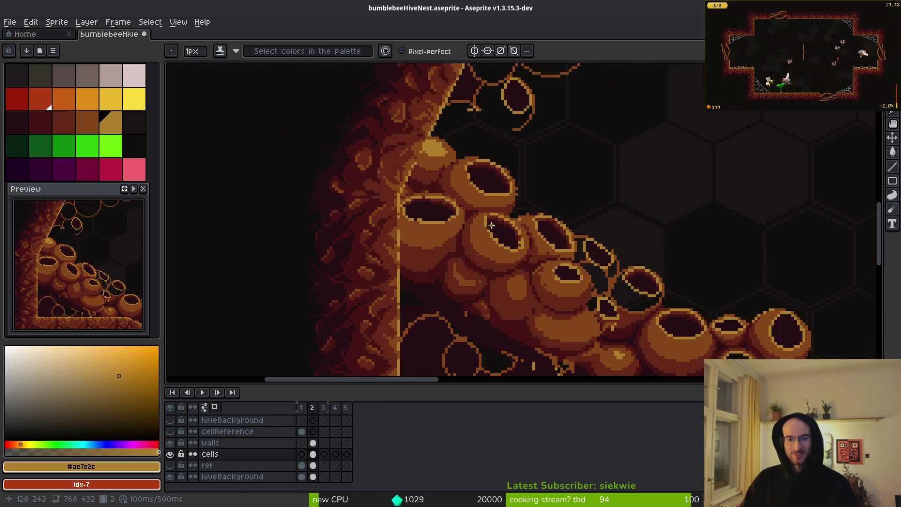
pyautogui.scroll(1, 492, 225)
pyautogui.hotkey('shift', 'w')
pyautogui.scroll(2, 498, 175)
pyautogui.moveTo(497, 138)
pyautogui.mouseDown()
pyautogui.moveTo(431, 127)
pyautogui.moveTo(420, 213)
pyautogui.mouseUp()
pyautogui.moveTo(484, 236)
pyautogui.mouseDown()
pyautogui.moveTo(566, 220)
pyautogui.moveTo(545, 155)
pyautogui.mouseUp()
pyautogui.moveTo(501, 188); pyautogui.dragTo(524, 189)
# Move the top pot back into place and draw a row of gold rim pixels.
pyautogui.hotkey('ctrl', 'z')
pyautogui.hotkey('ctrl', 'z')
pyautogui.hotkey('ctrl', 'z')
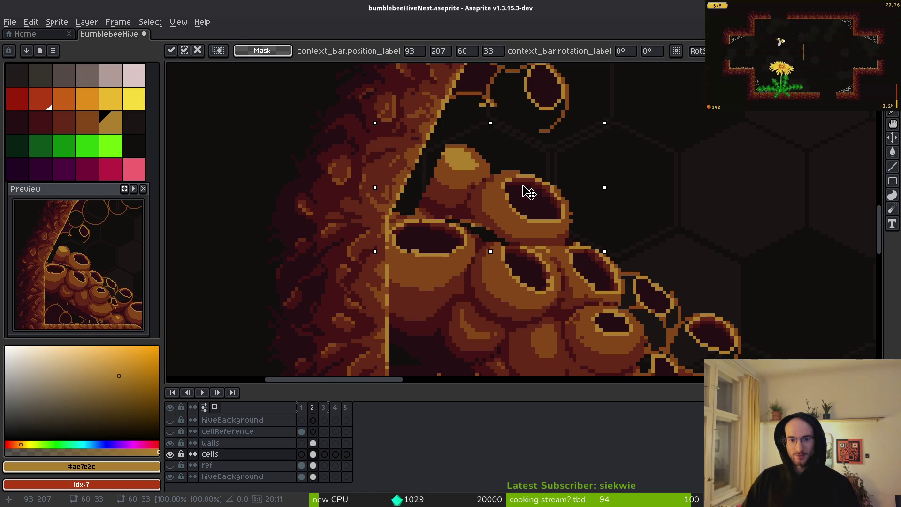
pyautogui.scroll(4, 527, 191)
pyautogui.scroll(2, 535, 248)
pyautogui.press('b')
pyautogui.moveTo(371, 182)
pyautogui.mouseDown()
pyautogui.moveTo(436, 181)
pyautogui.moveTo(463, 211)
pyautogui.mouseUp()
pyautogui.scroll(-5, 462, 211)
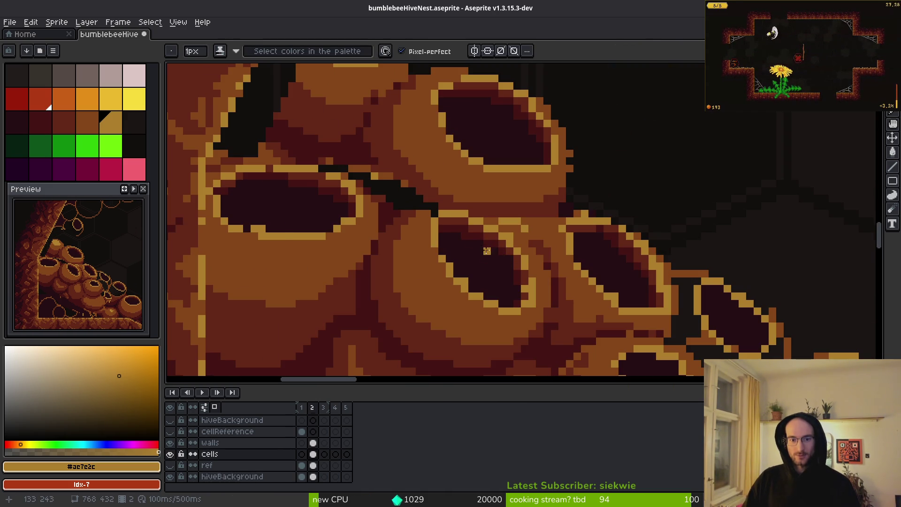
pyautogui.scroll(3, 488, 255)
# Sample the pots' dark red, #431414 and #854619 shades, dabbing one pixel dark red.
pyautogui.keyDown('alt'); pyautogui.click(465, 227); pyautogui.keyUp('alt')
pyautogui.click(447, 250)
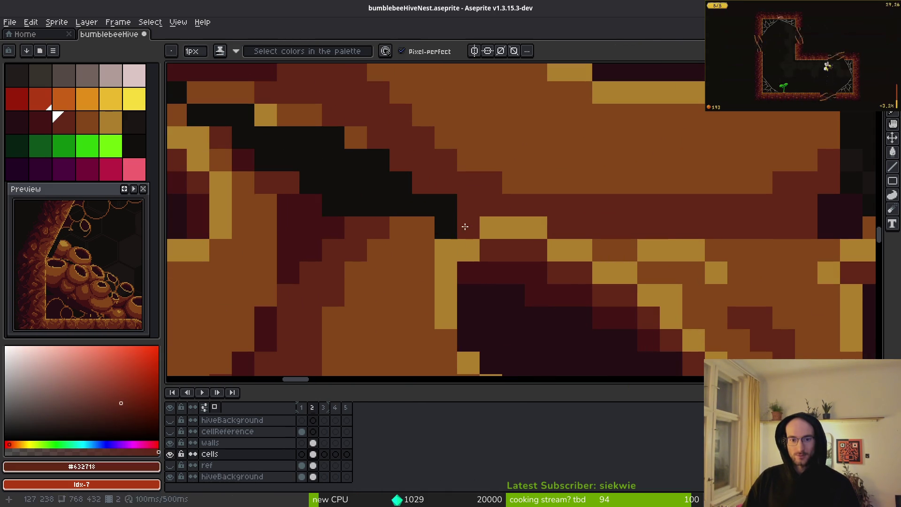
pyautogui.scroll(-3, 469, 242)
pyautogui.scroll(3, 476, 232)
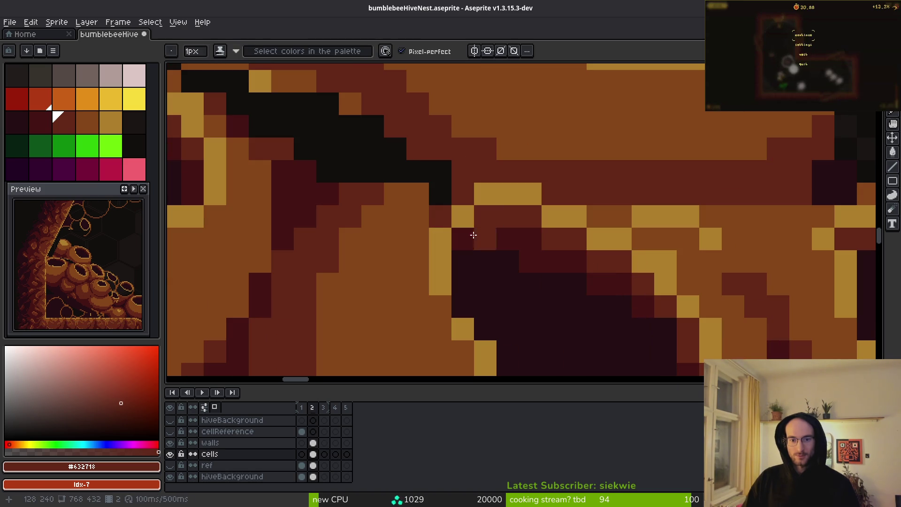
pyautogui.keyDown('alt'); pyautogui.click(476, 231); pyautogui.keyUp('alt')
pyautogui.scroll(-3, 571, 298)
pyautogui.scroll(3, 627, 275)
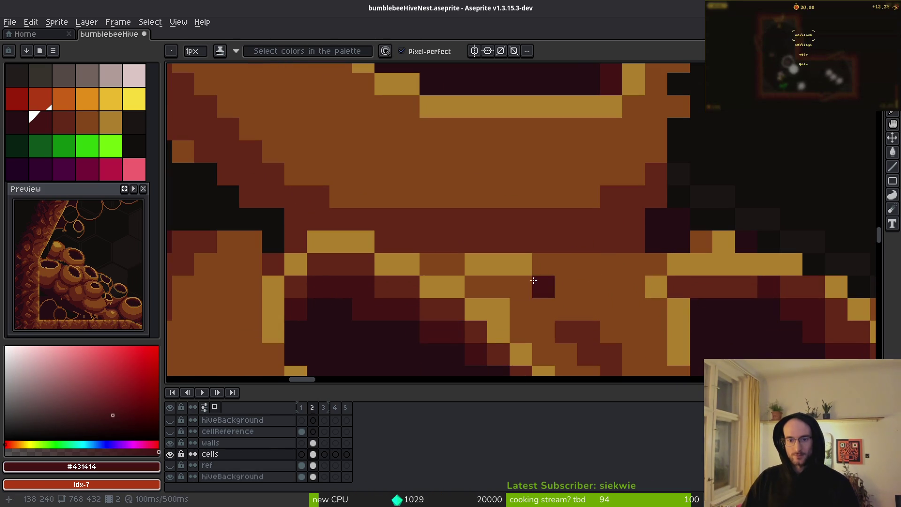
pyautogui.keyDown('alt'); pyautogui.click(543, 282); pyautogui.keyUp('alt')
pyautogui.scroll(-2, 623, 280)
pyautogui.scroll(-1, 562, 266)
pyautogui.scroll(2, 529, 196)
# Repaint the black gap and seam pixels between the pots in darker red shades.
pyautogui.press('e')
pyautogui.scroll(-10, 506, 171)
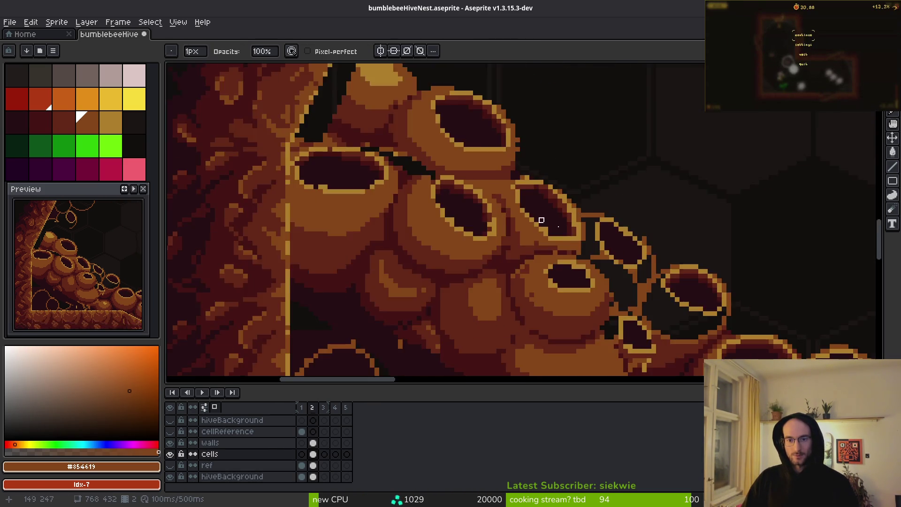
pyautogui.scroll(7, 530, 220)
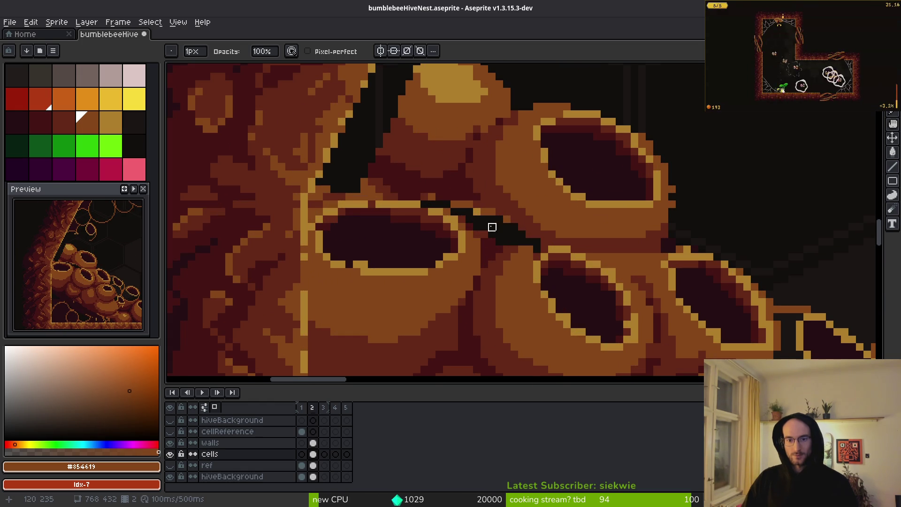
pyautogui.press('b')
pyautogui.press('9')
pyautogui.scroll(2, 552, 265)
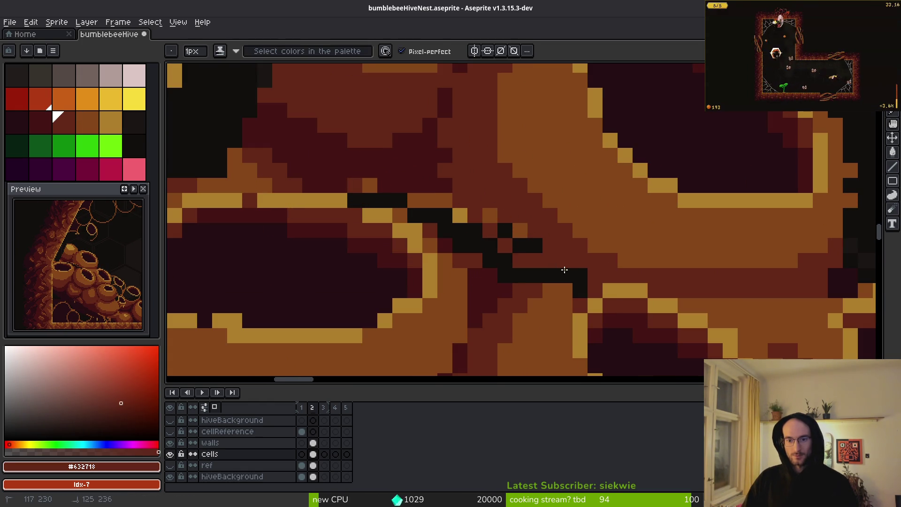
pyautogui.moveTo(535, 245); pyautogui.dragTo(505, 222)
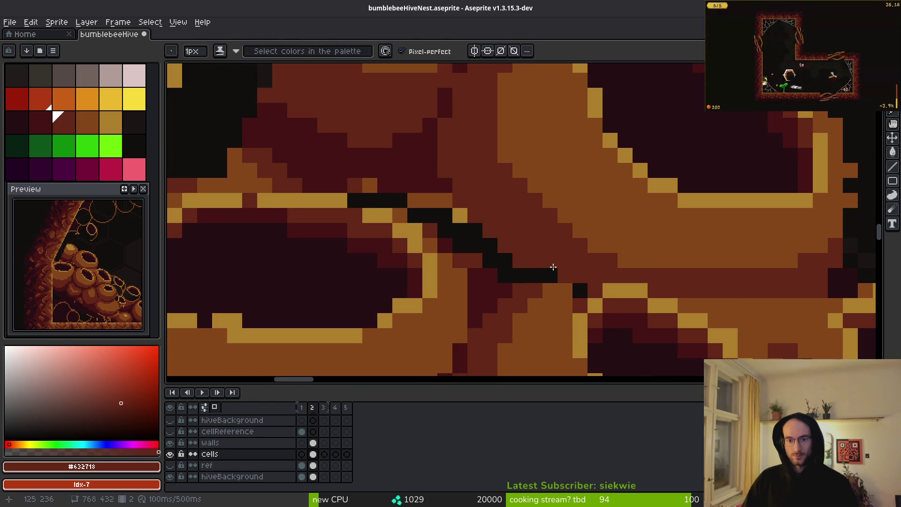
pyautogui.keyDown('alt'); pyautogui.click(489, 282); pyautogui.keyUp('alt')
pyautogui.moveTo(550, 276); pyautogui.dragTo(533, 275)
pyautogui.moveTo(470, 242); pyautogui.dragTo(450, 230)
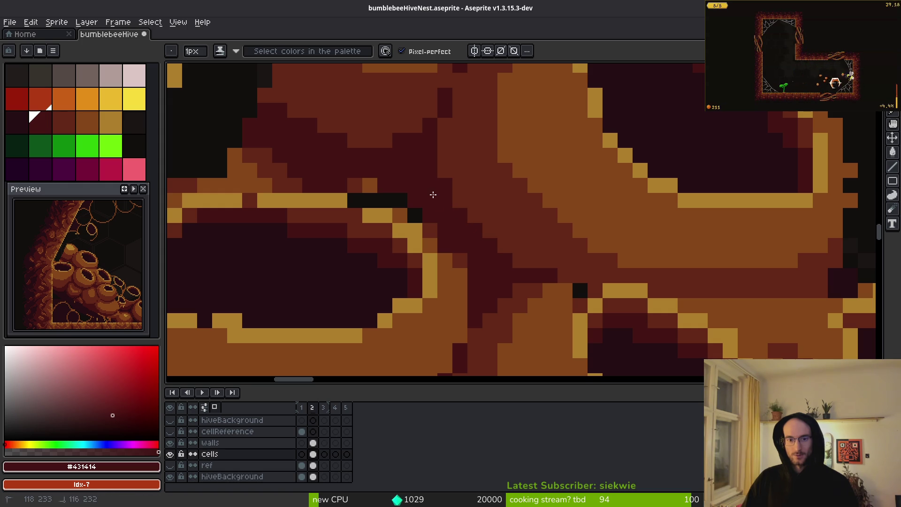
# Fill the remaining black gap with orange-brown pixels, adding one above the row.
pyautogui.scroll(-2, 311, 170)
pyautogui.scroll(2, 529, 201)
pyautogui.scroll(2, 557, 183)
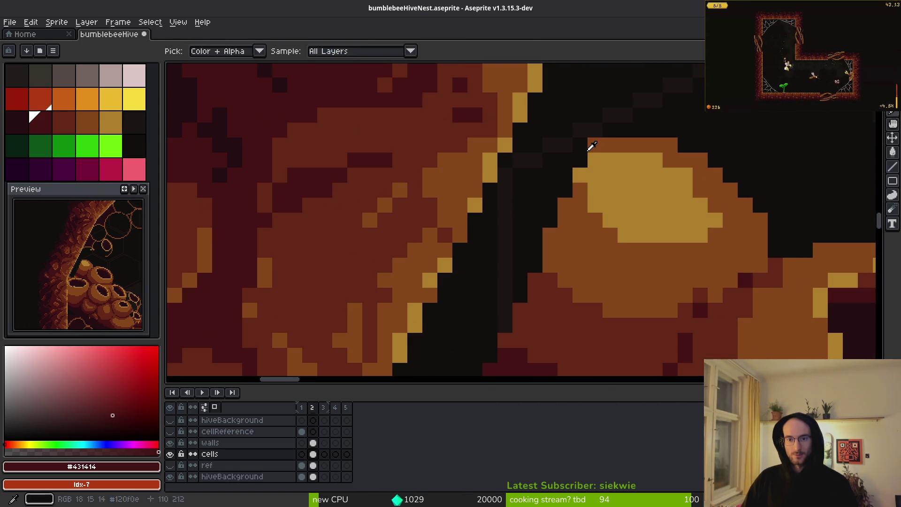
pyautogui.keyDown('alt'); pyautogui.click(590, 155); pyautogui.keyUp('alt')
pyautogui.moveTo(566, 160); pyautogui.dragTo(503, 180)
pyautogui.click(625, 130)
pyautogui.moveTo(636, 111); pyautogui.dragTo(612, 193)
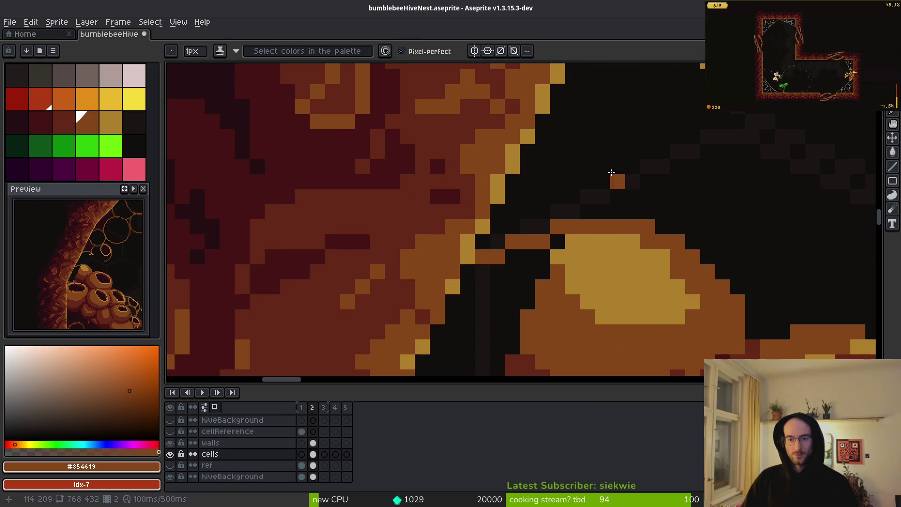
pyautogui.scroll(-5, 569, 91)
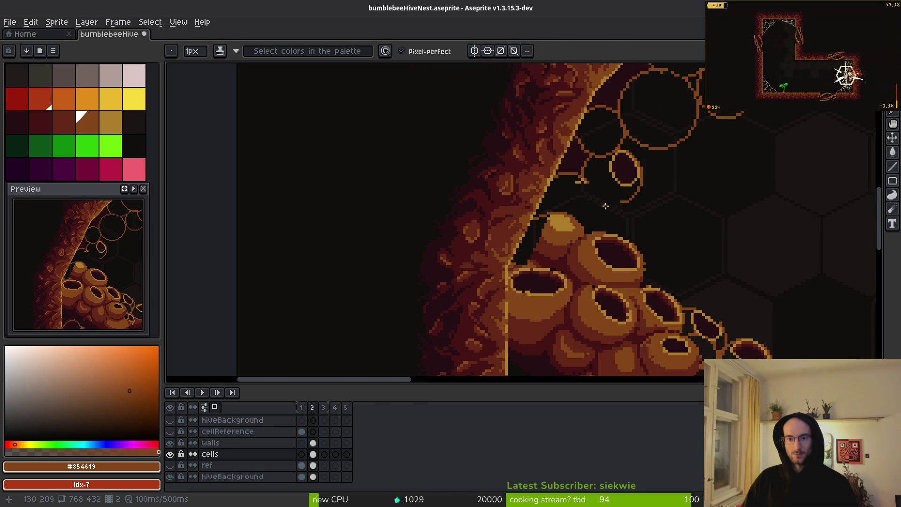
# Draw a new cell outline beside the wall, connected to the neighbouring cell.
pyautogui.scroll(3, 629, 202)
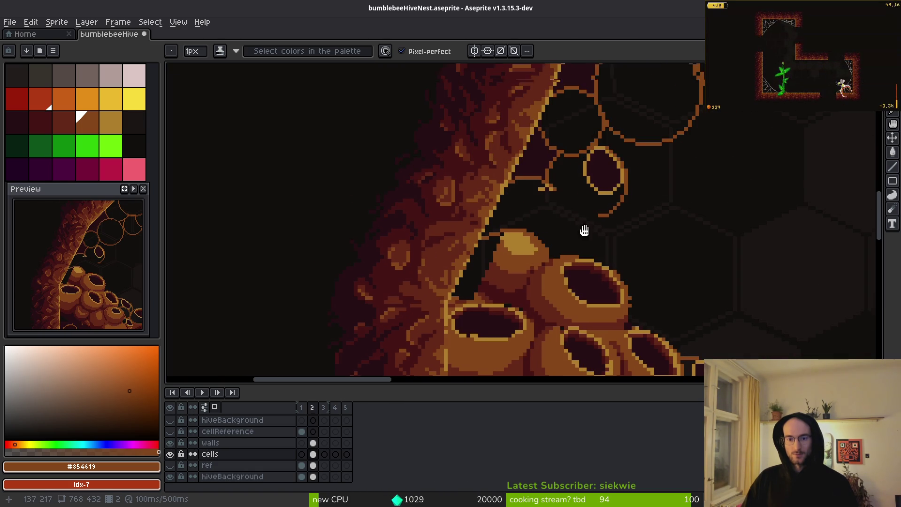
pyautogui.scroll(-3, 605, 249)
pyautogui.scroll(4, 563, 244)
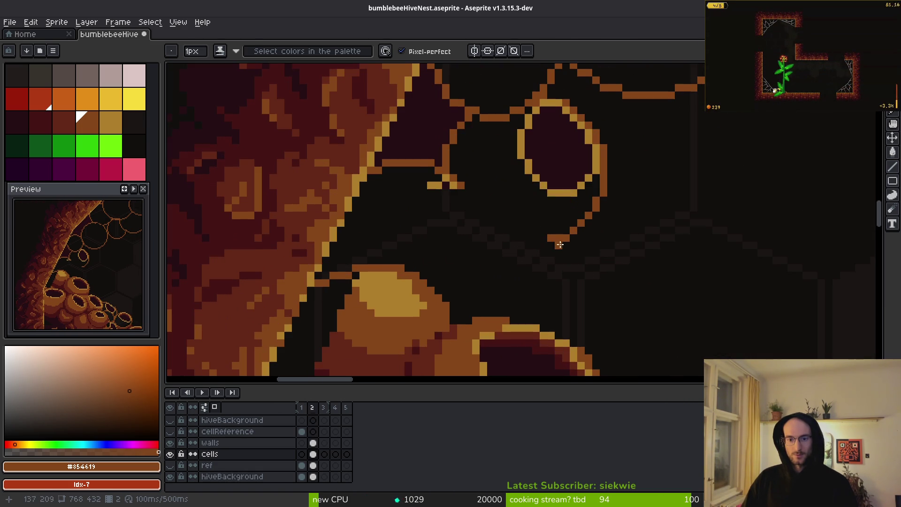
pyautogui.press('alt')
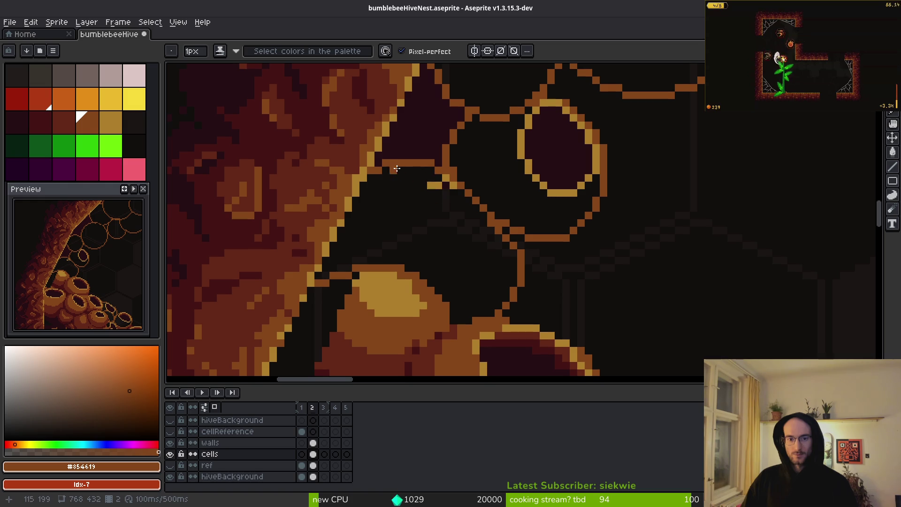
pyautogui.moveTo(457, 250)
pyautogui.mouseDown()
pyautogui.moveTo(367, 240)
pyautogui.moveTo(373, 178)
pyautogui.mouseUp()
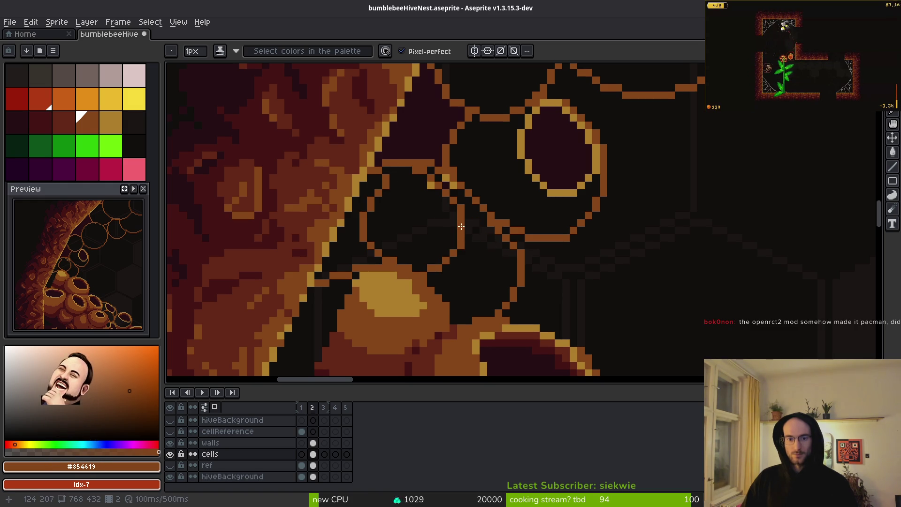
pyautogui.moveTo(463, 223); pyautogui.dragTo(528, 259)
# Erase the stray orange outline pixels with the eraser.
pyautogui.scroll(-3, 531, 306)
pyautogui.scroll(3, 564, 240)
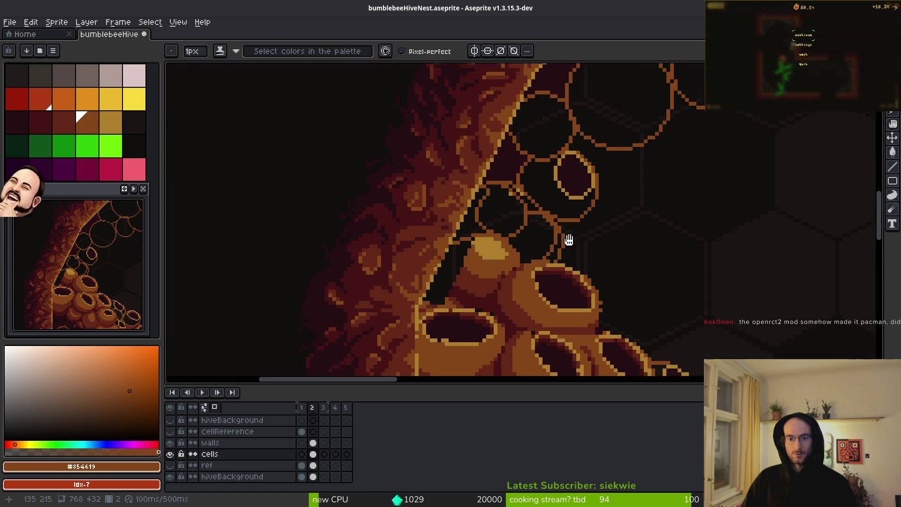
pyautogui.press('e')
pyautogui.moveTo(575, 220); pyautogui.dragTo(578, 227)
pyautogui.moveTo(570, 258); pyautogui.dragTo(570, 236)
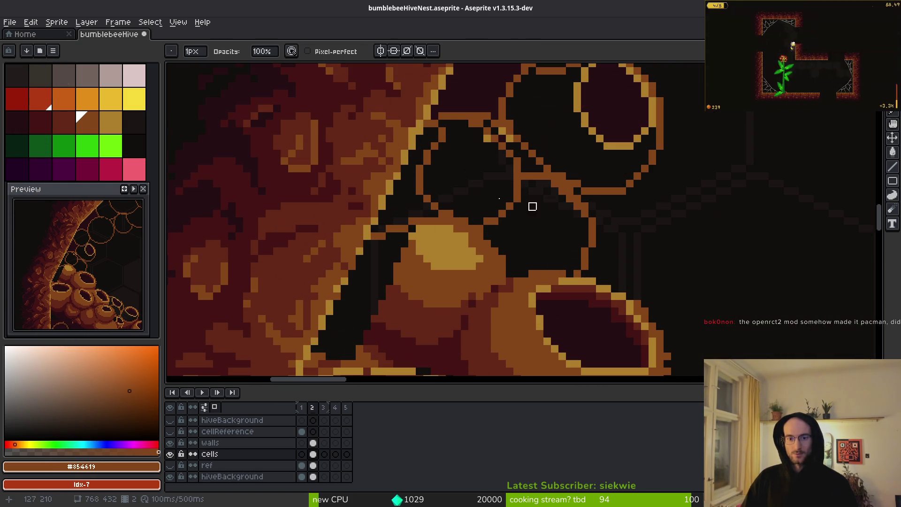
pyautogui.scroll(-3, 457, 191)
pyautogui.scroll(3, 493, 211)
# Try a mid-brown stroke down the dark blob's right edge, then undo it.
pyautogui.press('f')
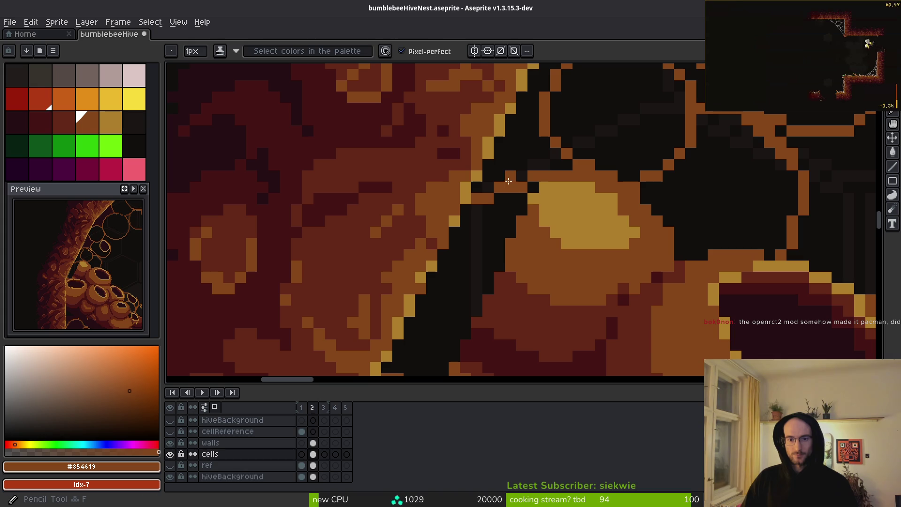
pyautogui.click(59, 119)
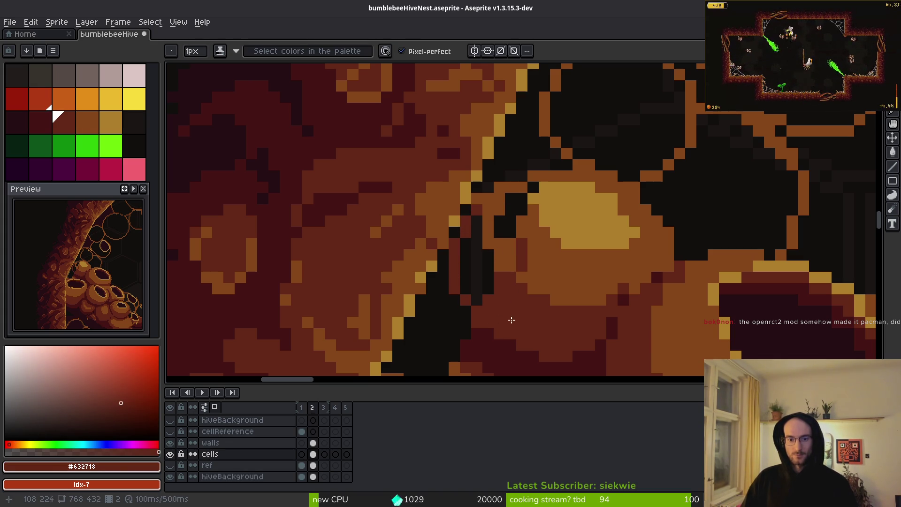
pyautogui.scroll(-2, 509, 310)
pyautogui.scroll(2, 540, 263)
pyautogui.keyDown('alt'); pyautogui.click(581, 236); pyautogui.keyUp('alt')
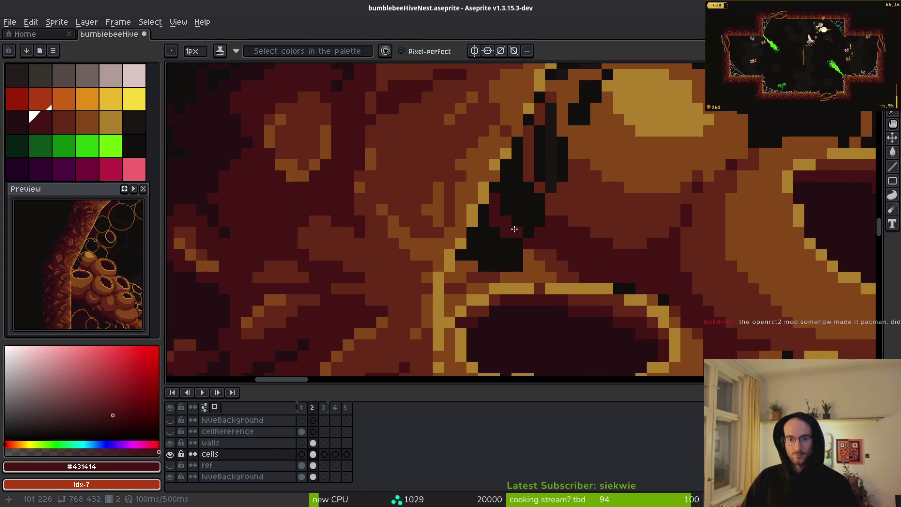
pyautogui.scroll(-3, 540, 253)
pyautogui.scroll(3, 581, 233)
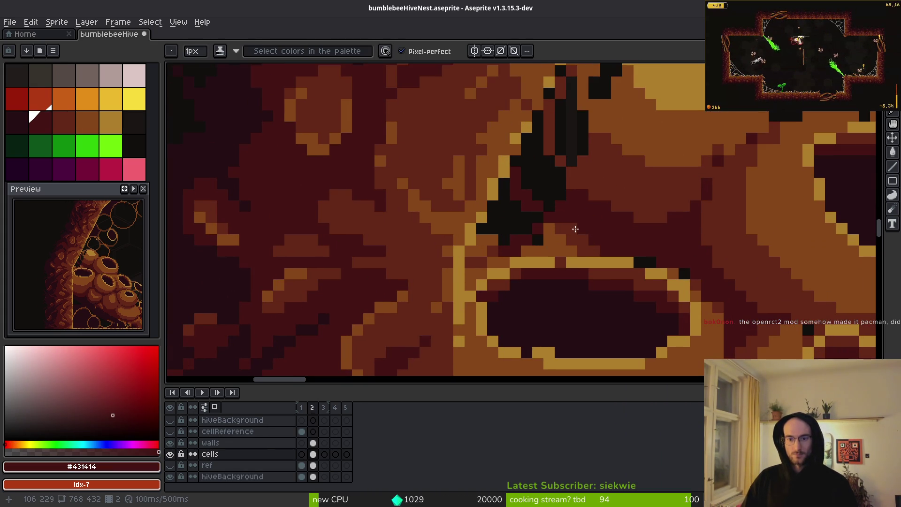
pyautogui.keyDown('alt'); pyautogui.click(543, 235); pyautogui.keyUp('alt')
pyautogui.moveTo(539, 149)
pyautogui.mouseDown()
pyautogui.moveTo(578, 204)
pyautogui.moveTo(571, 232)
pyautogui.mouseUp()
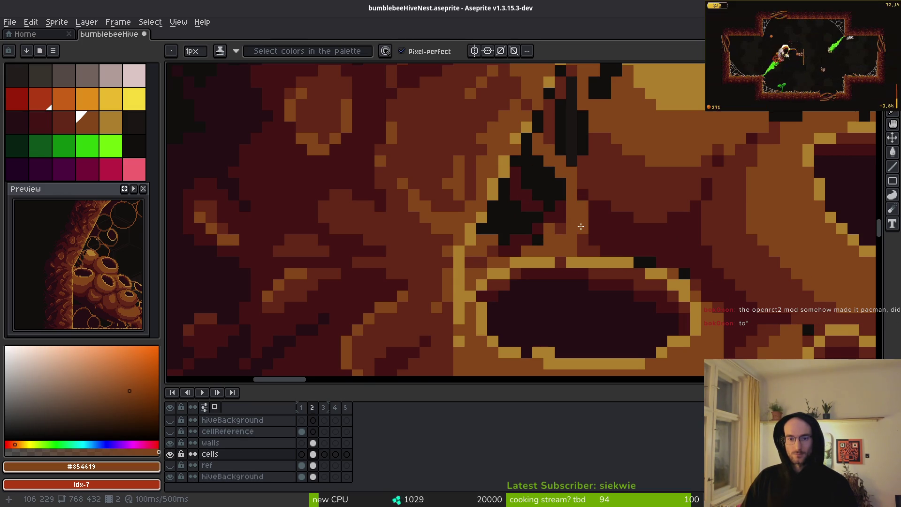
pyautogui.scroll(-3, 581, 227)
pyautogui.scroll(3, 581, 227)
pyautogui.hotkey('ctrl', 'z')
pyautogui.scroll(-1, 575, 215)
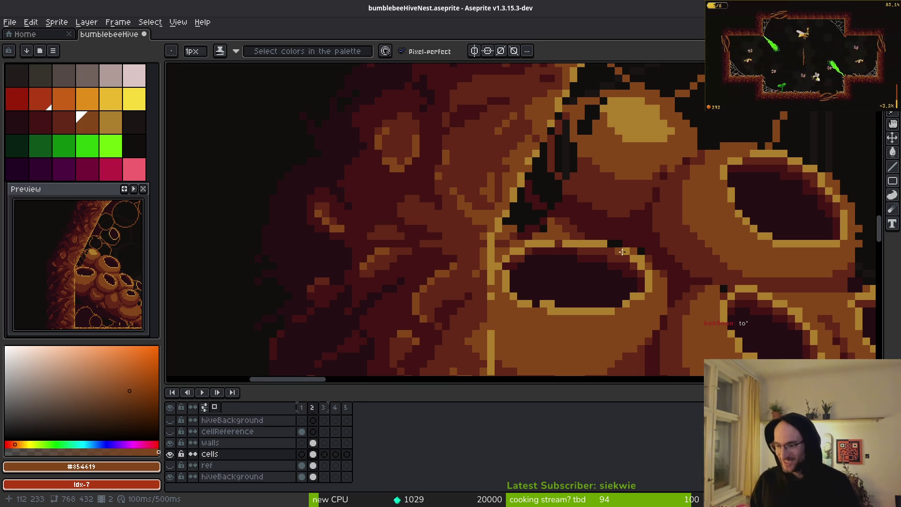
pyautogui.scroll(3, 582, 261)
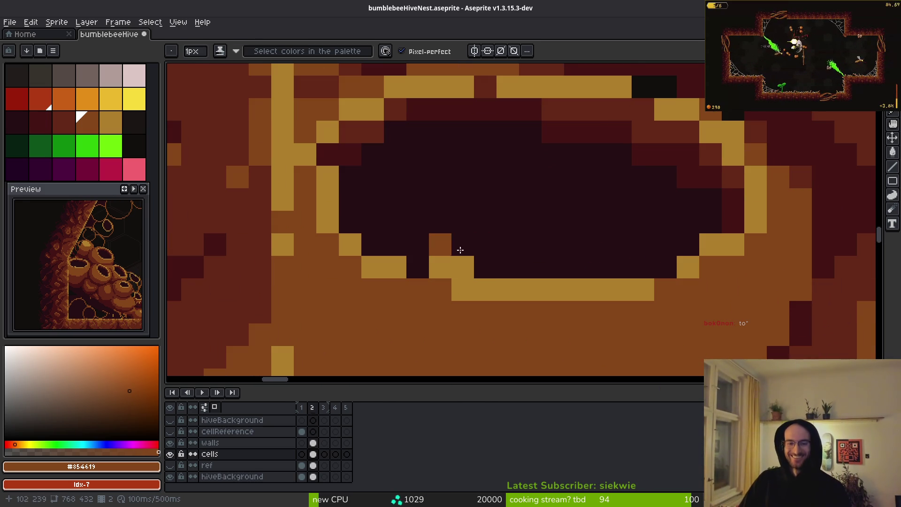
# Recolour the stray dark pixel on the pot rim gold.
pyautogui.keyDown('alt'); pyautogui.click(461, 267); pyautogui.keyUp('alt')
pyautogui.keyDown('alt'); pyautogui.click(440, 267); pyautogui.keyUp('alt')
pyautogui.click(417, 267)
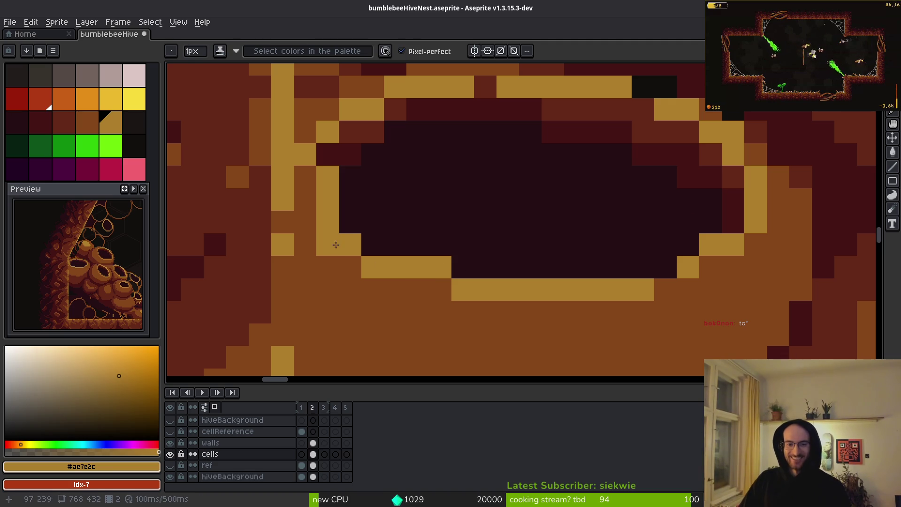
pyautogui.scroll(3, 343, 216)
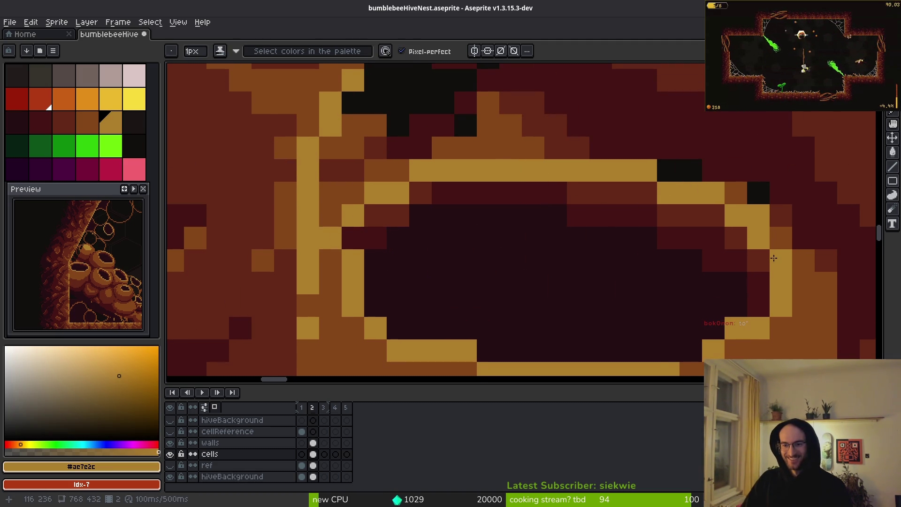
# Paint two black pixels next to the rim dark red.
pyautogui.hscroll(3, 776, 258)
pyautogui.keyDown('alt'); pyautogui.click(637, 224); pyautogui.keyUp('alt')
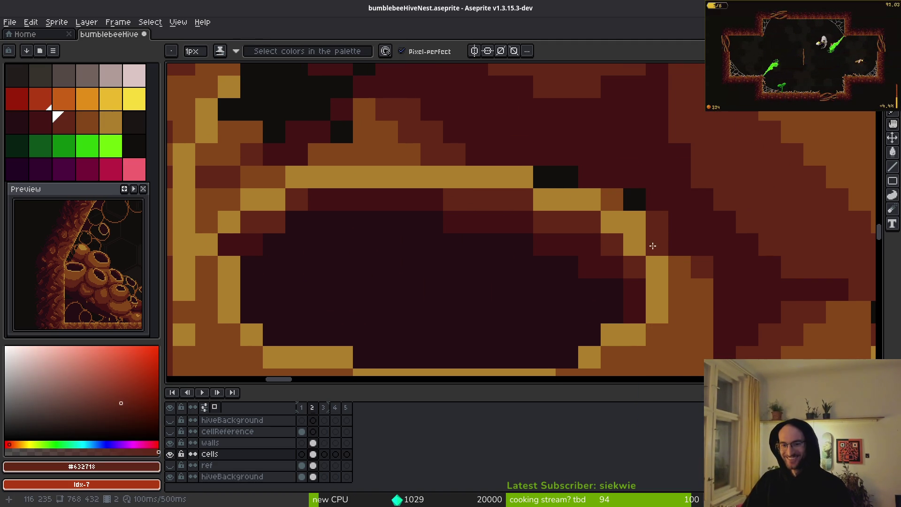
pyautogui.click(634, 199)
pyautogui.click(567, 181)
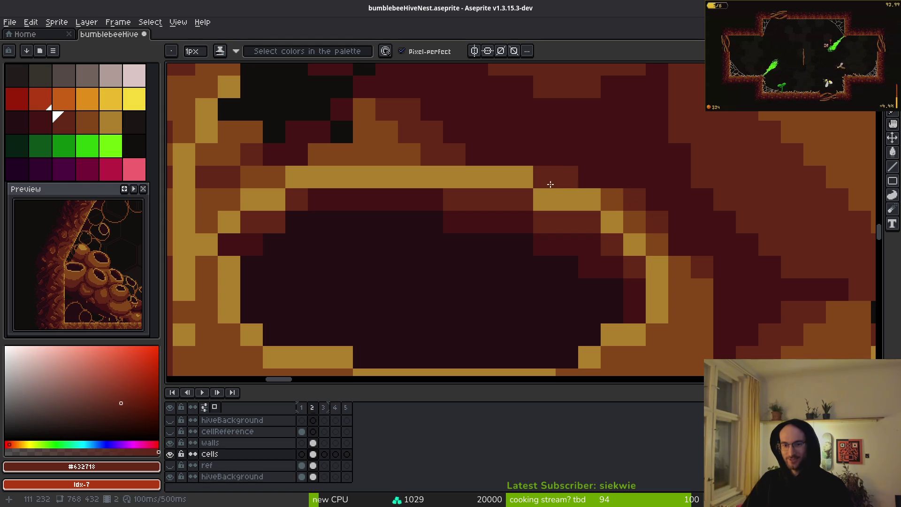
pyautogui.scroll(-2, 681, 253)
pyautogui.scroll(-2, 702, 271)
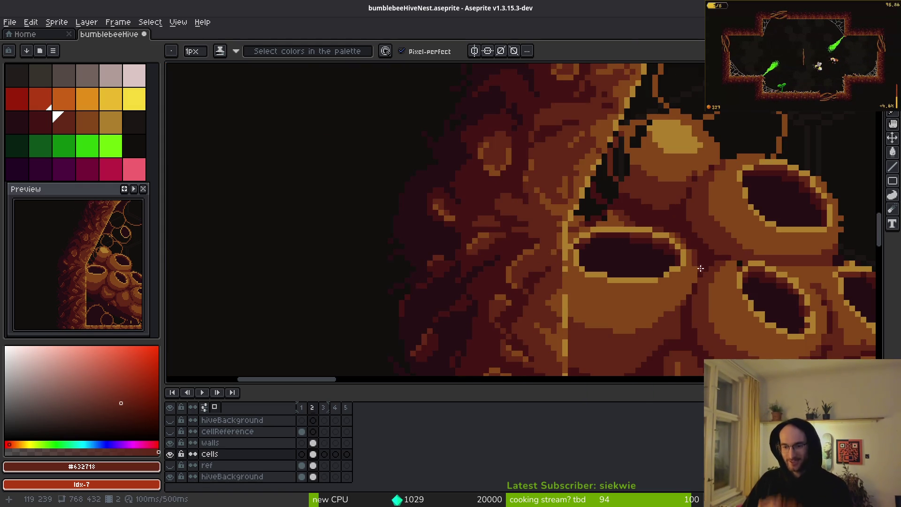
pyautogui.scroll(3, 710, 266)
# Repaint a few pixels beside the pot's right rim in dark red.
pyautogui.keyDown('alt'); pyautogui.click(638, 179); pyautogui.keyUp('alt')
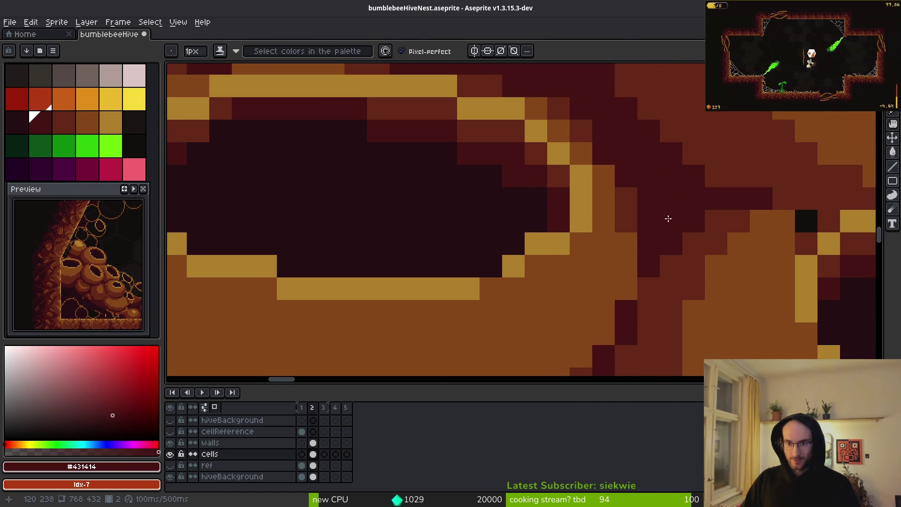
pyautogui.scroll(2, 650, 186)
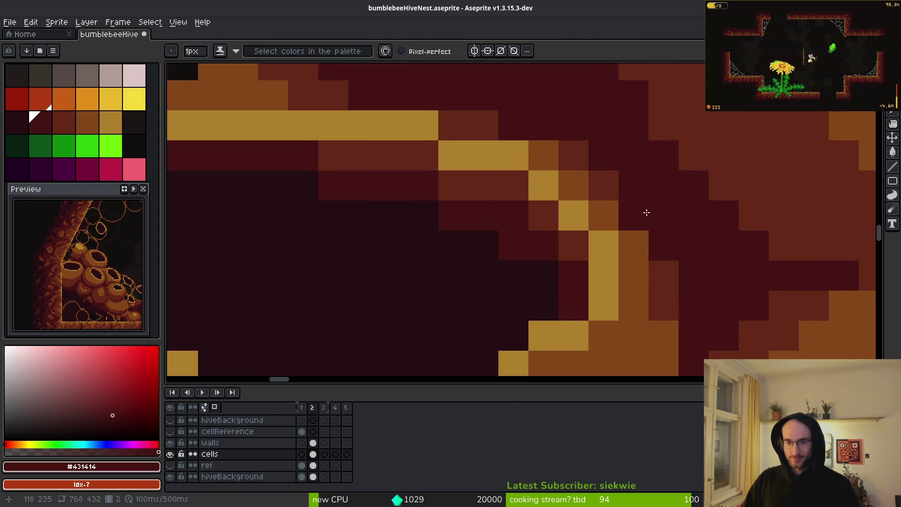
pyautogui.keyDown('alt'); pyautogui.click(667, 280); pyautogui.keyUp('alt')
pyautogui.moveTo(655, 260)
pyautogui.mouseDown()
pyautogui.moveTo(631, 175)
pyautogui.moveTo(642, 243)
pyautogui.mouseUp()
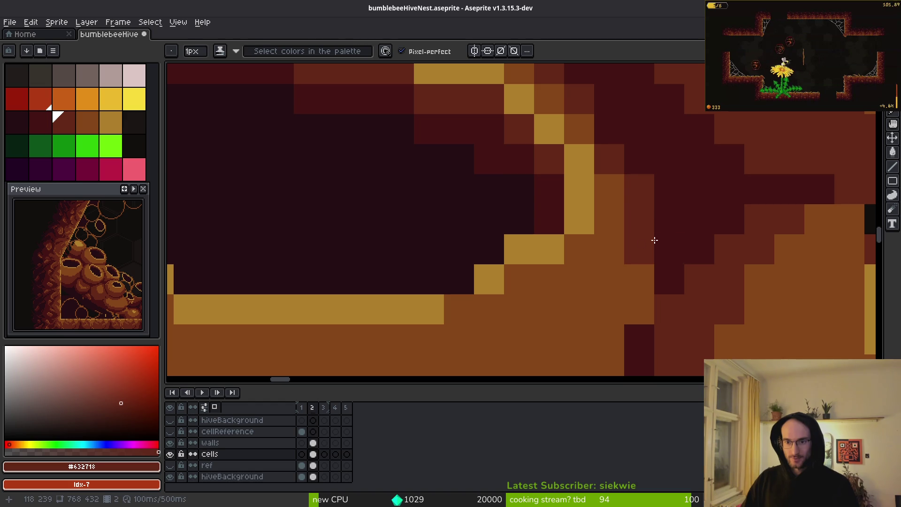
pyautogui.keyDown('alt'); pyautogui.click(649, 185); pyautogui.keyUp('alt')
pyautogui.scroll(-4, 718, 221)
pyautogui.scroll(-3, 702, 194)
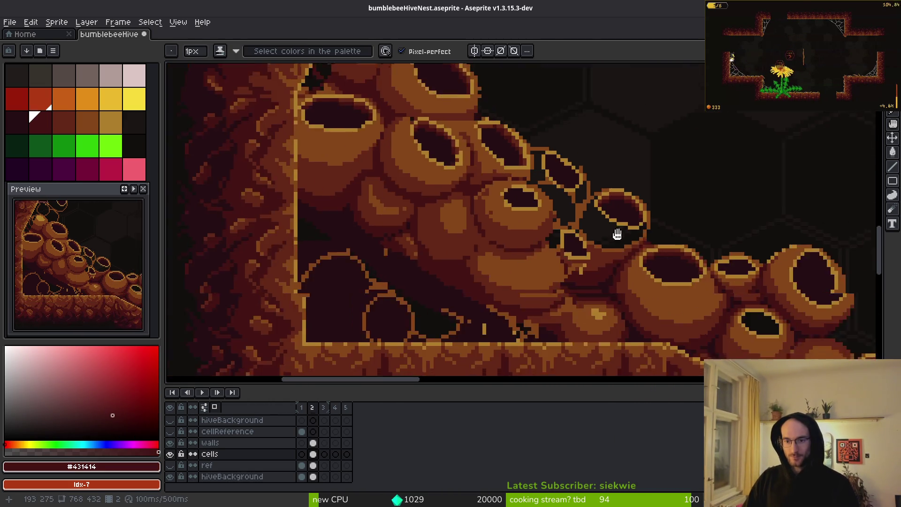
pyautogui.moveTo(614, 235)
pyautogui.mouseDown()
pyautogui.moveTo(495, 188)
pyautogui.moveTo(495, 145)
pyautogui.mouseUp()
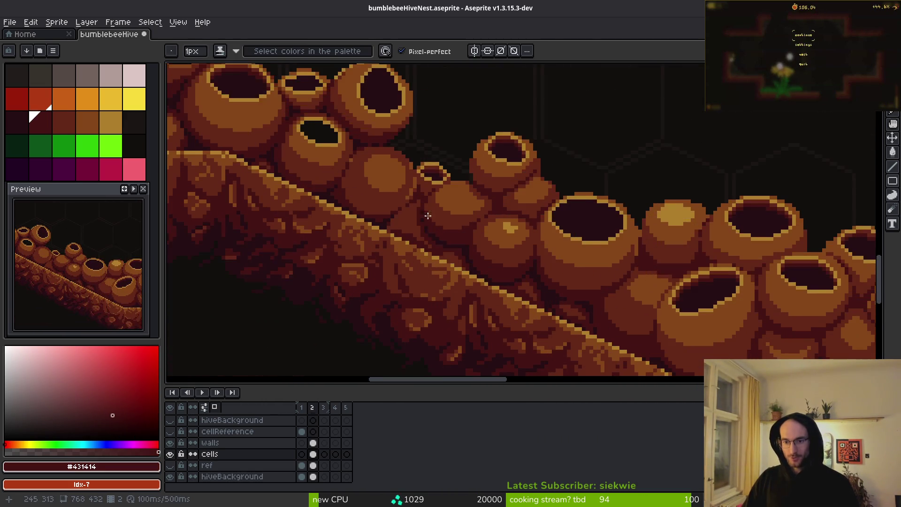
# Paint the first pot opening's top interior row and edge pixels dark red #632718.
pyautogui.scroll(4, 501, 235)
pyautogui.scroll(1, 613, 216)
pyautogui.scroll(-2, 578, 228)
pyautogui.scroll(5, 563, 271)
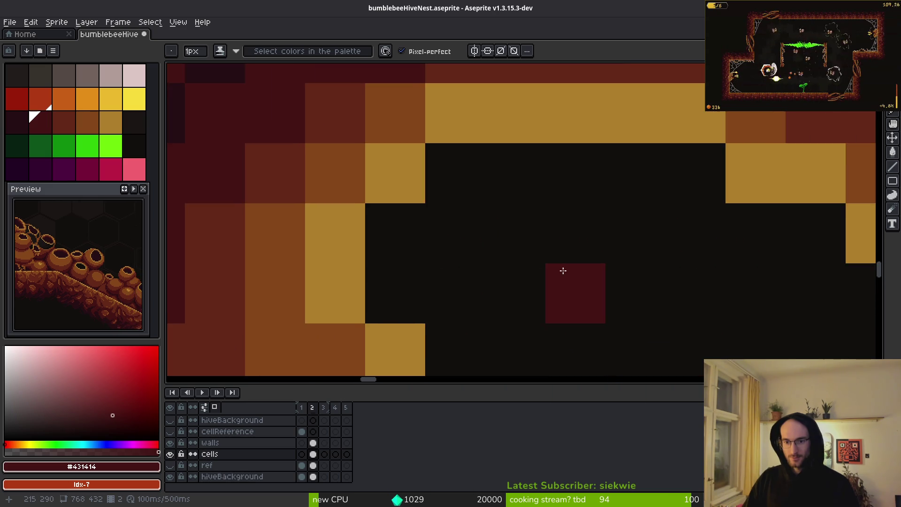
pyautogui.scroll(-3, 562, 271)
pyautogui.keyDown('alt'); pyautogui.click(475, 238); pyautogui.keyUp('alt')
pyautogui.press('g')
pyautogui.press('i')
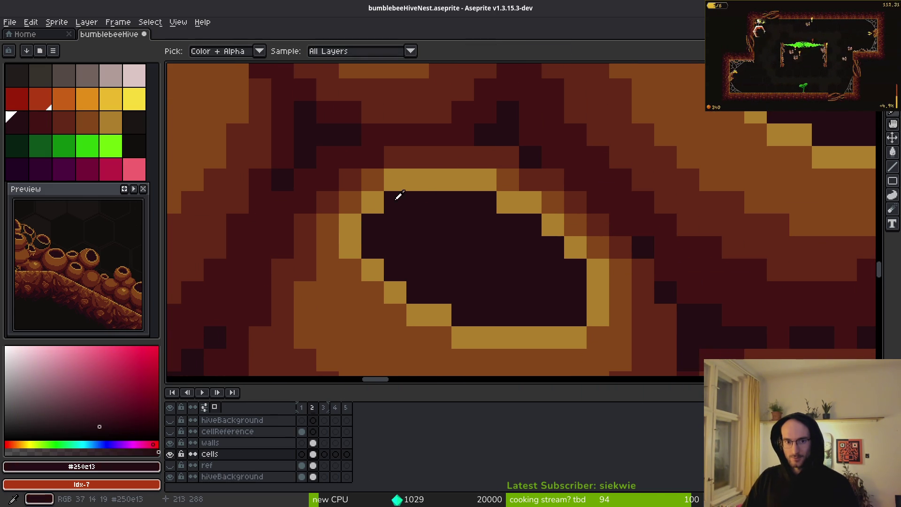
pyautogui.click(420, 153)
pyautogui.press('b')
pyautogui.moveTo(395, 202); pyautogui.dragTo(486, 202)
pyautogui.click(373, 224)
pyautogui.click(529, 227)
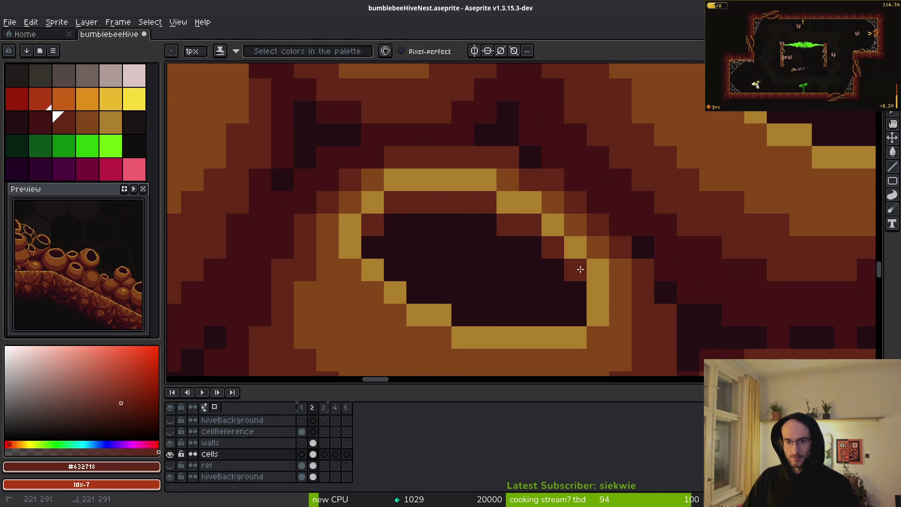
# Repaint the rim diagonal and the row below the rim in maroon #431414.
pyautogui.keyDown('alt'); pyautogui.click(505, 239); pyautogui.keyUp('alt')
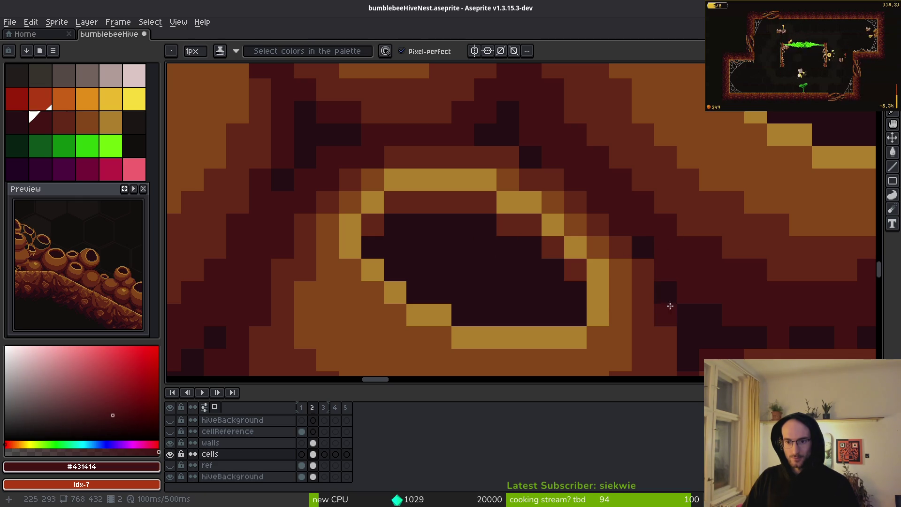
pyautogui.moveTo(560, 287)
pyautogui.mouseDown()
pyautogui.moveTo(556, 267)
pyautogui.moveTo(523, 245)
pyautogui.mouseUp()
pyautogui.moveTo(478, 226); pyautogui.dragTo(384, 250)
pyautogui.scroll(-3, 475, 245)
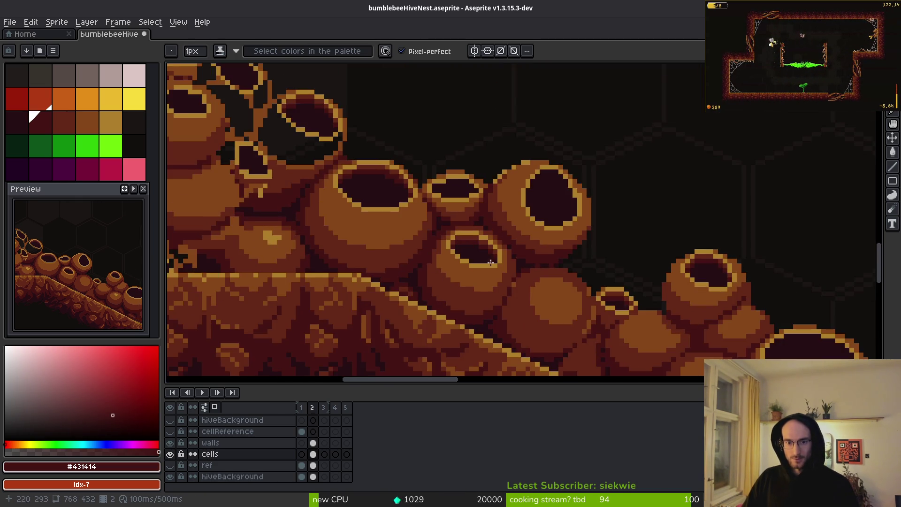
pyautogui.scroll(2, 462, 219)
pyautogui.scroll(-3, 470, 223)
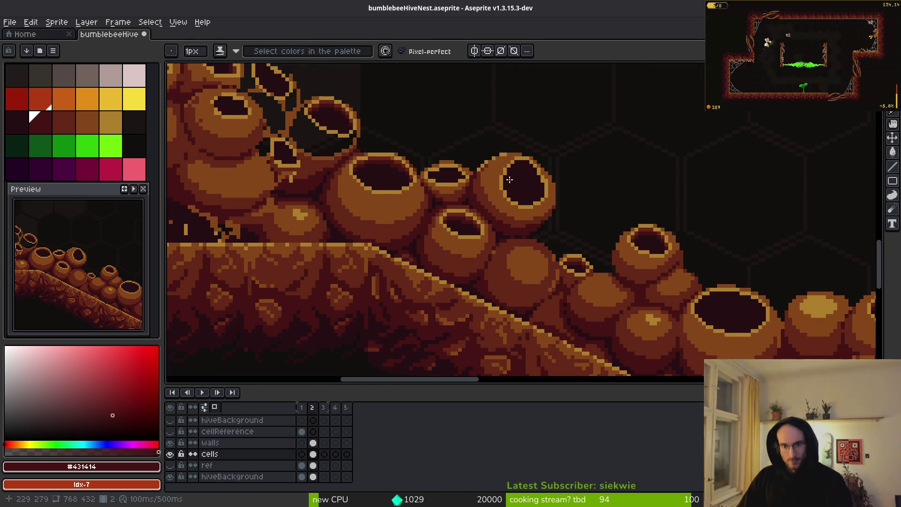
pyautogui.scroll(2, 539, 176)
pyautogui.scroll(-1, 560, 205)
pyautogui.scroll(-2, 560, 205)
pyautogui.scroll(2, 545, 206)
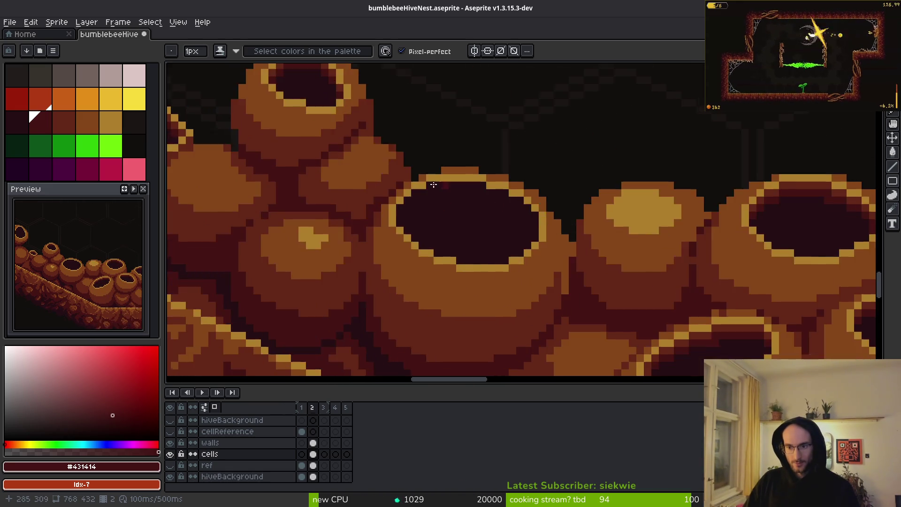
pyautogui.scroll(-2, 536, 209)
pyautogui.scroll(2, 526, 209)
pyautogui.moveTo(698, 245); pyautogui.dragTo(404, 182)
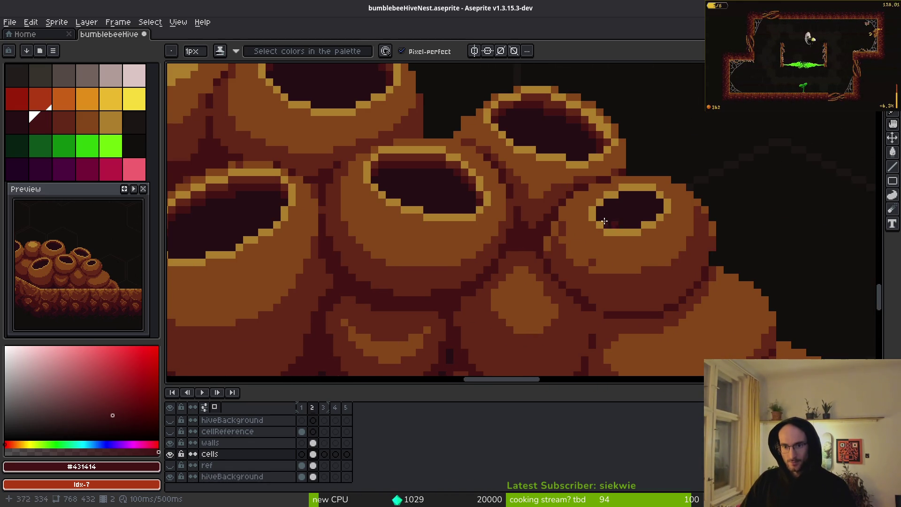
pyautogui.scroll(4, 621, 232)
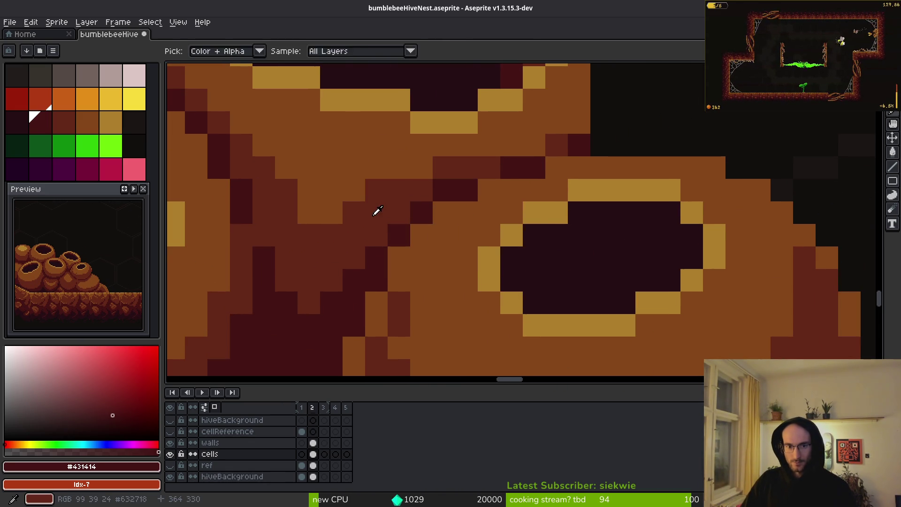
# Shade the next hole's top row dark red and its interior in maroon #431414.
pyautogui.keyDown('alt'); pyautogui.click(374, 210); pyautogui.keyUp('alt')
pyautogui.scroll(1, 593, 215)
pyautogui.moveTo(575, 212)
pyautogui.mouseDown()
pyautogui.moveTo(684, 219)
pyautogui.moveTo(730, 249)
pyautogui.mouseUp()
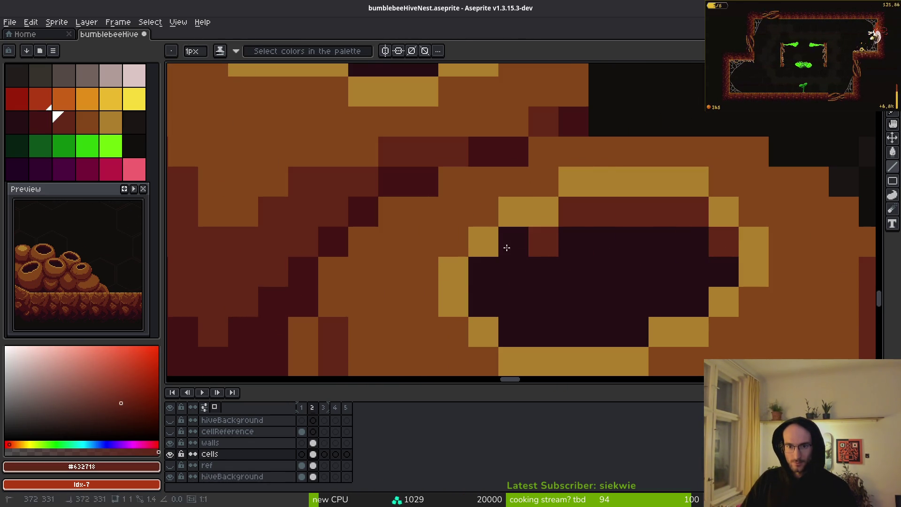
pyautogui.moveTo(529, 250); pyautogui.dragTo(493, 292)
pyautogui.keyDown('alt'); pyautogui.click(368, 208); pyautogui.keyUp('alt')
pyautogui.moveTo(514, 241)
pyautogui.mouseDown()
pyautogui.moveTo(493, 296)
pyautogui.moveTo(537, 265)
pyautogui.moveTo(662, 241)
pyautogui.moveTo(721, 270)
pyautogui.mouseUp()
pyautogui.scroll(-3, 642, 276)
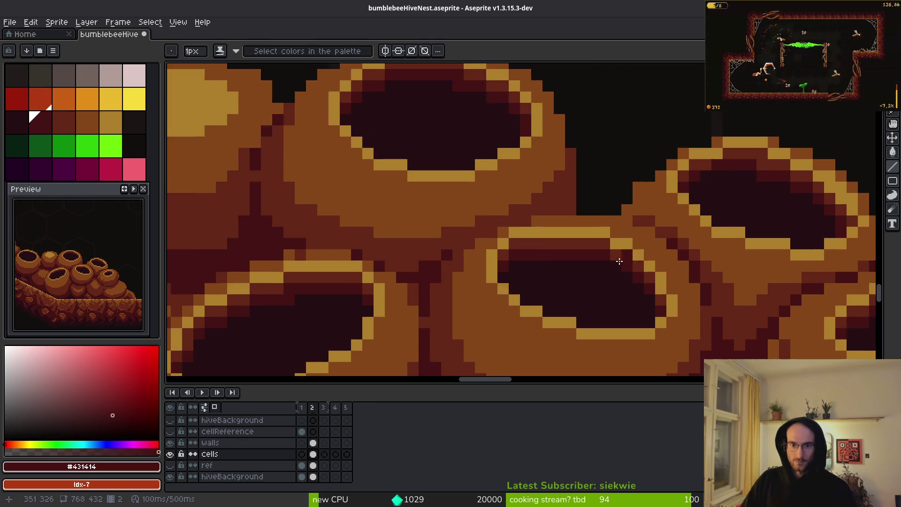
pyautogui.scroll(1, 623, 260)
pyautogui.scroll(-2, 694, 250)
pyautogui.scroll(3, 536, 204)
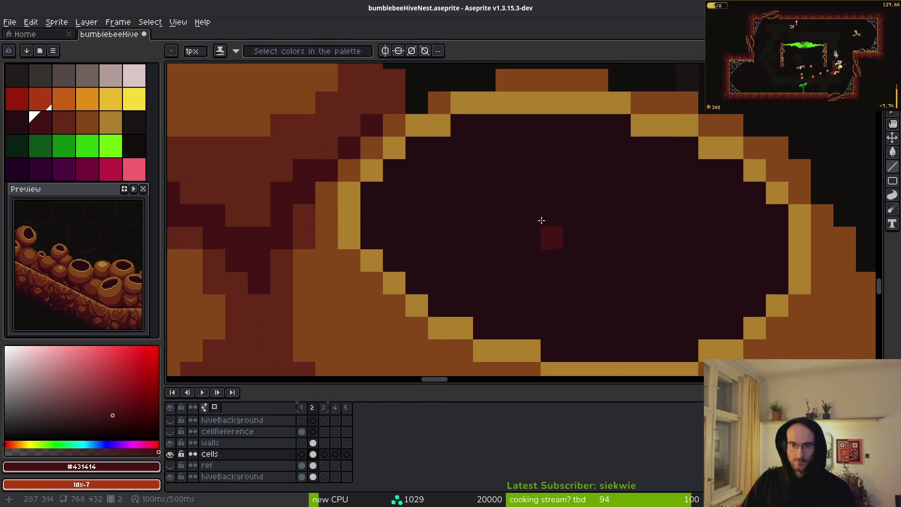
# Add a dark red #632718 band along the hole's upper-left inner edge.
pyautogui.press('alt')
pyautogui.keyDown('alt'); pyautogui.click(301, 215); pyautogui.keyUp('alt')
pyautogui.moveTo(395, 193); pyautogui.dragTo(402, 166)
pyautogui.moveTo(456, 136)
pyautogui.mouseDown()
pyautogui.moveTo(596, 129)
pyautogui.moveTo(630, 145)
pyautogui.moveTo(681, 146)
pyautogui.moveTo(755, 193)
pyautogui.moveTo(771, 220)
pyautogui.moveTo(682, 167)
pyautogui.moveTo(622, 147)
pyautogui.moveTo(436, 150)
pyautogui.moveTo(449, 161)
pyautogui.moveTo(413, 169)
pyautogui.moveTo(379, 205)
pyautogui.moveTo(393, 196)
pyautogui.mouseUp()
# Shade the row under the pot opening's top rim in dark red, brightening the inner rim's right and top.
pyautogui.scroll(-1, 511, 211)
pyautogui.scroll(1, 448, 164)
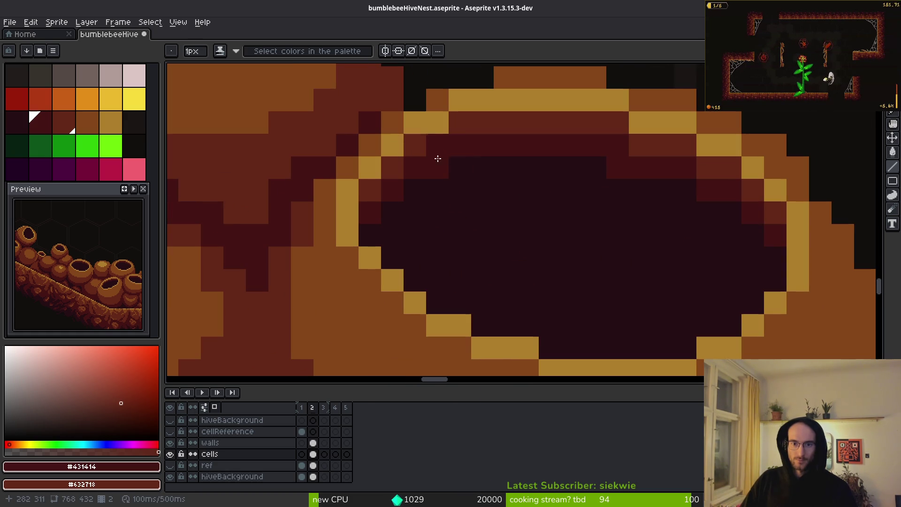
pyautogui.scroll(-4, 647, 248)
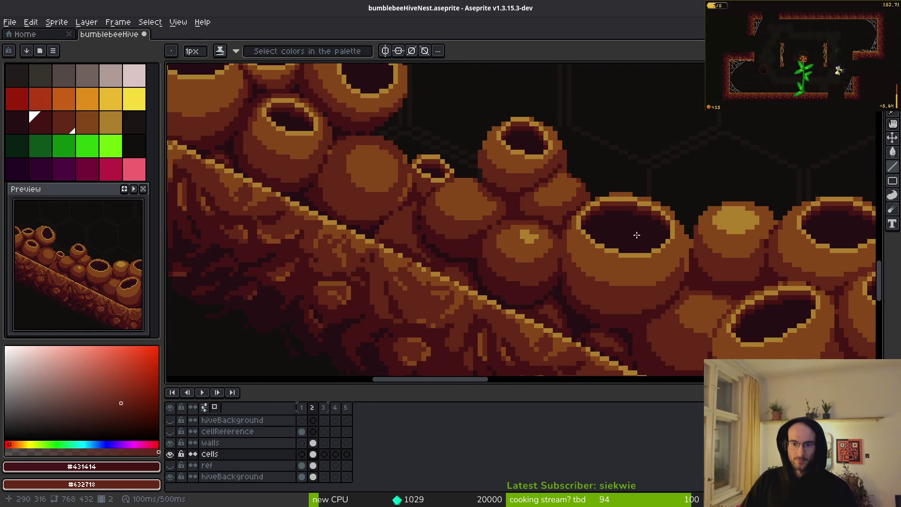
pyautogui.scroll(2, 636, 235)
pyautogui.scroll(2, 477, 244)
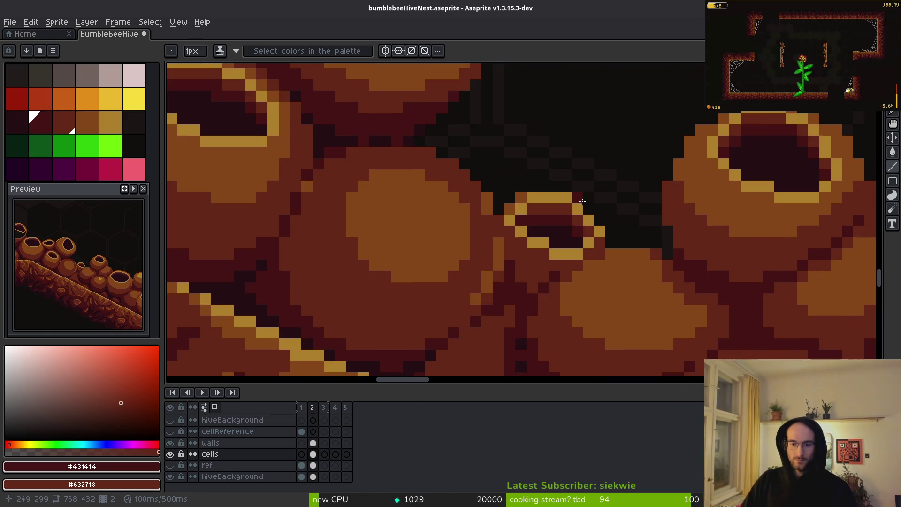
pyautogui.scroll(2, 577, 212)
pyautogui.scroll(-3, 609, 252)
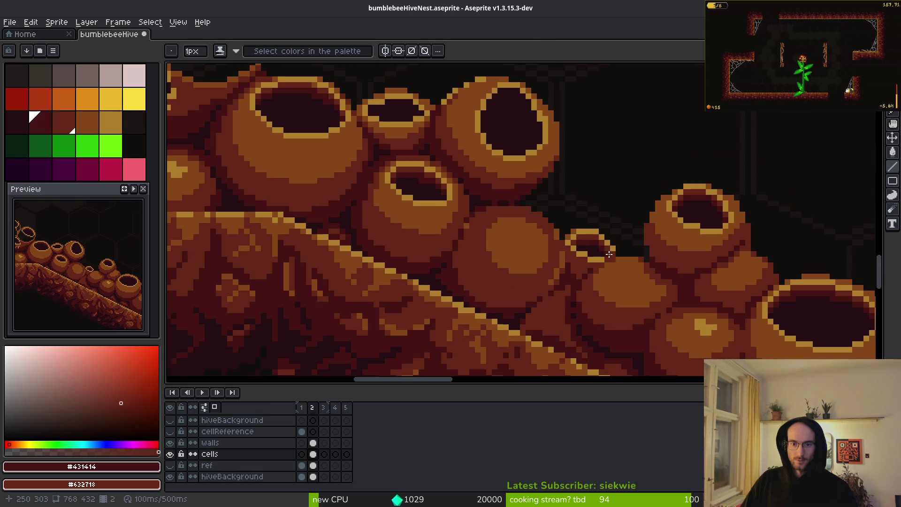
pyautogui.scroll(5, 511, 254)
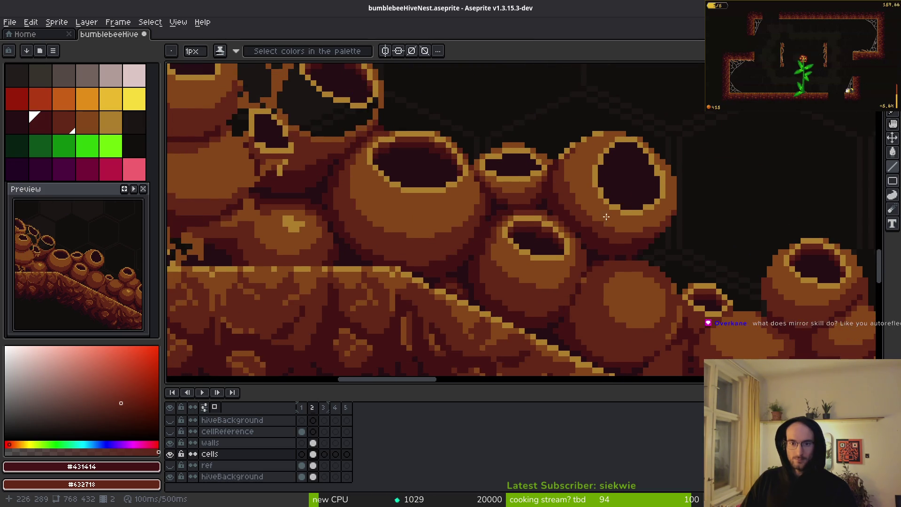
pyautogui.moveTo(472, 126); pyautogui.dragTo(544, 188)
pyautogui.moveTo(476, 143); pyautogui.dragTo(415, 194)
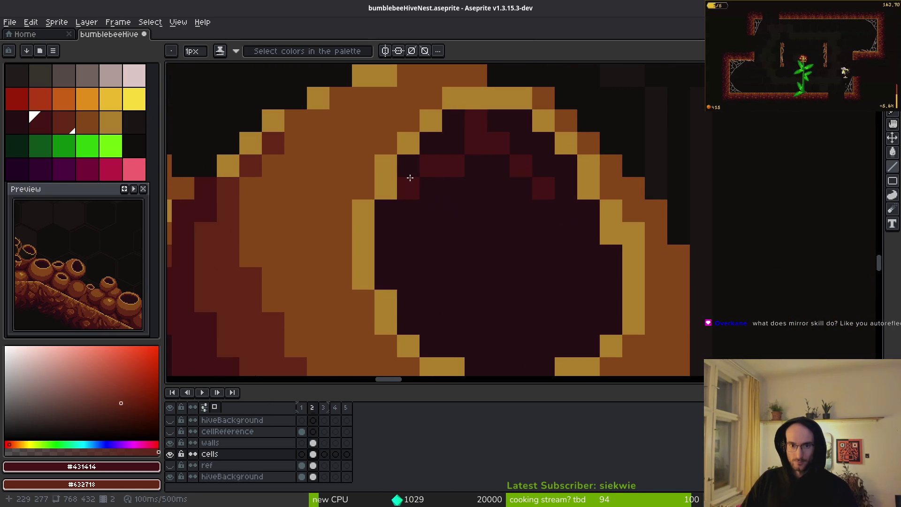
pyautogui.moveTo(435, 150)
pyautogui.mouseDown()
pyautogui.moveTo(523, 155)
pyautogui.moveTo(590, 237)
pyautogui.moveTo(609, 306)
pyautogui.mouseUp()
pyautogui.moveTo(585, 210)
pyautogui.mouseDown()
pyautogui.moveTo(543, 146)
pyautogui.moveTo(475, 113)
pyautogui.moveTo(414, 164)
pyautogui.mouseUp()
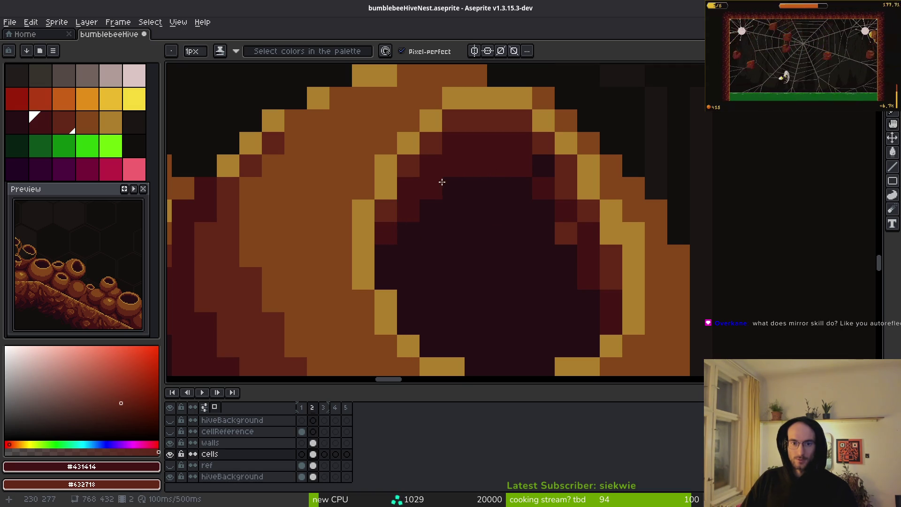
# Add a stepped dark maroon band inside the opening using the #250c13 interior colour.
pyautogui.click(574, 225)
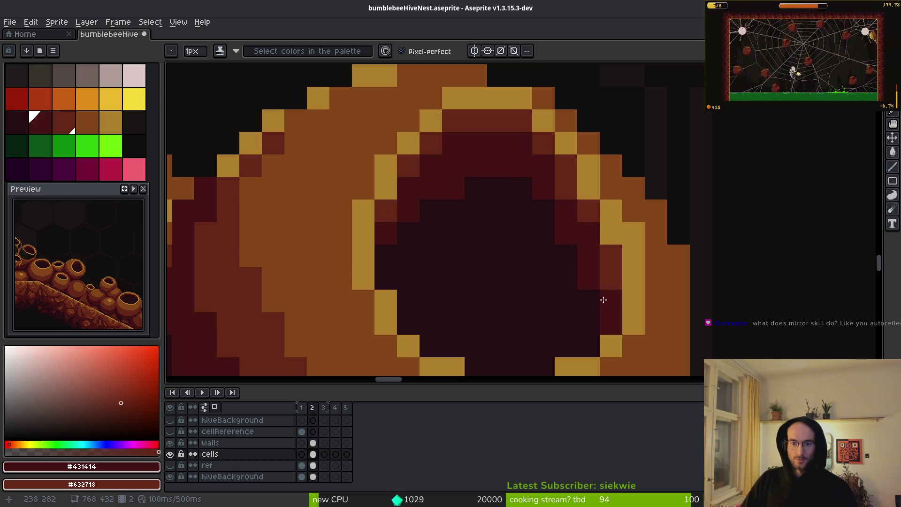
pyautogui.scroll(-3, 596, 286)
pyautogui.scroll(3, 563, 274)
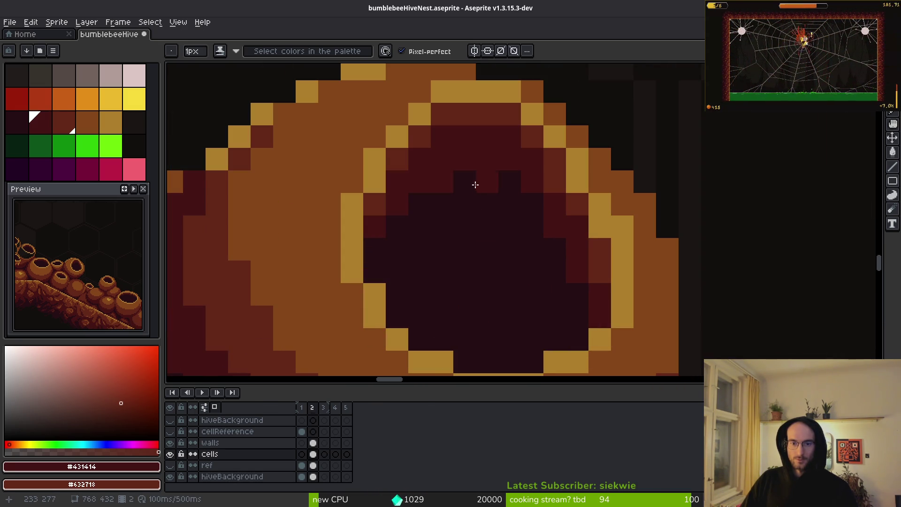
pyautogui.keyDown('alt'); pyautogui.click(499, 185); pyautogui.keyUp('alt')
pyautogui.moveTo(481, 163); pyautogui.dragTo(428, 193)
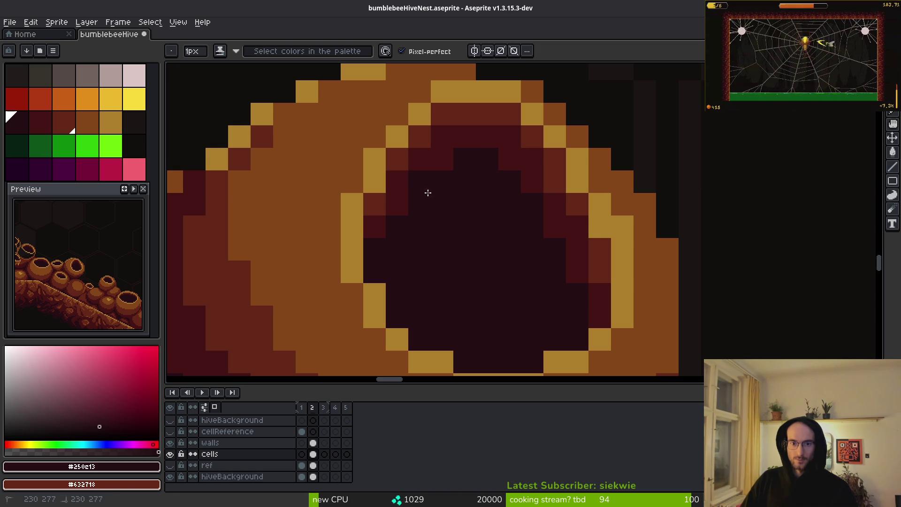
pyautogui.click(402, 205)
pyautogui.scroll(-3, 503, 267)
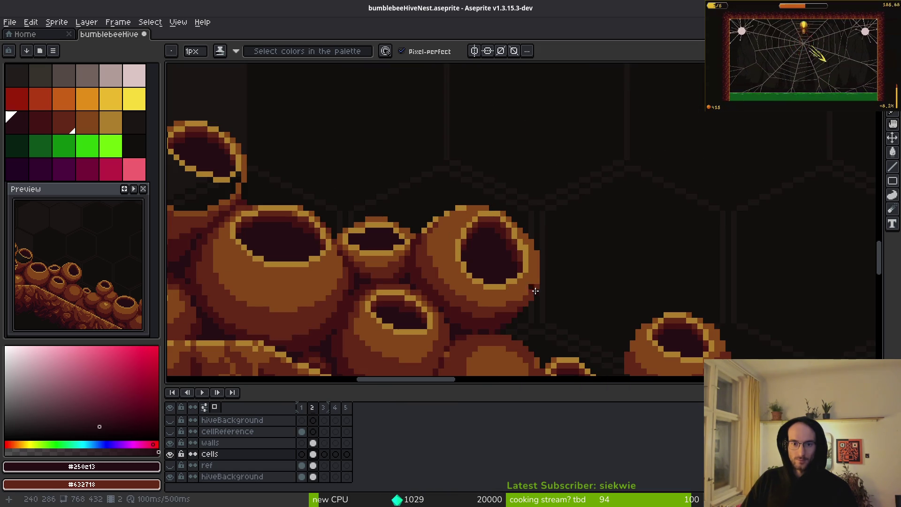
pyautogui.scroll(-2, 529, 288)
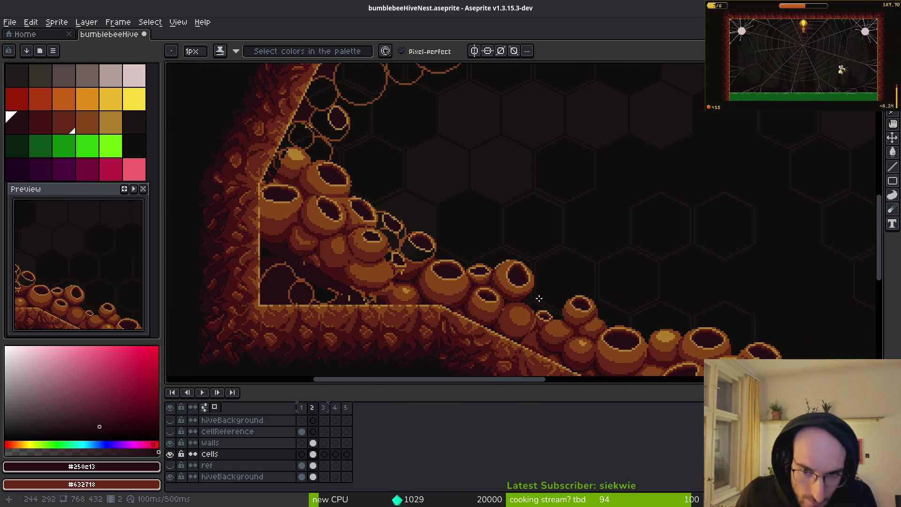
pyautogui.scroll(5, 529, 285)
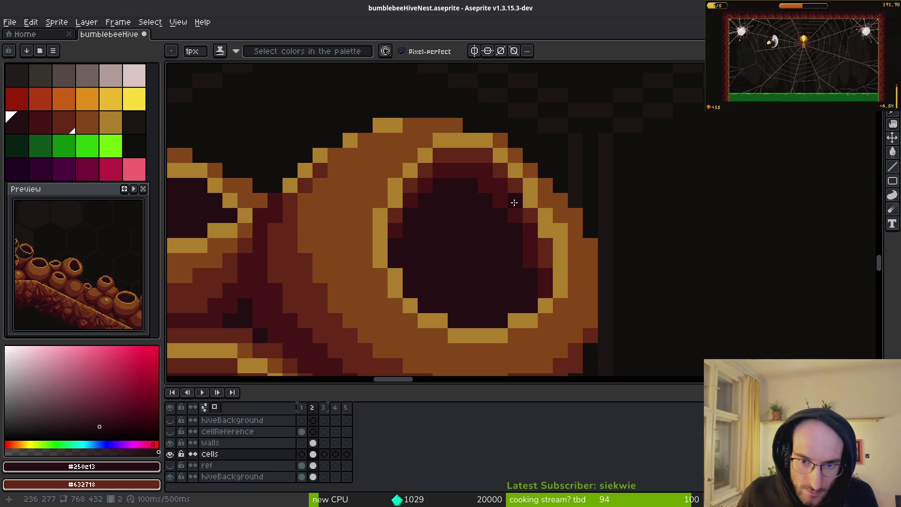
pyautogui.keyDown('alt'); pyautogui.click(481, 191); pyautogui.keyUp('alt')
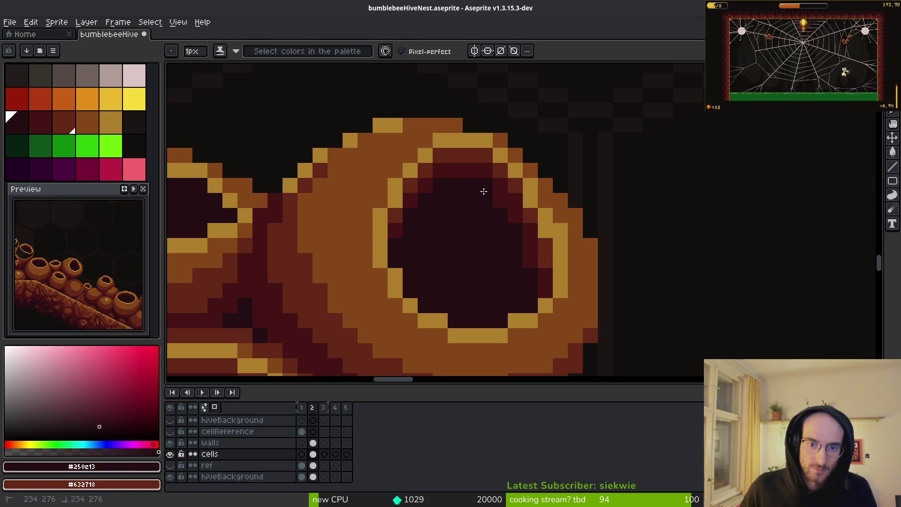
pyautogui.scroll(-4, 516, 248)
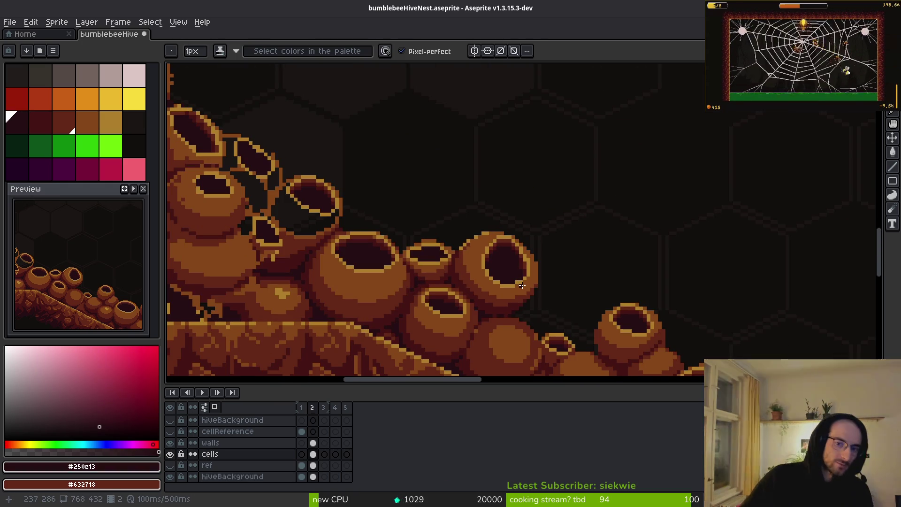
pyautogui.scroll(-2, 538, 282)
pyautogui.scroll(5, 539, 282)
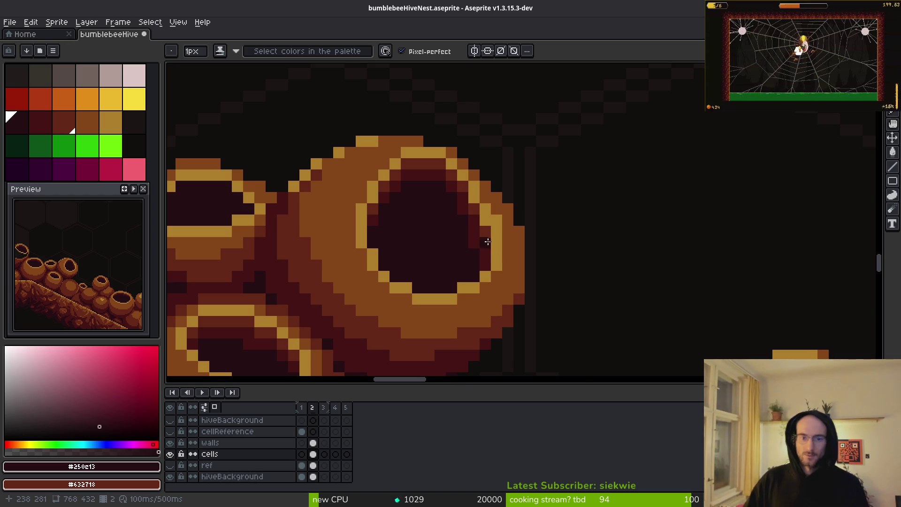
pyautogui.scroll(3, 490, 243)
pyautogui.scroll(-2, 562, 307)
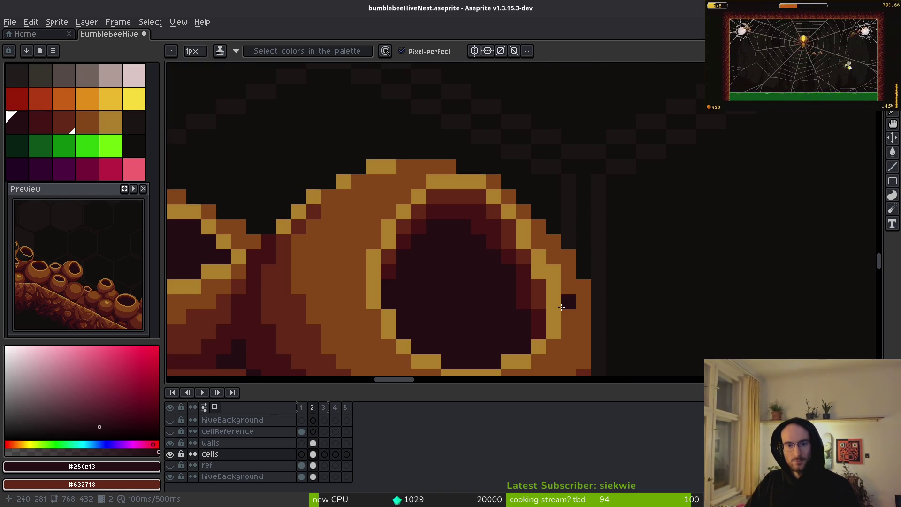
pyautogui.scroll(-3, 558, 318)
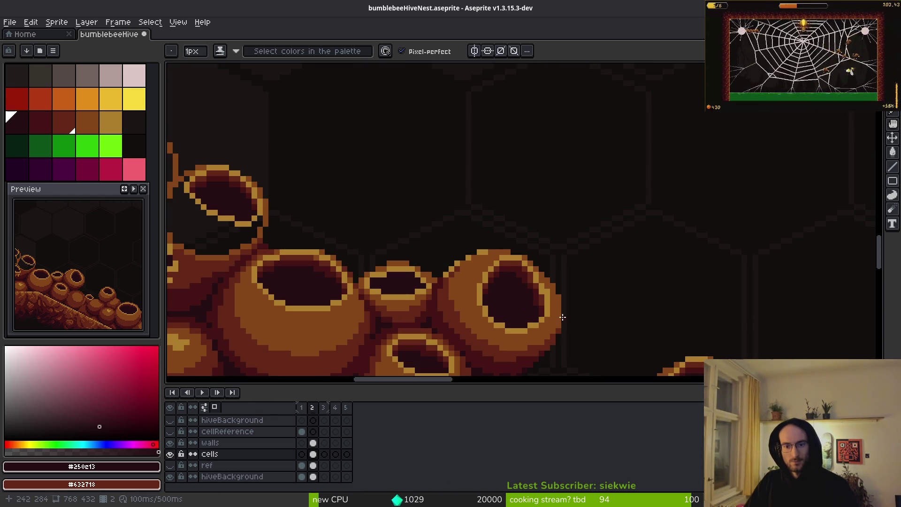
pyautogui.moveTo(539, 317); pyautogui.dragTo(538, 264)
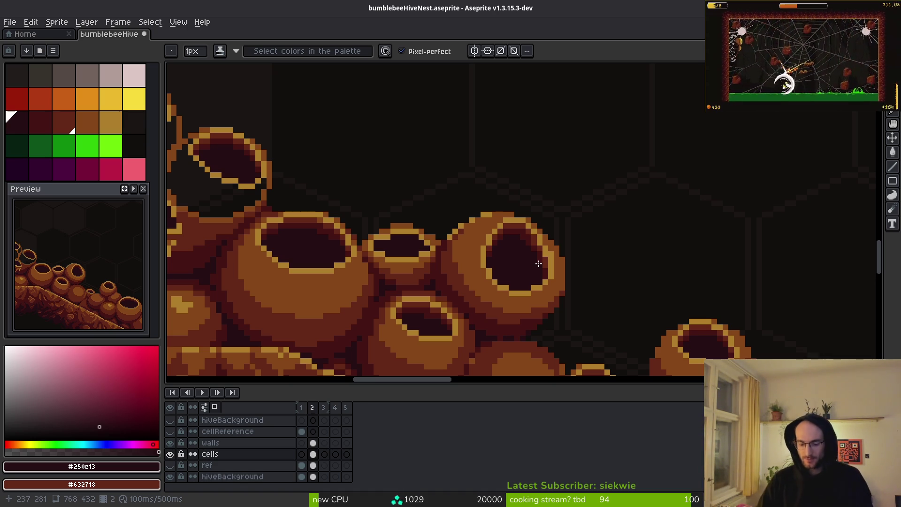
pyautogui.press('i')
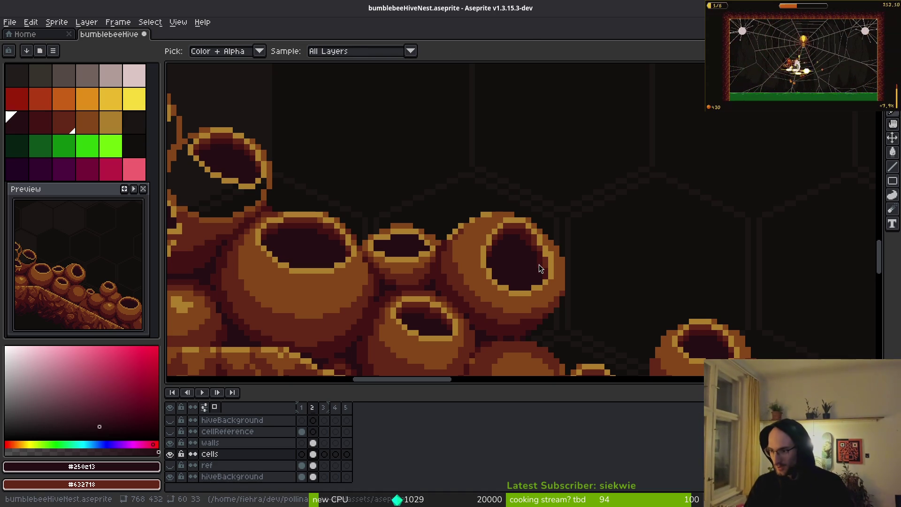
pyautogui.press('b')
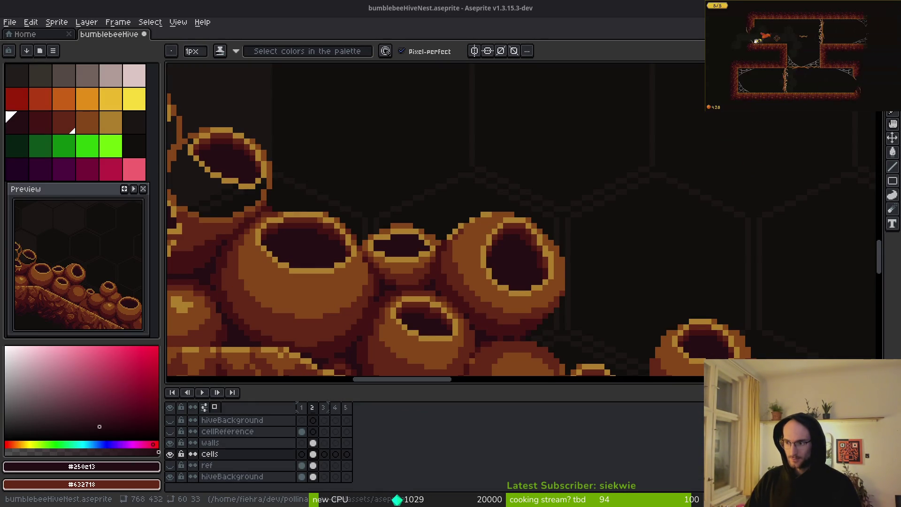
# Browse from Downloads to the dev/pollinate-or-die project folder in Files, then close the browser.
pyautogui.moveTo(651, 123); pyautogui.dragTo(364, 67)
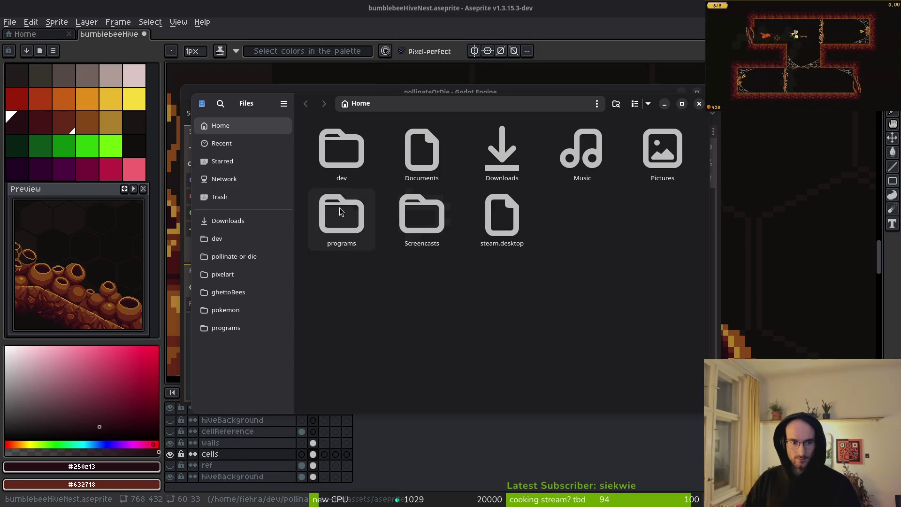
pyautogui.doubleClick(502, 151)
pyautogui.click(342, 150)
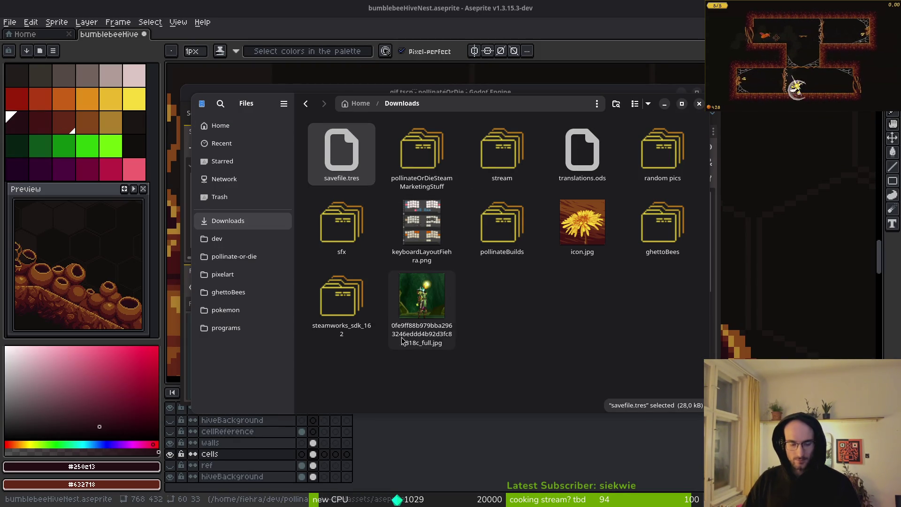
pyautogui.click(234, 257)
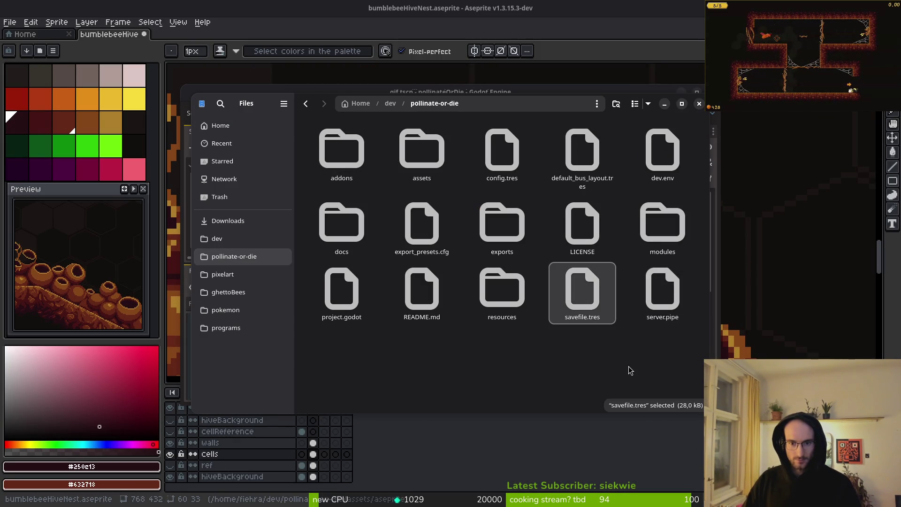
pyautogui.click(700, 105)
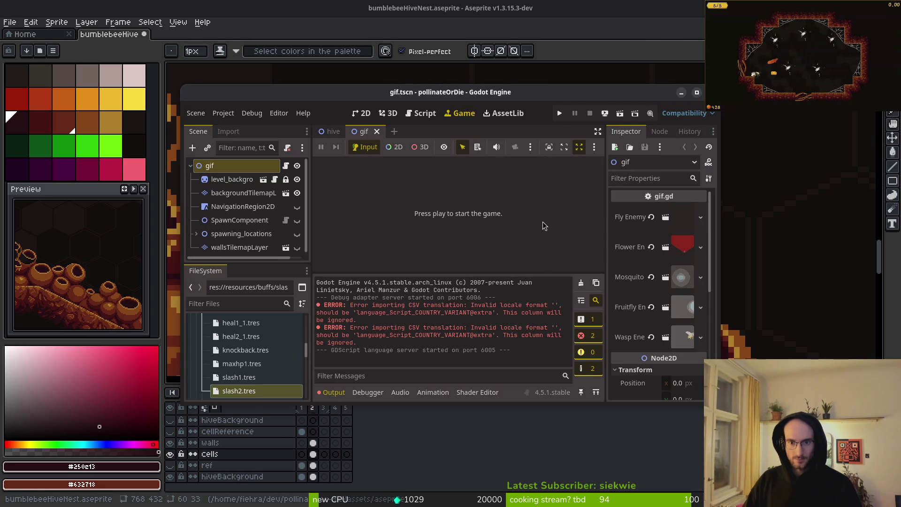
# Clear the output log, test-run the game from the saved game, then stop it.
pyautogui.click(581, 283)
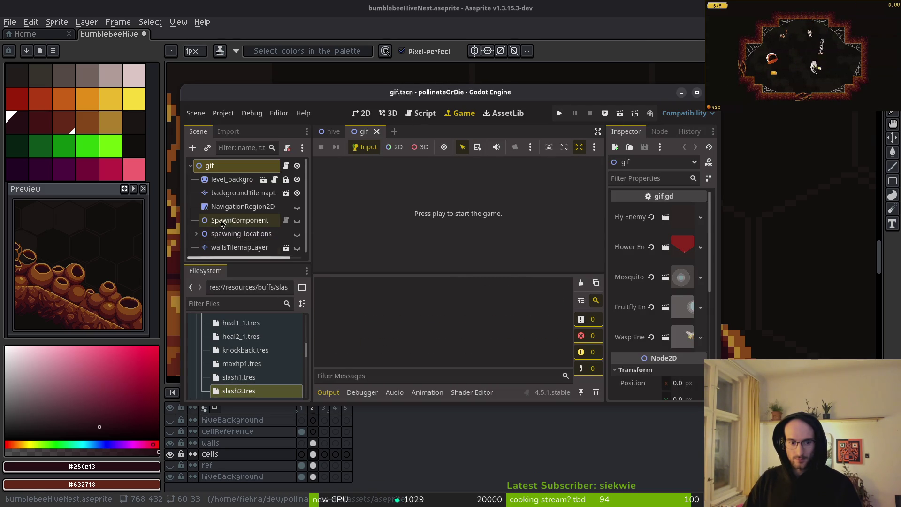
pyautogui.click(559, 113)
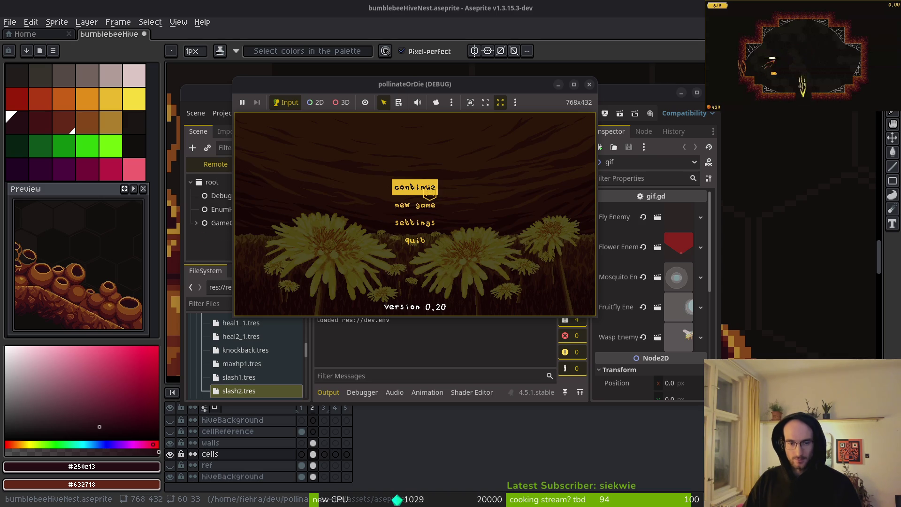
pyautogui.click(416, 187)
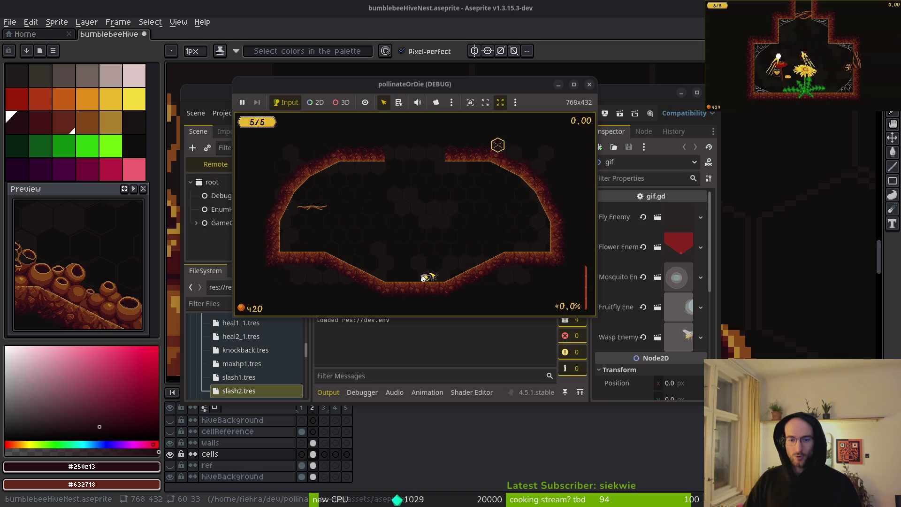
pyautogui.click(589, 84)
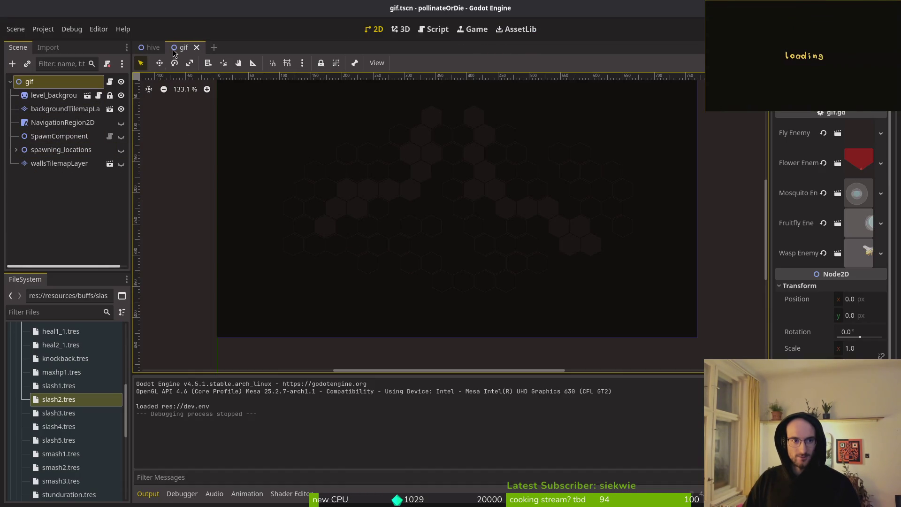
# Make the sensei, worker and queen bees, selector and level portal visible in the hive scene, and save.
pyautogui.click(153, 48)
pyautogui.click(121, 177)
pyautogui.click(122, 190)
pyautogui.click(121, 205)
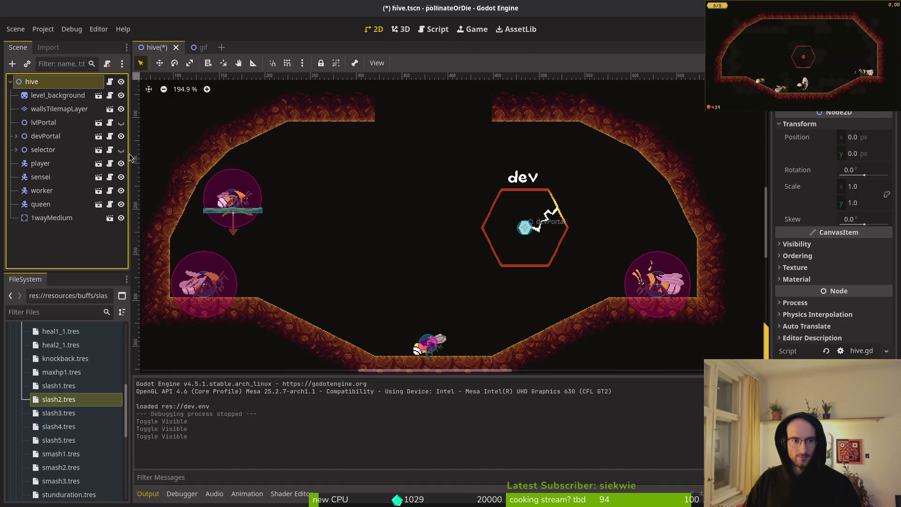
pyautogui.click(121, 150)
pyautogui.click(121, 122)
pyautogui.hotkey('ctrl', 's')
# Test-run the saved game, buy the mirror upgrade for 100, and enter the portal to the desert level.
pyautogui.press('F5')
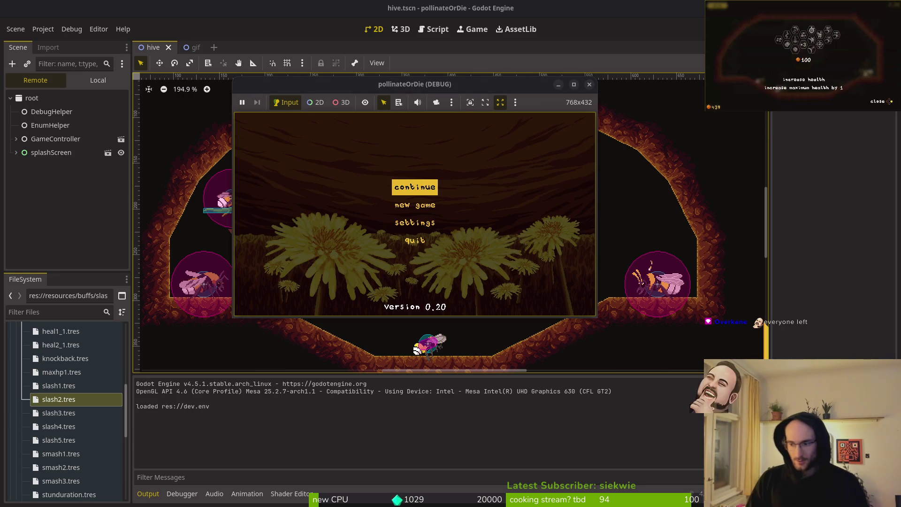
pyautogui.press('Return')
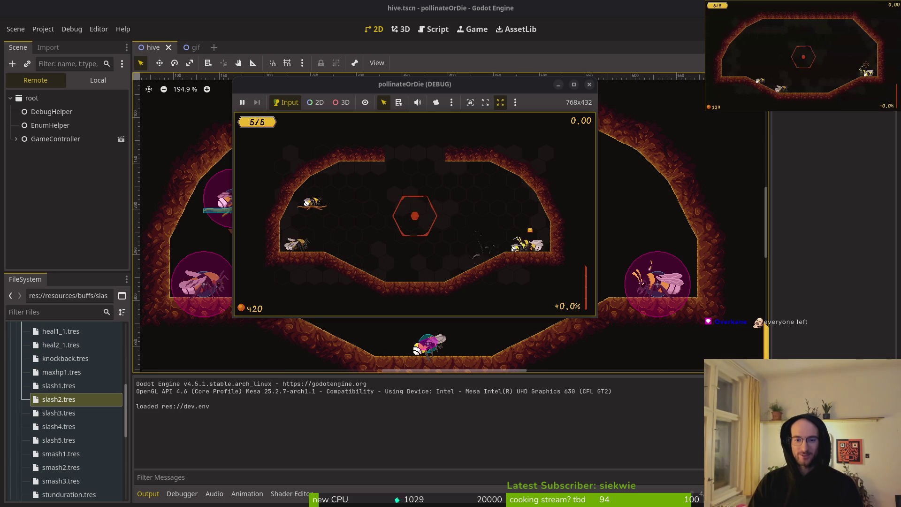
pyautogui.press('e')
pyautogui.press('Right')
pyautogui.press('Right')
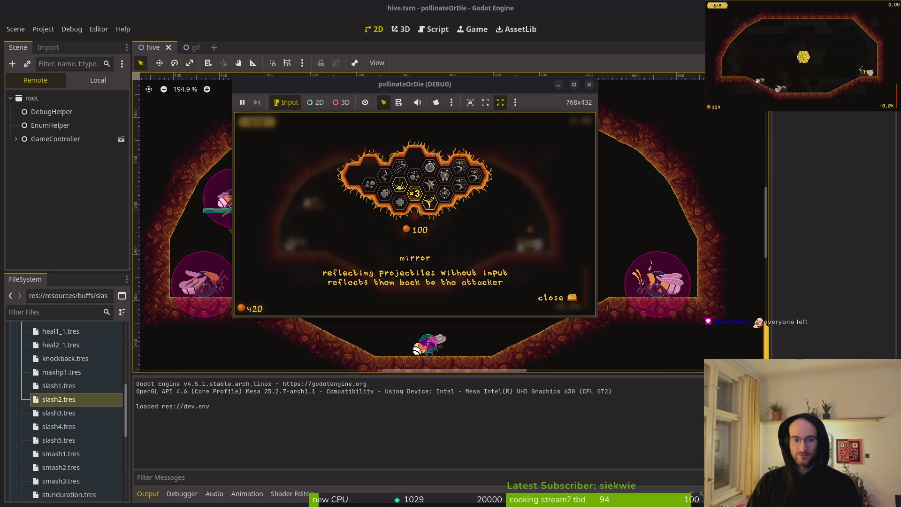
pyautogui.press('space')
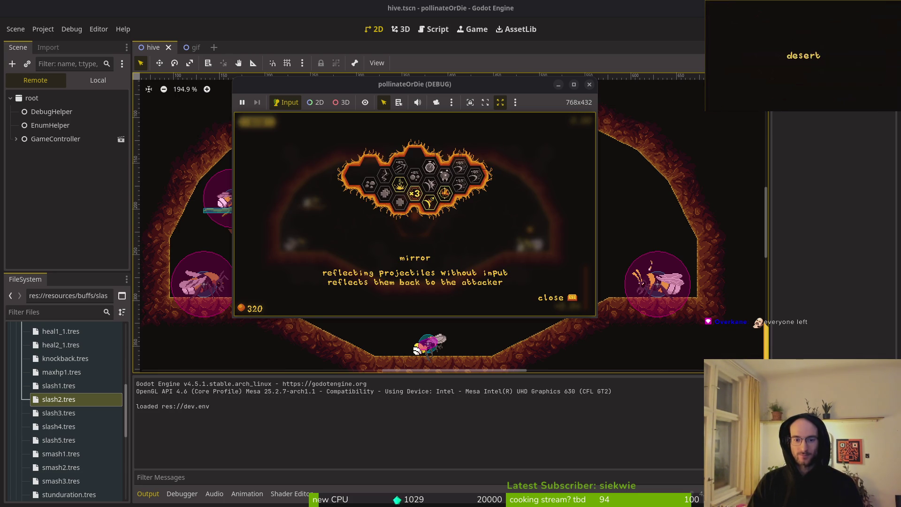
pyautogui.press('e')
pyautogui.press('Left')
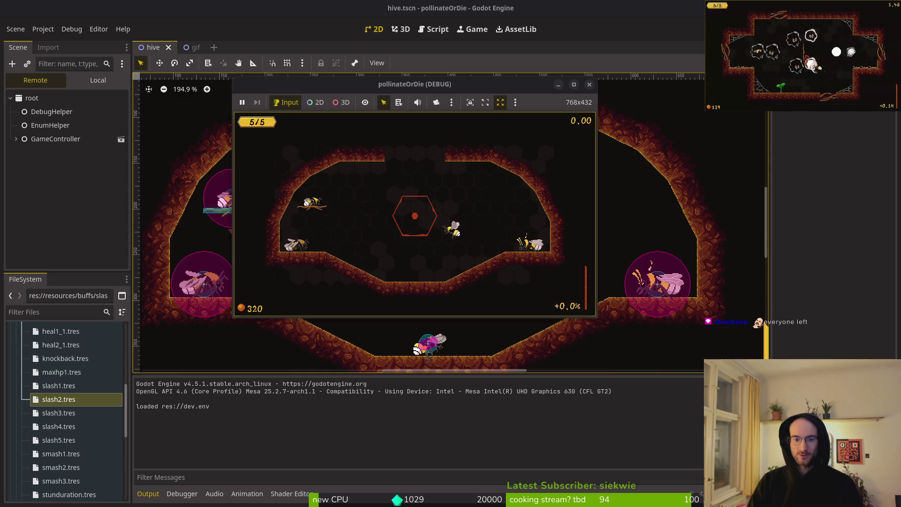
pyautogui.press('e')
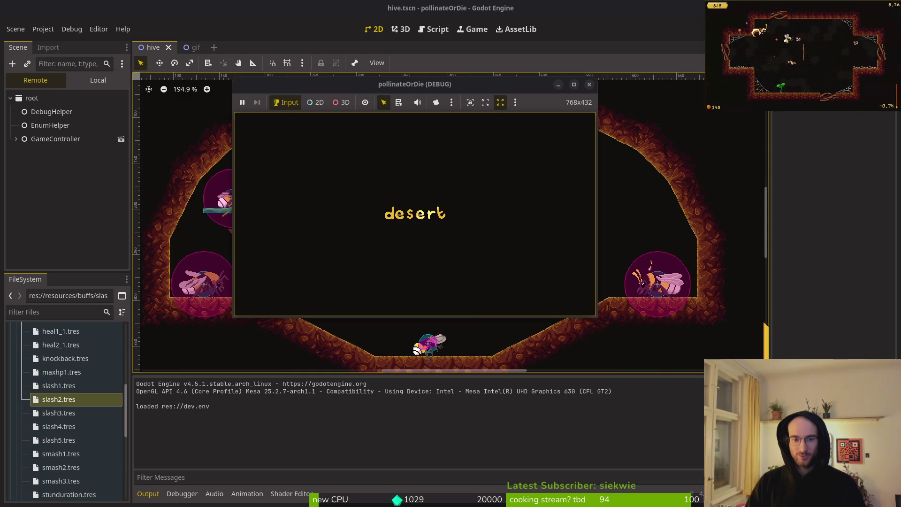
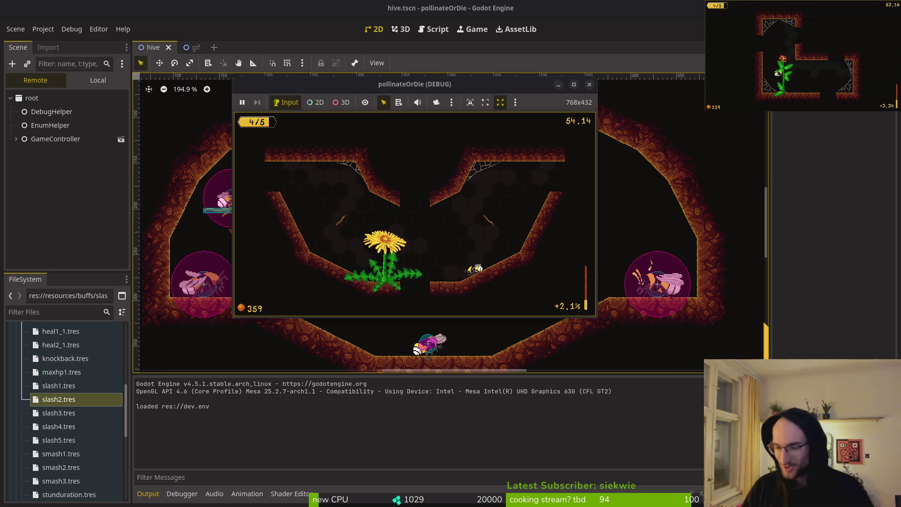
# Stop the Godot pollinateOrDie test run and return to the hive artwork in Aseprite.
pyautogui.click(589, 85)
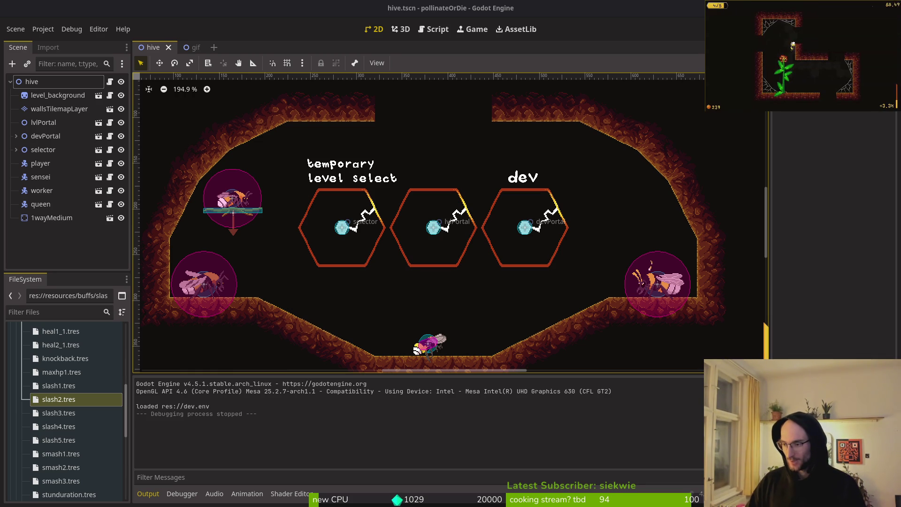
pyautogui.hotkey('alt', 'Tab')
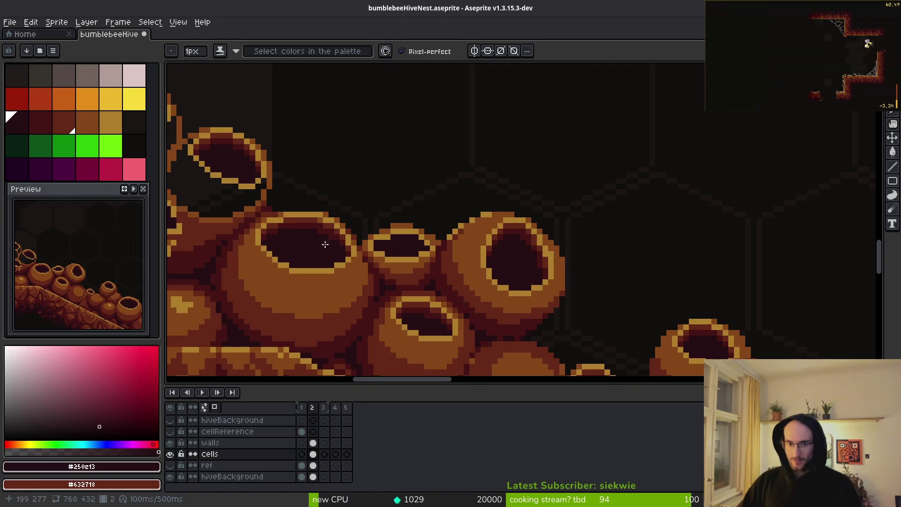
# Sample the #632718 red-brown and paint maroon shading across the cell rims.
pyautogui.scroll(-2, 579, 225)
pyautogui.moveTo(579, 225); pyautogui.dragTo(424, 219)
pyautogui.scroll(2, 425, 219)
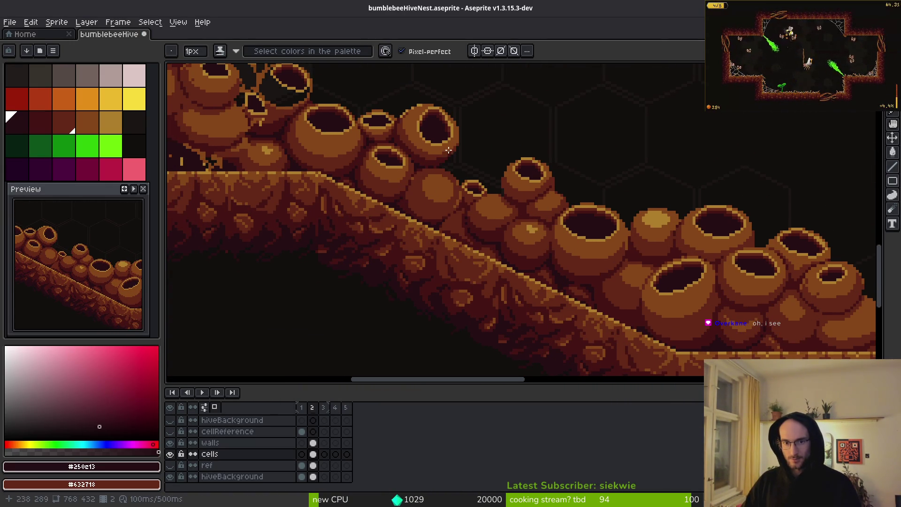
pyautogui.scroll(2, 467, 195)
pyautogui.scroll(-2, 467, 196)
pyautogui.scroll(4, 479, 237)
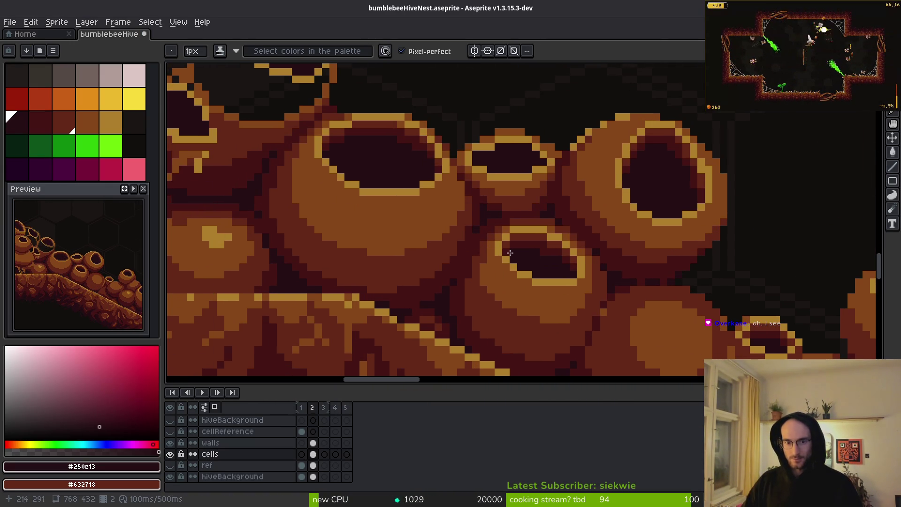
pyautogui.scroll(-1, 615, 359)
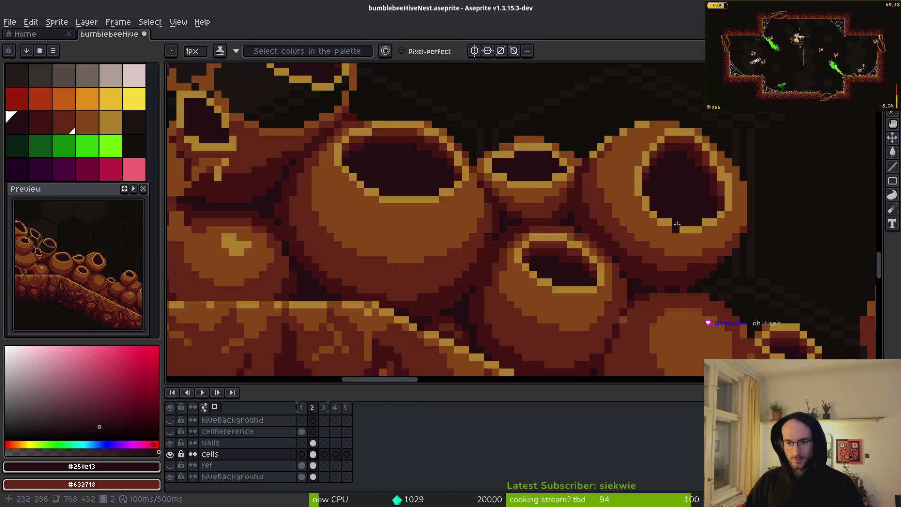
pyautogui.scroll(3, 500, 226)
pyautogui.scroll(-1, 435, 199)
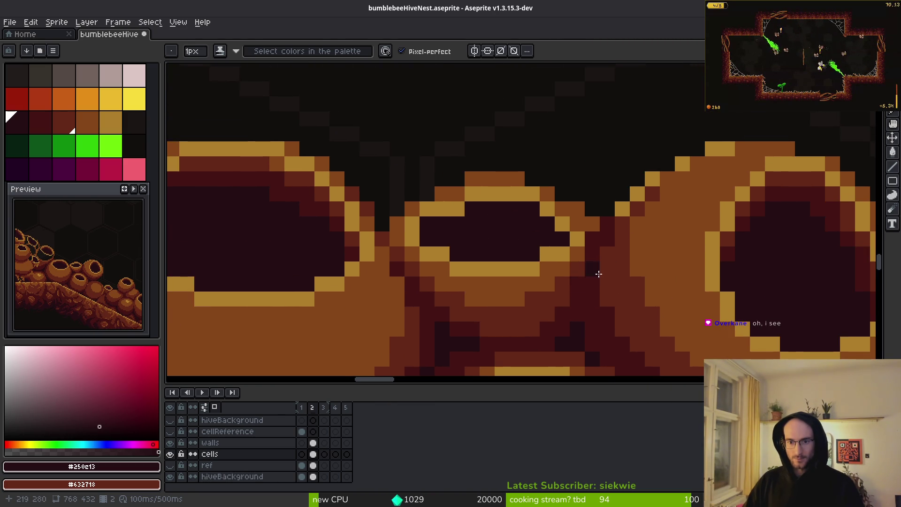
pyautogui.scroll(2, 565, 263)
pyautogui.keyDown('alt'); pyautogui.click(334, 137); pyautogui.keyUp('alt')
pyautogui.moveTo(348, 144)
pyautogui.mouseDown()
pyautogui.moveTo(497, 177)
pyautogui.moveTo(525, 202)
pyautogui.mouseUp()
pyautogui.moveTo(241, 183); pyautogui.dragTo(316, 171)
# Shade the opening's upper rim with #431414 maroon and darken its interior with #250c13.
pyautogui.keyDown('alt'); pyautogui.click(548, 297); pyautogui.keyUp('alt')
pyautogui.moveTo(491, 200)
pyautogui.mouseDown()
pyautogui.moveTo(459, 169)
pyautogui.moveTo(306, 204)
pyautogui.moveTo(284, 197)
pyautogui.mouseUp()
pyautogui.click(315, 199)
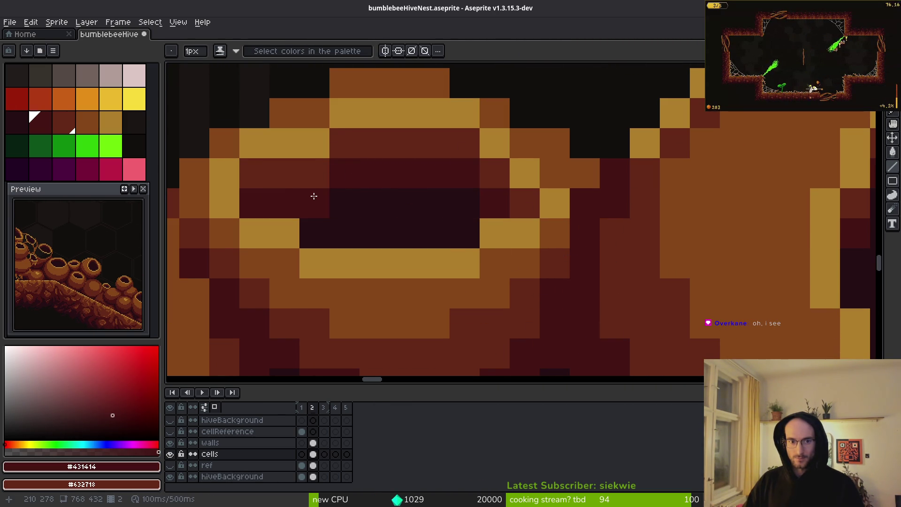
pyautogui.scroll(-4, 300, 189)
pyautogui.scroll(3, 301, 189)
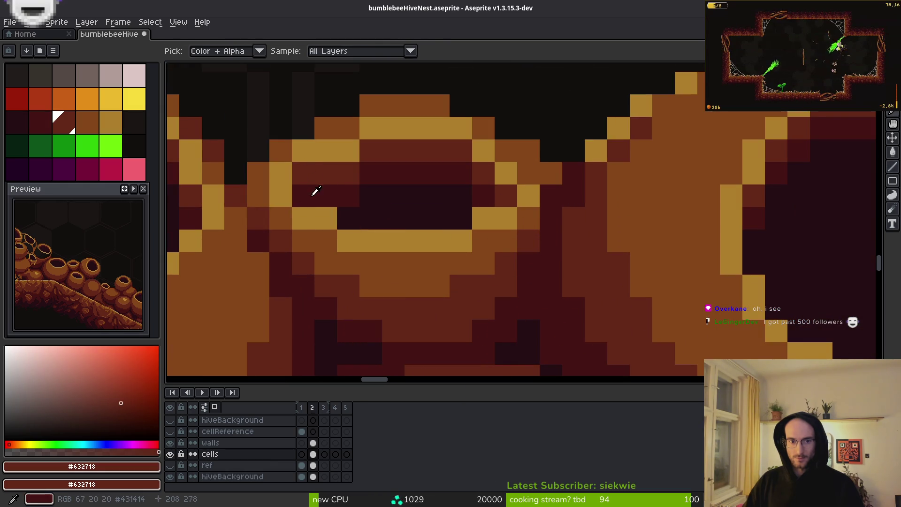
pyautogui.keyDown('alt'); pyautogui.click(359, 201); pyautogui.keyUp('alt')
pyautogui.click(350, 200)
pyautogui.click(302, 196)
# Add gold #ac7c2c rim pixels and darken the pixels beside the rim with #854619.
pyautogui.keyDown('alt'); pyautogui.click(301, 173); pyautogui.keyUp('alt')
pyautogui.keyDown('alt'); pyautogui.click(310, 155); pyautogui.keyUp('alt')
pyautogui.click(303, 174)
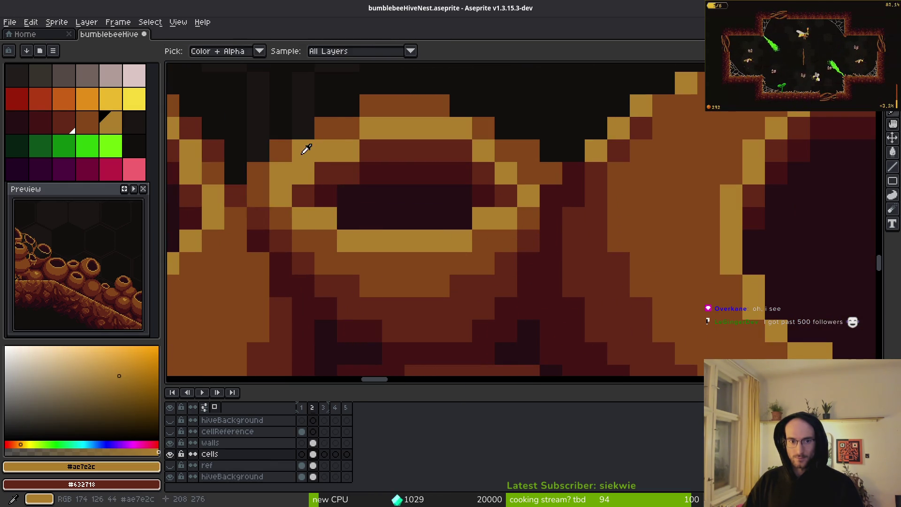
pyautogui.keyDown('alt'); pyautogui.click(303, 151); pyautogui.keyUp('alt')
pyautogui.moveTo(304, 150); pyautogui.dragTo(316, 185)
pyautogui.scroll(-4, 438, 233)
pyautogui.scroll(4, 438, 233)
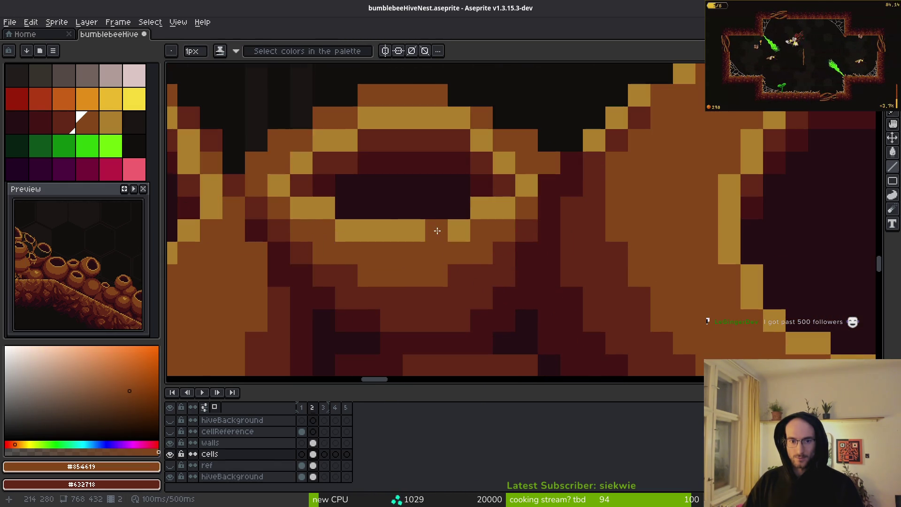
pyautogui.scroll(-4, 432, 229)
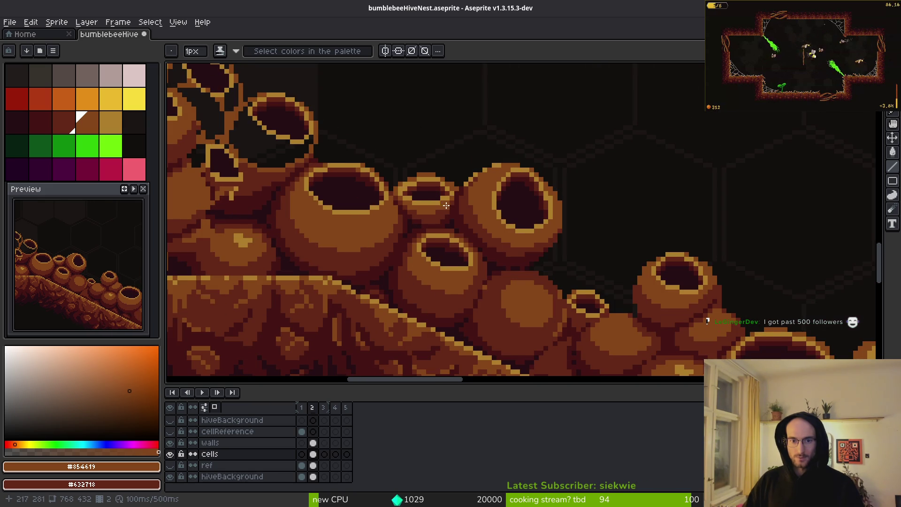
pyautogui.scroll(-4, 446, 205)
pyautogui.scroll(6, 531, 257)
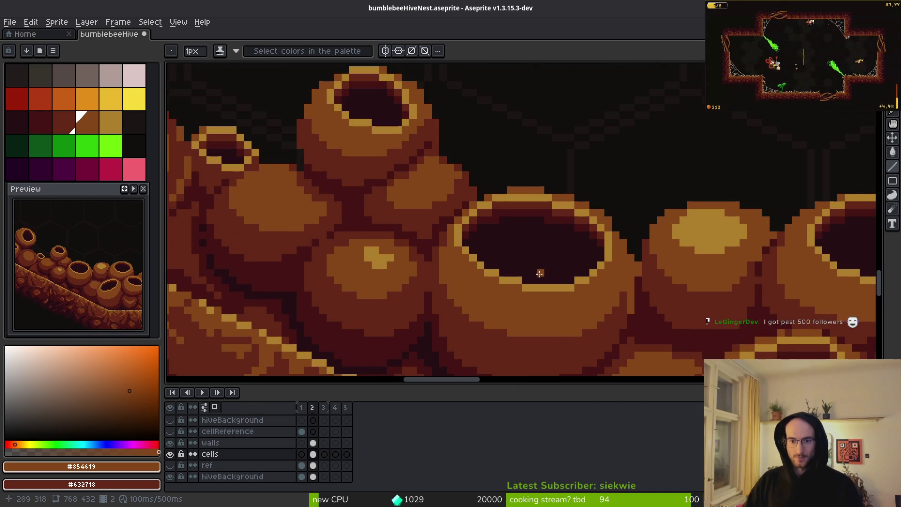
pyautogui.scroll(2, 514, 286)
# Draw a gold #ac7c2c highlight along another pot's lower rim, extending it up and left.
pyautogui.keyDown('alt'); pyautogui.click(514, 286); pyautogui.keyUp('alt')
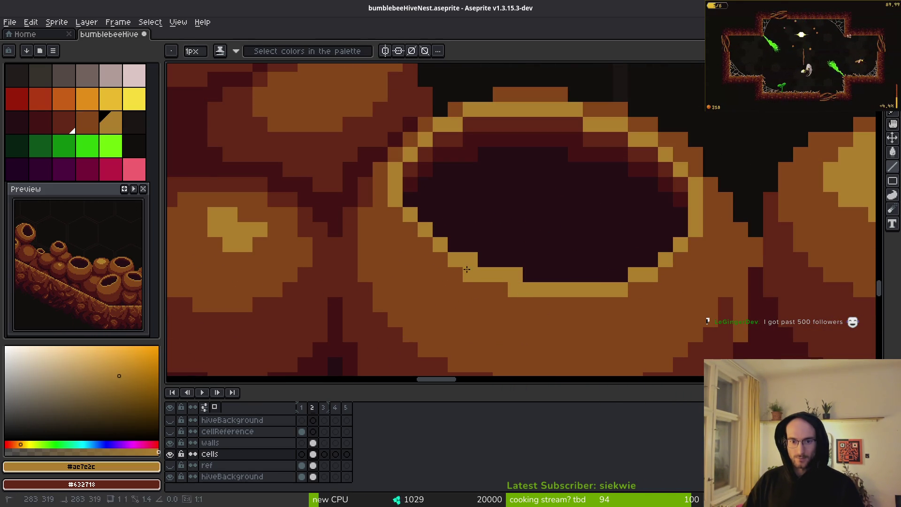
pyautogui.scroll(-3, 457, 188)
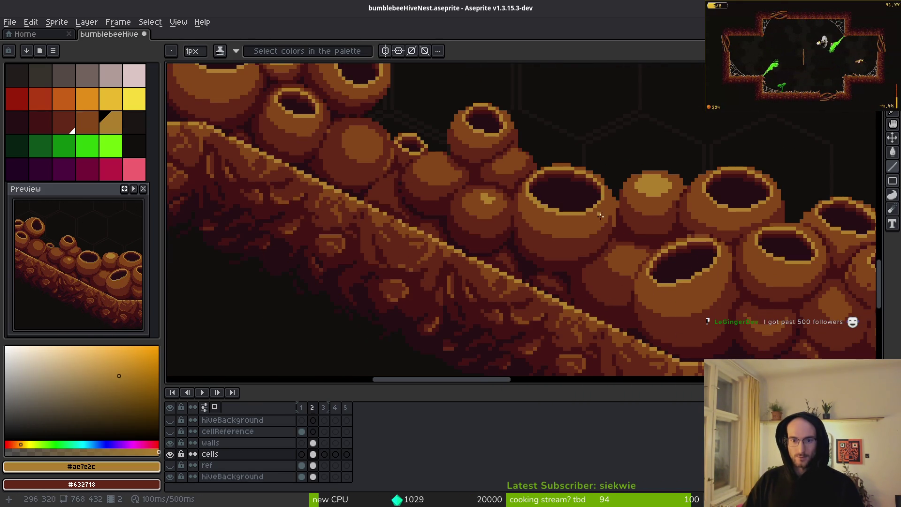
pyautogui.scroll(-2, 606, 196)
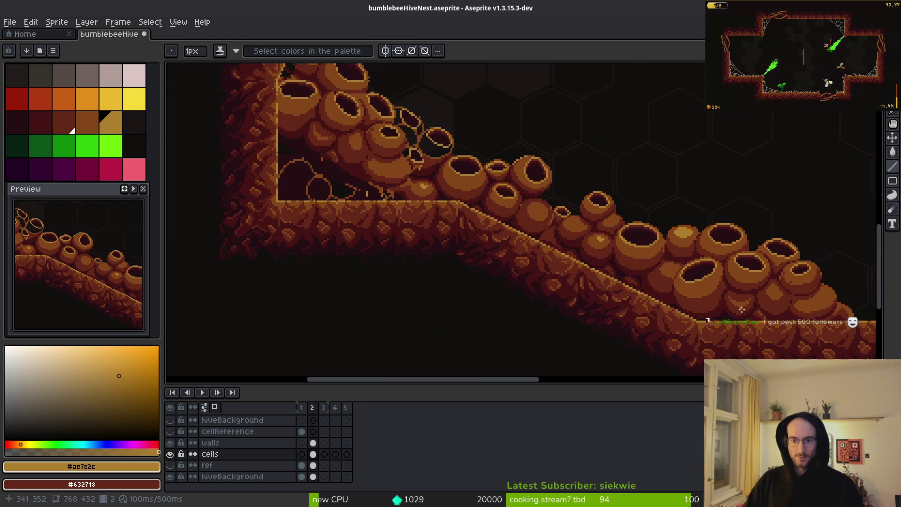
pyautogui.scroll(4, 674, 255)
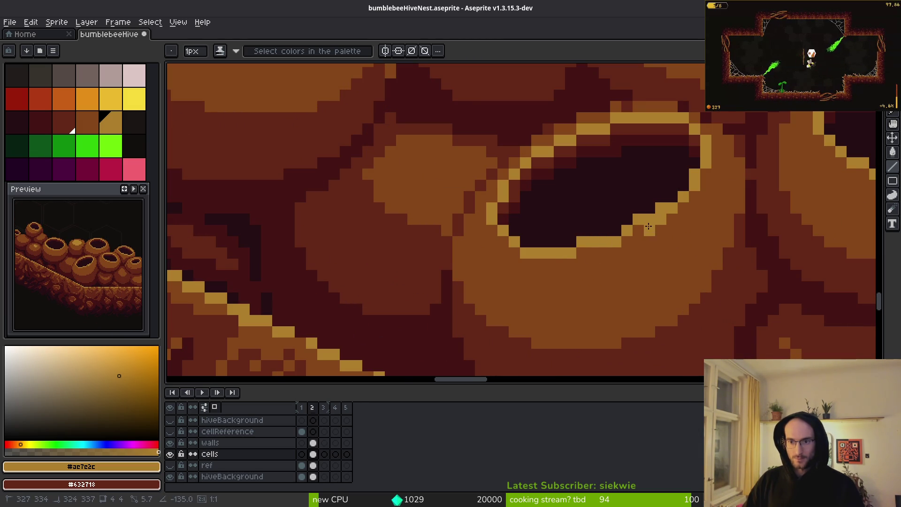
pyautogui.moveTo(657, 220)
pyautogui.mouseDown()
pyautogui.moveTo(525, 259)
pyautogui.moveTo(492, 230)
pyautogui.mouseUp()
pyautogui.click(679, 239)
pyautogui.click(706, 175)
pyautogui.click(693, 195)
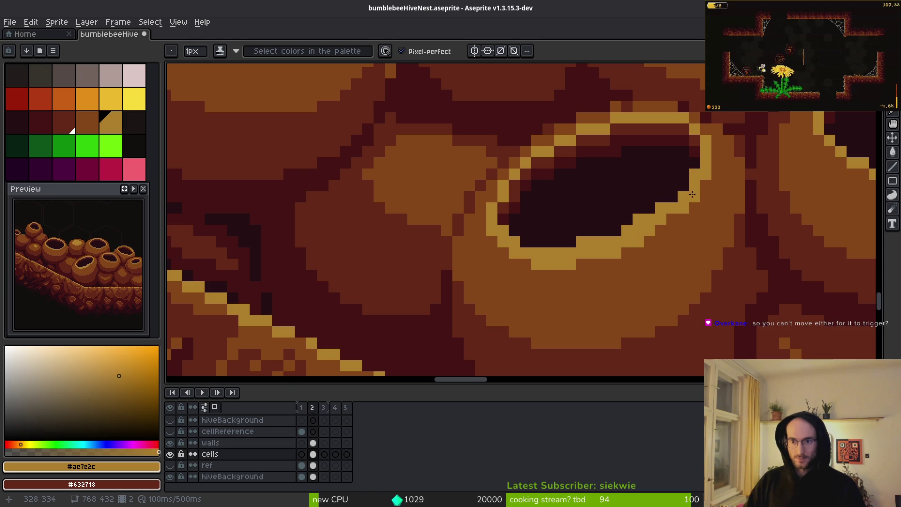
pyautogui.scroll(-5, 681, 254)
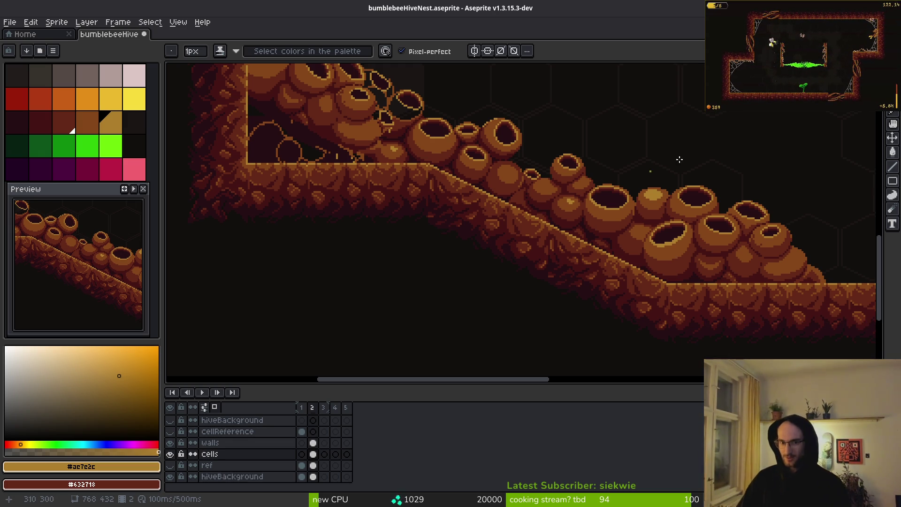
pyautogui.scroll(5, 568, 196)
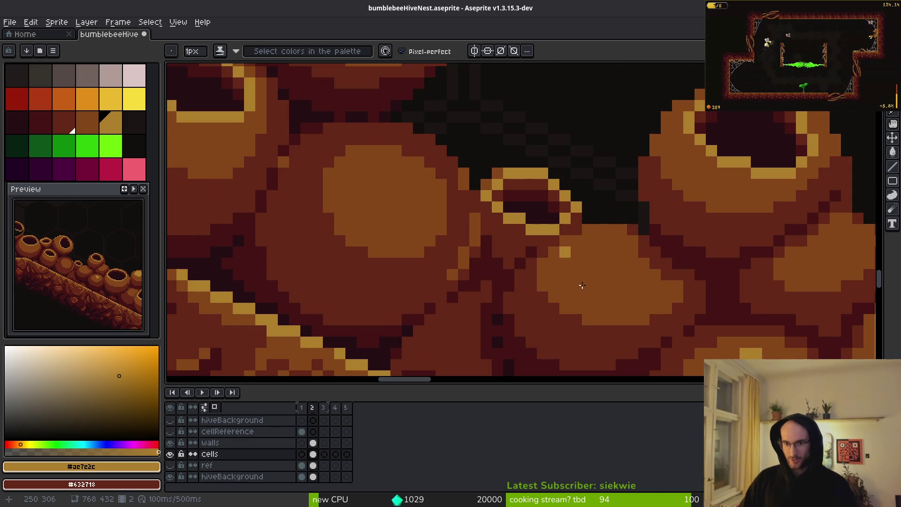
# Draw a diagonal gold highlight down a cell's inner rim.
pyautogui.scroll(-2, 647, 272)
pyautogui.scroll(3, 618, 268)
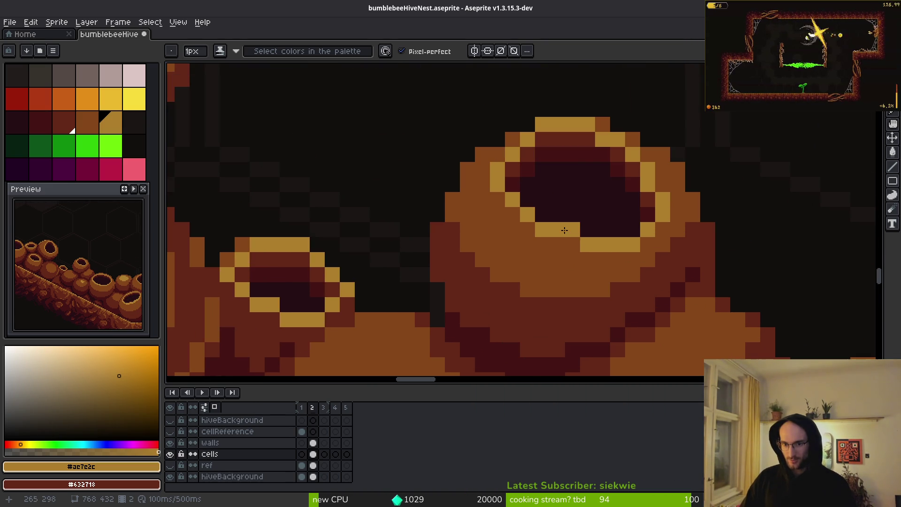
pyautogui.moveTo(556, 234)
pyautogui.mouseDown()
pyautogui.moveTo(524, 223)
pyautogui.moveTo(501, 199)
pyautogui.mouseUp()
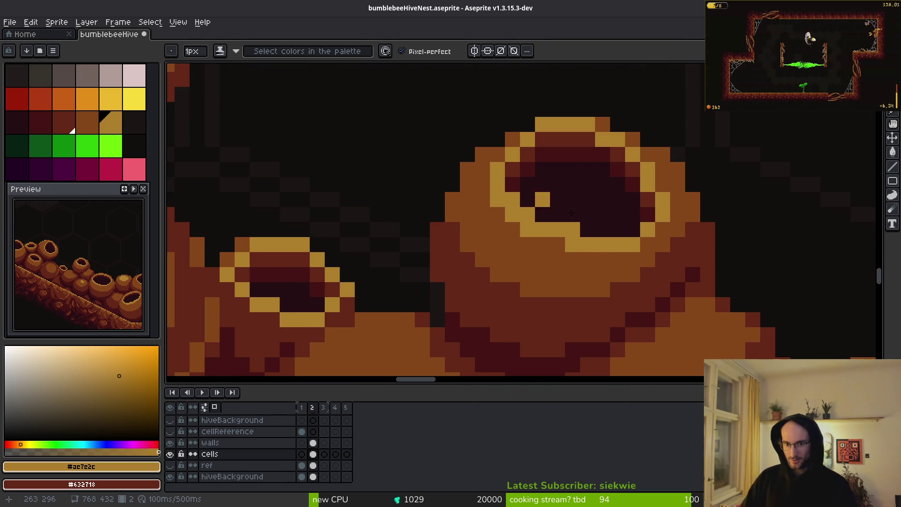
pyautogui.scroll(-3, 527, 204)
pyautogui.scroll(3, 566, 228)
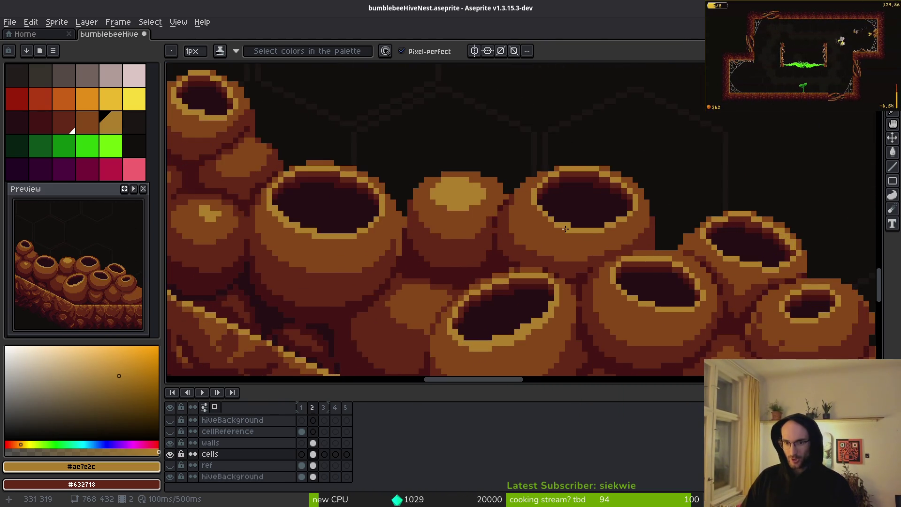
pyautogui.scroll(1, 566, 229)
pyautogui.click(485, 173)
pyautogui.click(499, 189)
pyautogui.click(516, 205)
# Add gold highlight pixels to the rims of several nearby cells.
pyautogui.click(578, 234)
pyautogui.click(530, 219)
pyautogui.click(695, 235)
pyautogui.scroll(-2, 720, 239)
pyautogui.scroll(-1, 720, 239)
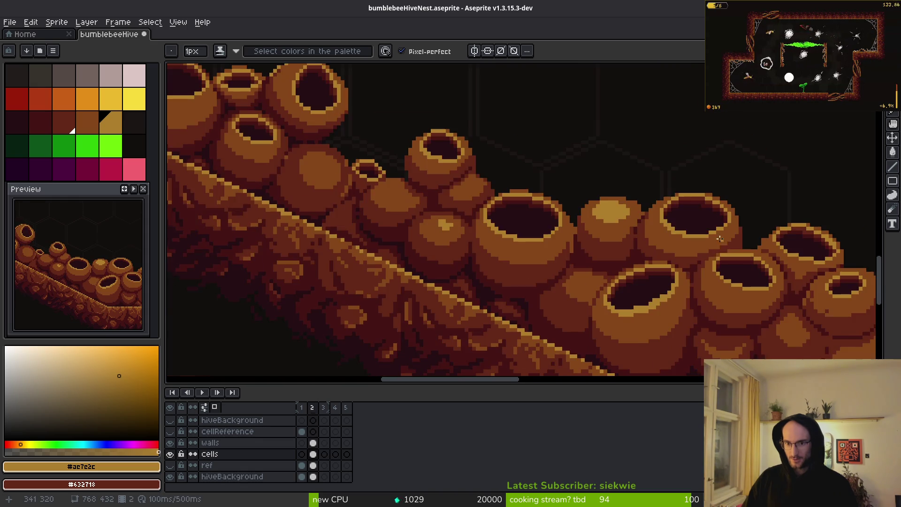
pyautogui.scroll(4, 610, 171)
pyautogui.click(600, 175)
pyautogui.moveTo(666, 221); pyautogui.dragTo(646, 206)
# Paint a gold line along the lower-left rim and its lower-right corner.
pyautogui.scroll(-2, 715, 268)
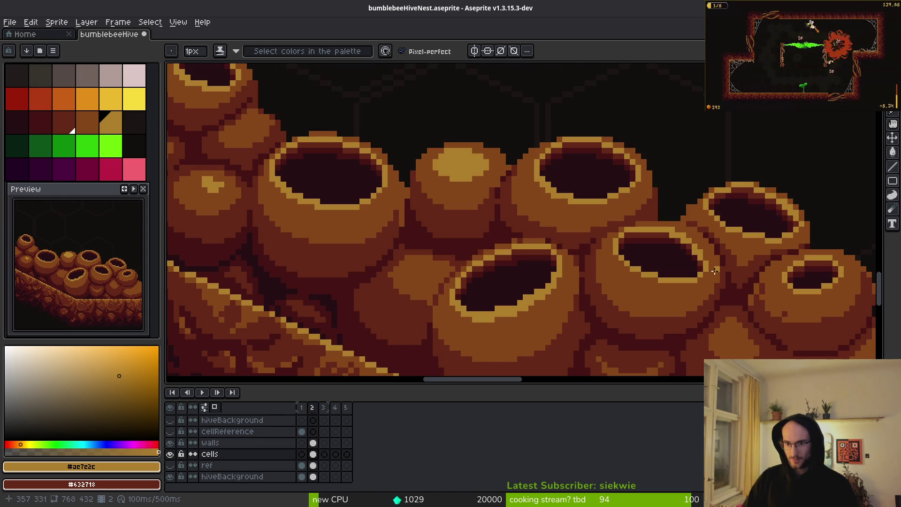
pyautogui.scroll(3, 714, 271)
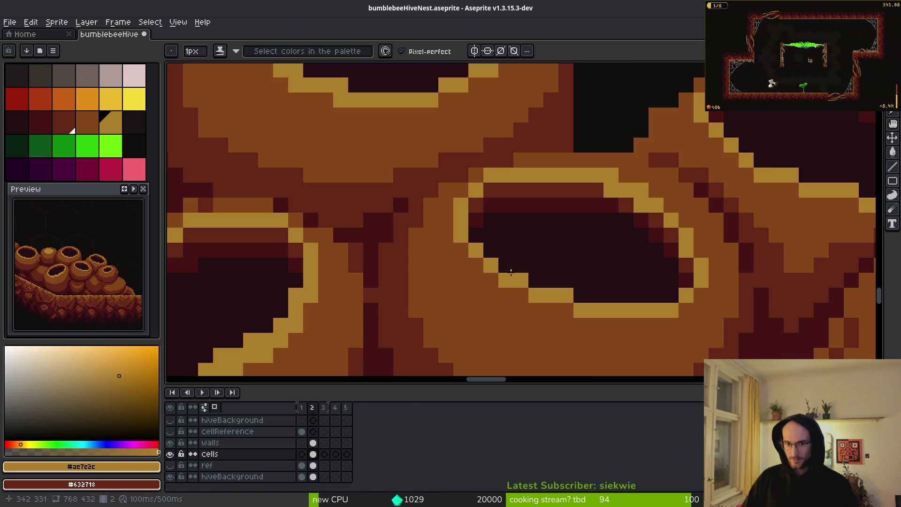
pyautogui.moveTo(470, 237); pyautogui.dragTo(592, 300)
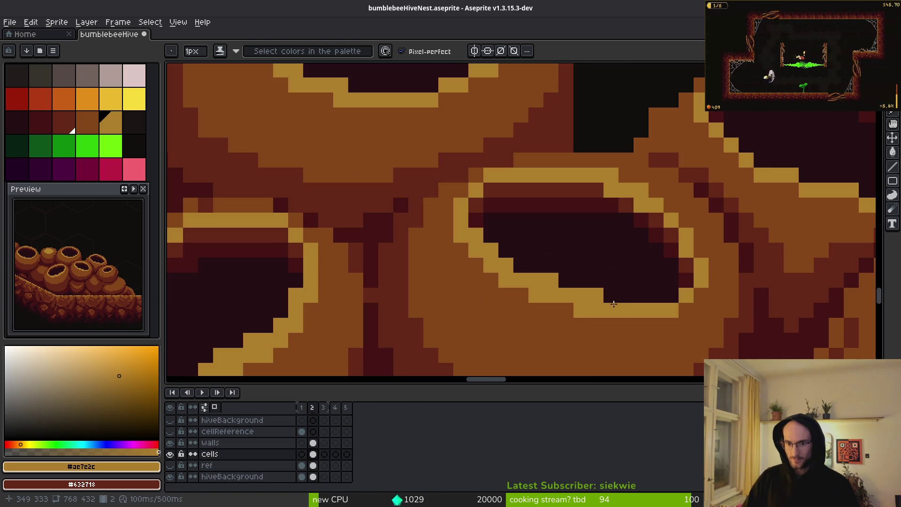
pyautogui.moveTo(687, 310); pyautogui.dragTo(701, 295)
pyautogui.scroll(-3, 754, 299)
pyautogui.scroll(4, 620, 290)
# Recolour the small cell's lower rim edge with #854619 mid-brown, checking the #632718 shading nearby.
pyautogui.keyDown('alt'); pyautogui.click(620, 290); pyautogui.keyUp('alt')
pyautogui.moveTo(619, 290)
pyautogui.mouseDown()
pyautogui.moveTo(527, 261)
pyautogui.moveTo(540, 268)
pyautogui.mouseUp()
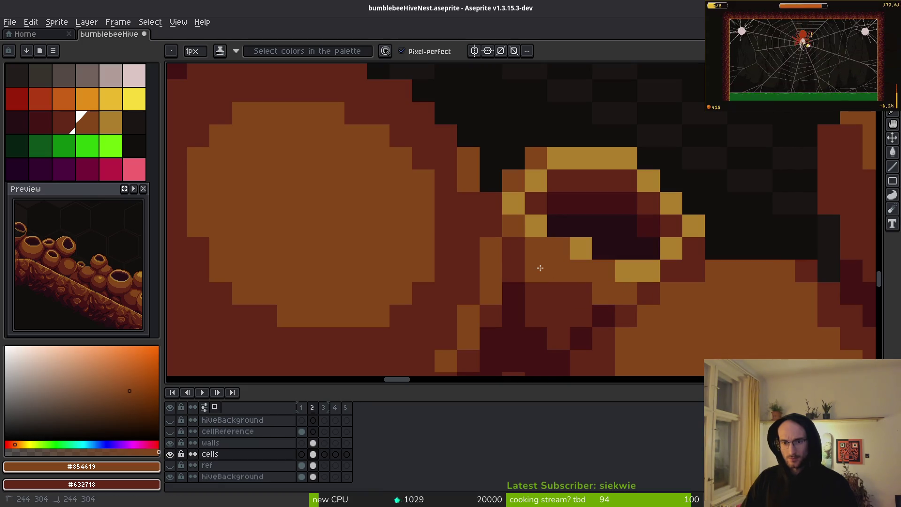
pyautogui.scroll(-6, 609, 288)
pyautogui.scroll(1, 635, 306)
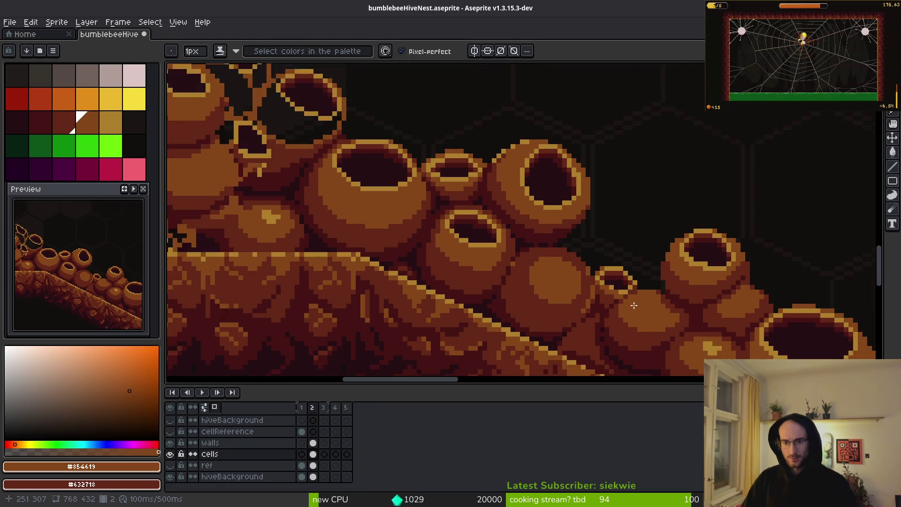
pyautogui.scroll(3, 634, 306)
pyautogui.keyDown('alt'); pyautogui.click(588, 277); pyautogui.keyUp('alt')
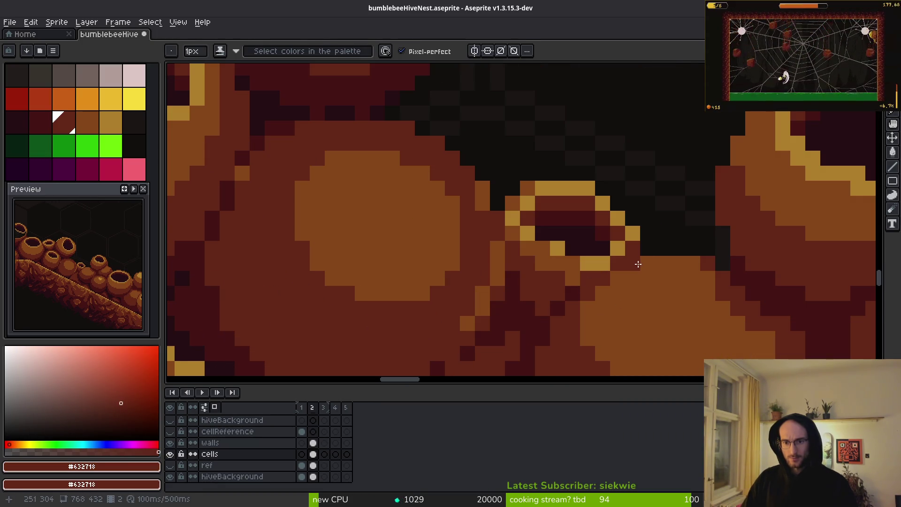
pyautogui.keyDown('alt'); pyautogui.click(638, 264); pyautogui.keyUp('alt')
pyautogui.scroll(-3, 648, 272)
pyautogui.scroll(3, 674, 299)
pyautogui.keyDown('alt'); pyautogui.click(623, 241); pyautogui.keyUp('alt')
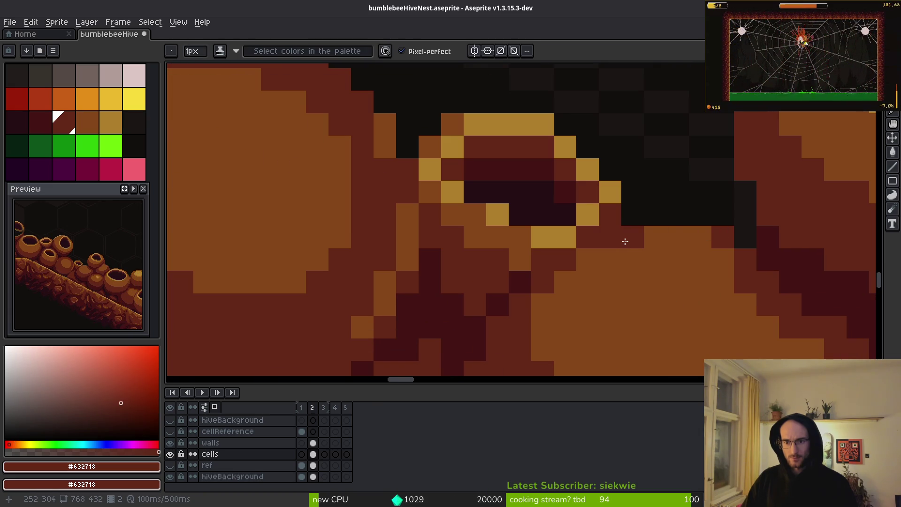
pyautogui.scroll(-3, 678, 237)
pyautogui.scroll(2, 738, 314)
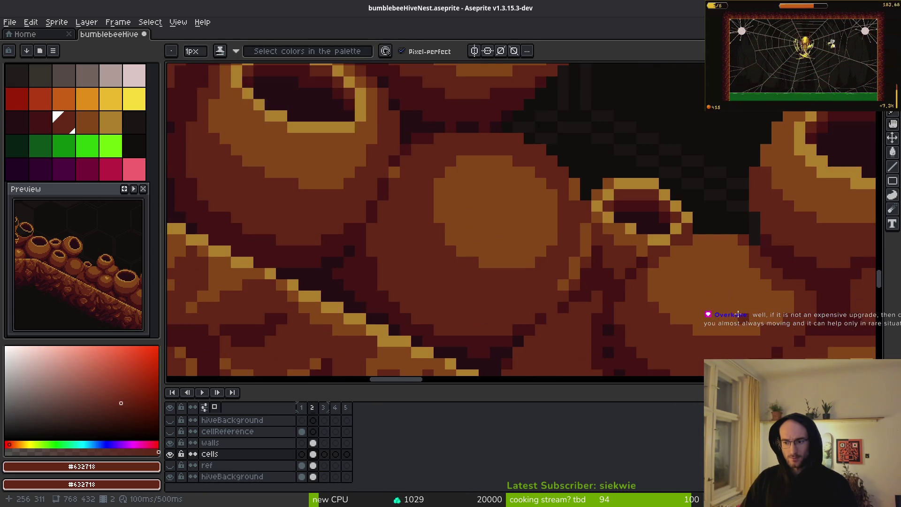
# Recolour four stray yellow rim pixels brown on the hive pots.
pyautogui.moveTo(738, 314); pyautogui.dragTo(736, 284)
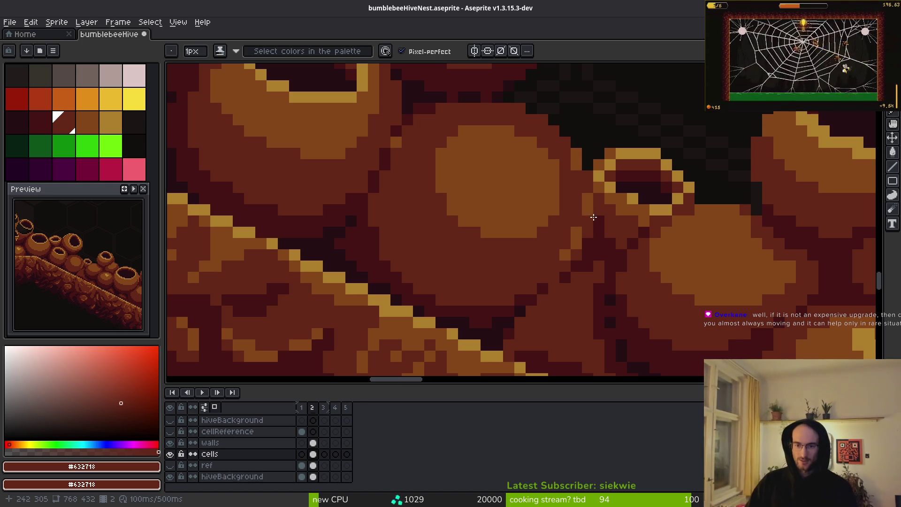
pyautogui.hscroll(-2, 515, 261)
pyautogui.hscroll(-2, 514, 273)
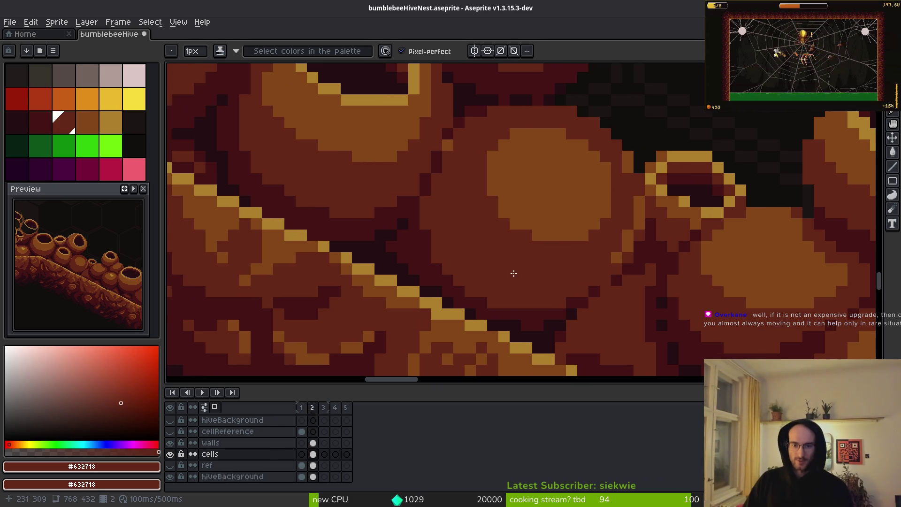
pyautogui.hscroll(-5, 483, 183)
pyautogui.scroll(4, 531, 187)
pyautogui.scroll(-3, 532, 212)
pyautogui.scroll(3, 557, 236)
pyautogui.scroll(-2, 566, 240)
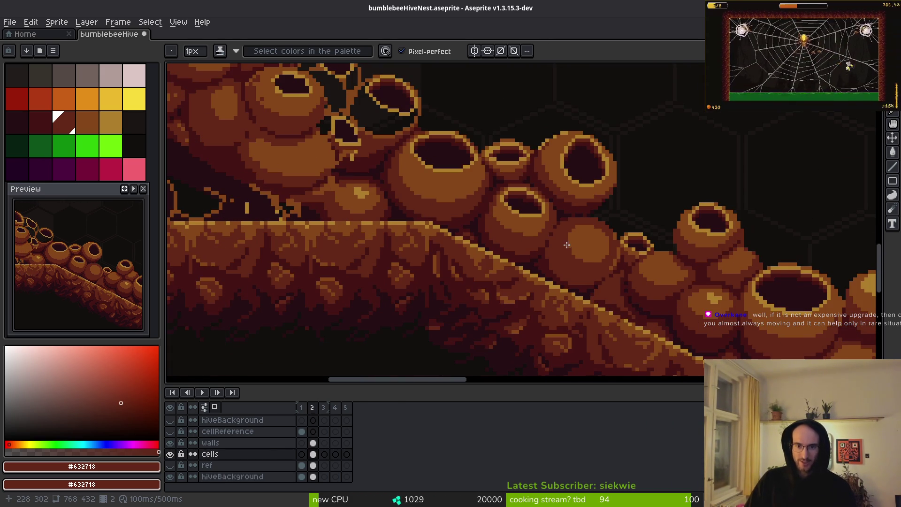
pyautogui.scroll(4, 587, 239)
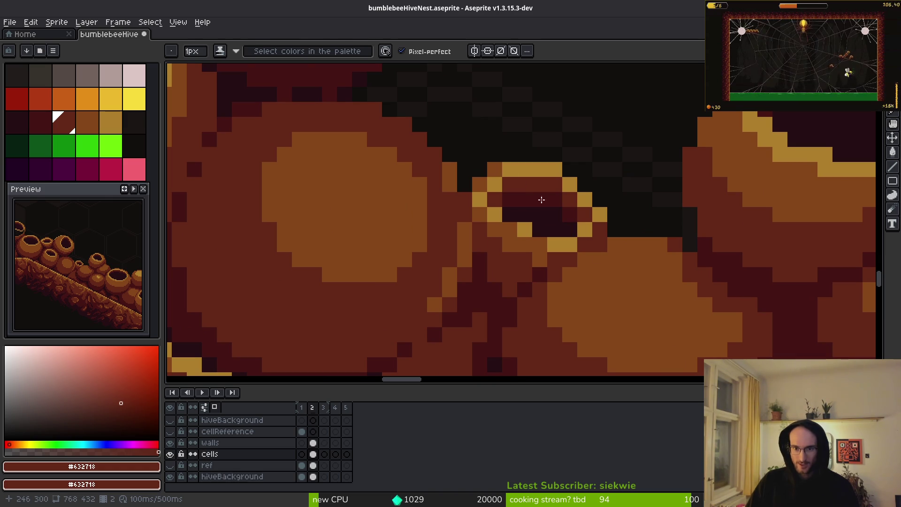
pyautogui.click(570, 245)
pyautogui.keyDown('alt'); pyautogui.click(540, 245); pyautogui.keyUp('alt')
pyautogui.click(587, 231)
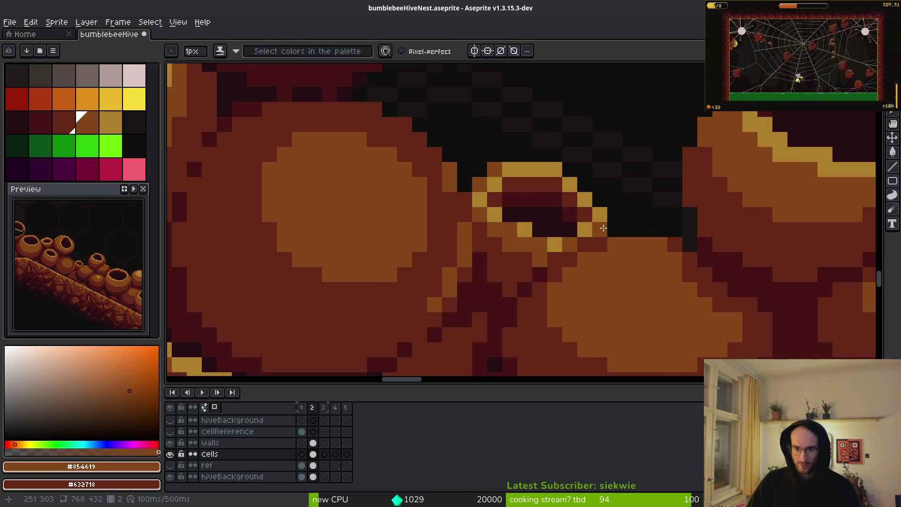
pyautogui.click(585, 244)
# Pick the light tan rim colour and run a tan highlight down the pot's right edge.
pyautogui.scroll(-4, 585, 243)
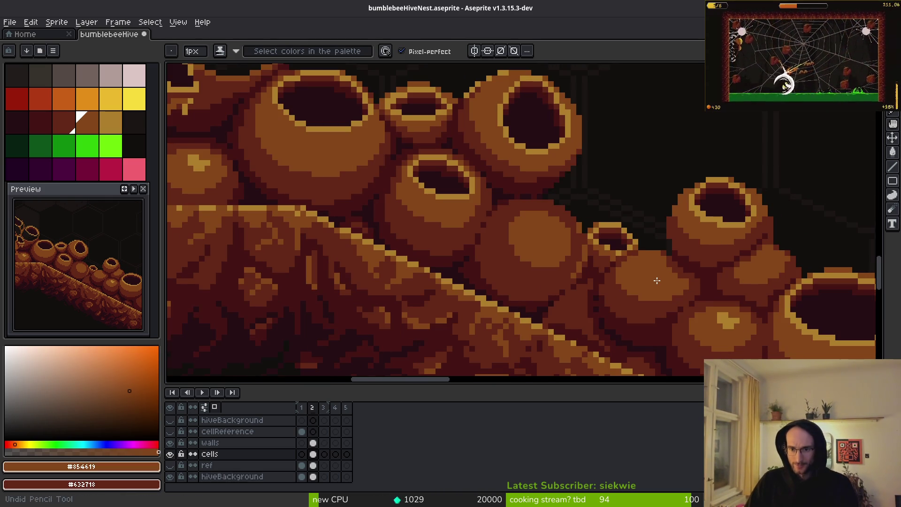
pyautogui.scroll(-2, 655, 282)
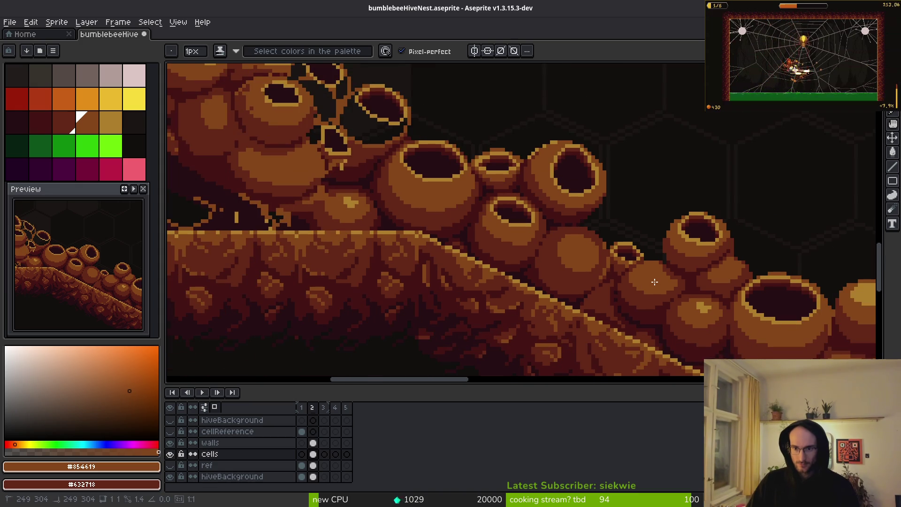
pyautogui.scroll(3, 629, 278)
pyautogui.scroll(-2, 645, 314)
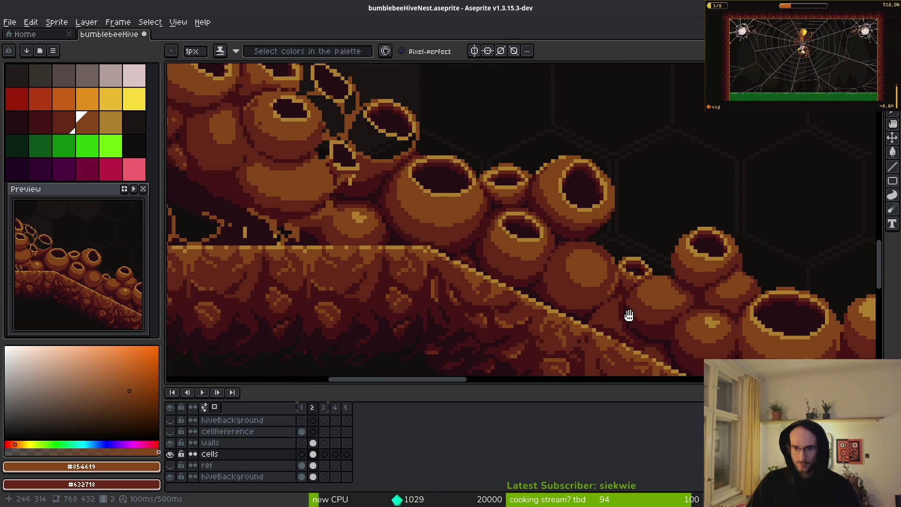
pyautogui.scroll(2, 549, 251)
pyautogui.scroll(-2, 593, 288)
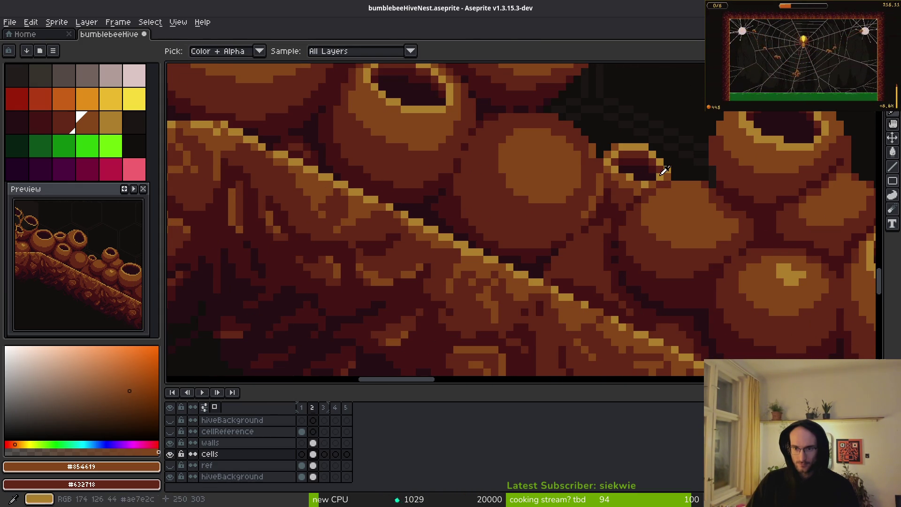
pyautogui.keyDown('alt'); pyautogui.click(713, 248); pyautogui.keyUp('alt')
pyautogui.scroll(-1, 705, 253)
pyautogui.scroll(1, 690, 263)
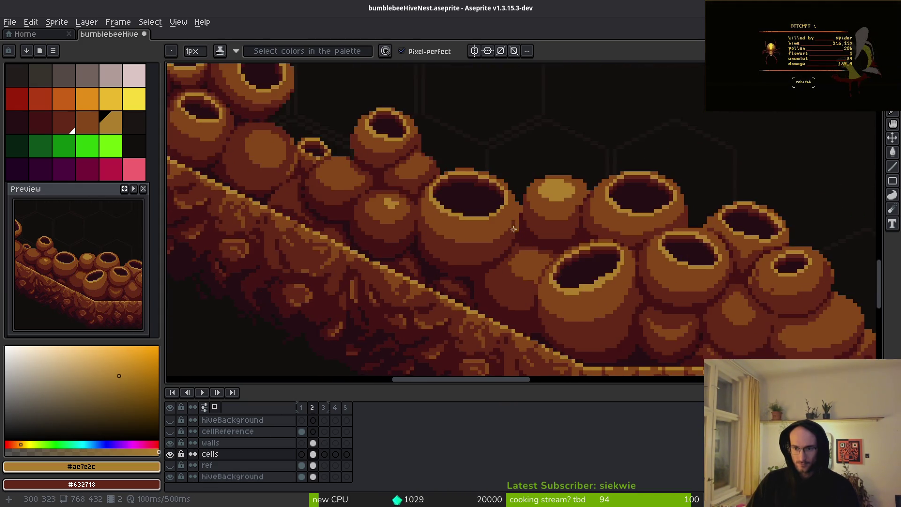
pyautogui.scroll(-2, 676, 272)
pyautogui.scroll(3, 662, 284)
pyautogui.scroll(2, 662, 284)
pyautogui.click(582, 232)
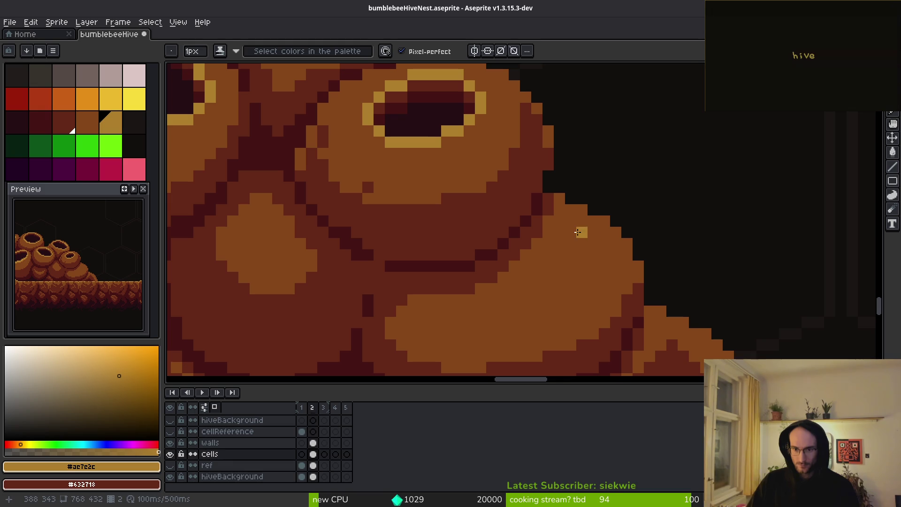
pyautogui.moveTo(594, 243); pyautogui.dragTo(605, 277)
pyautogui.click(583, 220)
pyautogui.moveTo(571, 244)
pyautogui.mouseDown()
pyautogui.moveTo(582, 256)
pyautogui.moveTo(538, 289)
pyautogui.mouseUp()
pyautogui.click(560, 267)
# Add a yellow outline to another pot's upper-left rim.
pyautogui.scroll(-1, 606, 271)
pyautogui.scroll(-3, 603, 282)
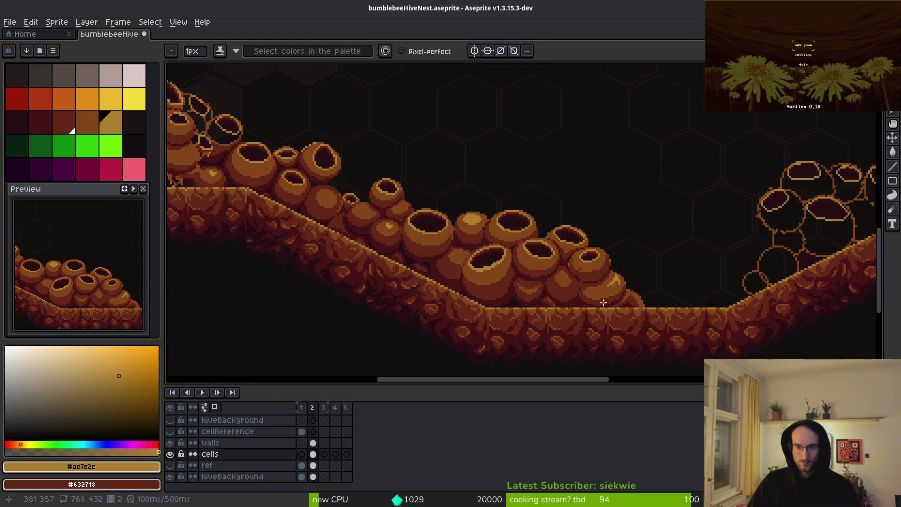
pyautogui.scroll(3, 524, 243)
pyautogui.moveTo(524, 243); pyautogui.dragTo(625, 287)
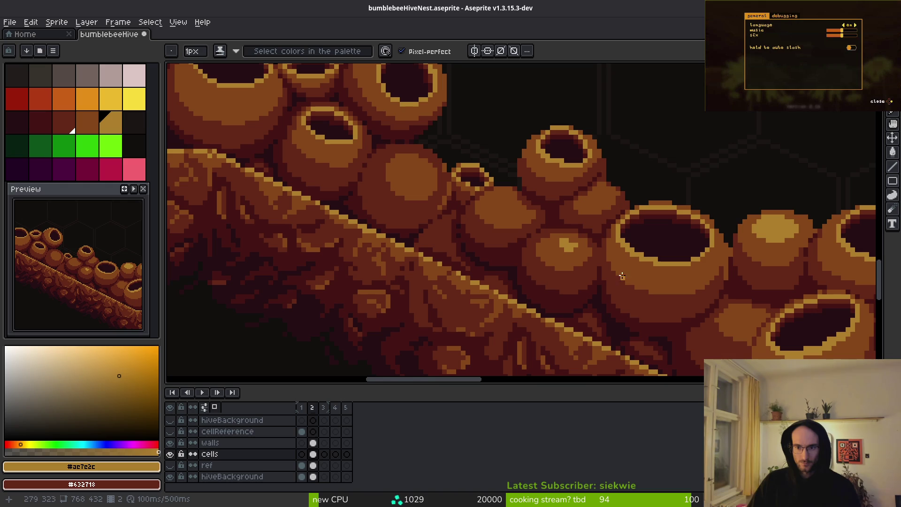
pyautogui.scroll(4, 489, 198)
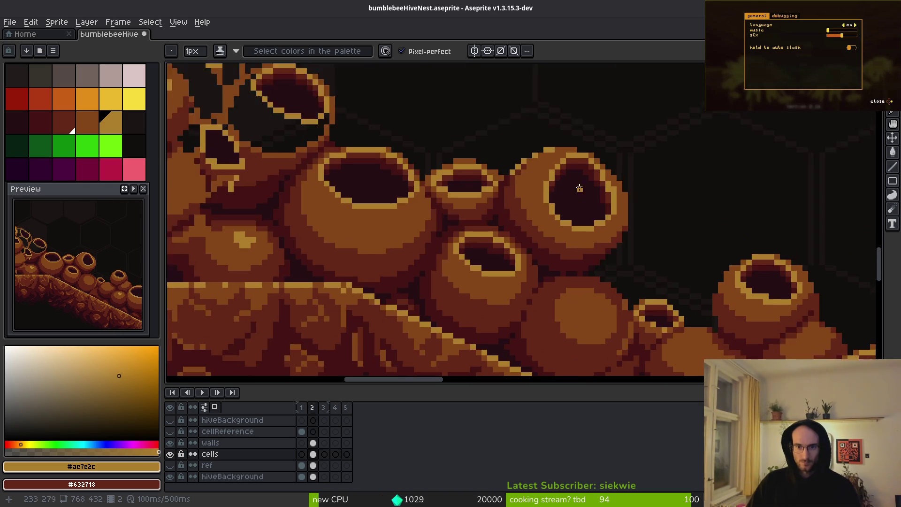
pyautogui.moveTo(500, 186); pyautogui.dragTo(479, 203)
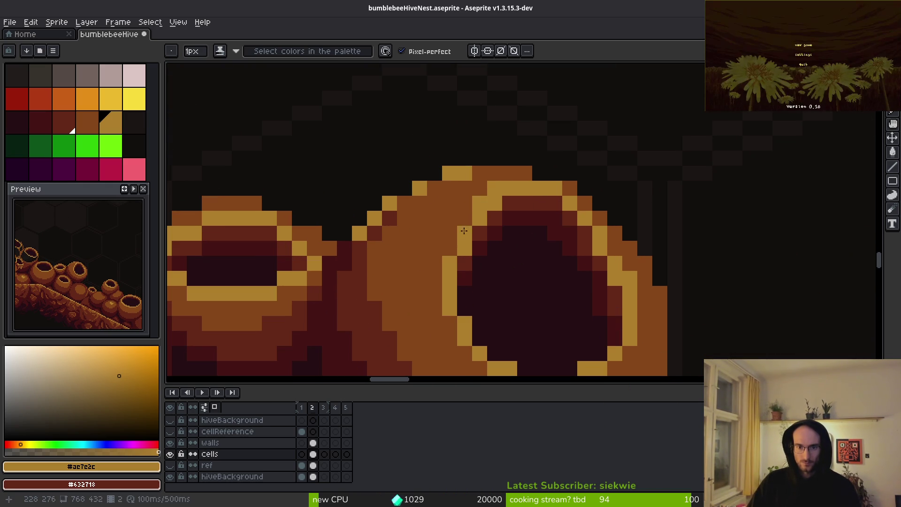
pyautogui.click(449, 248)
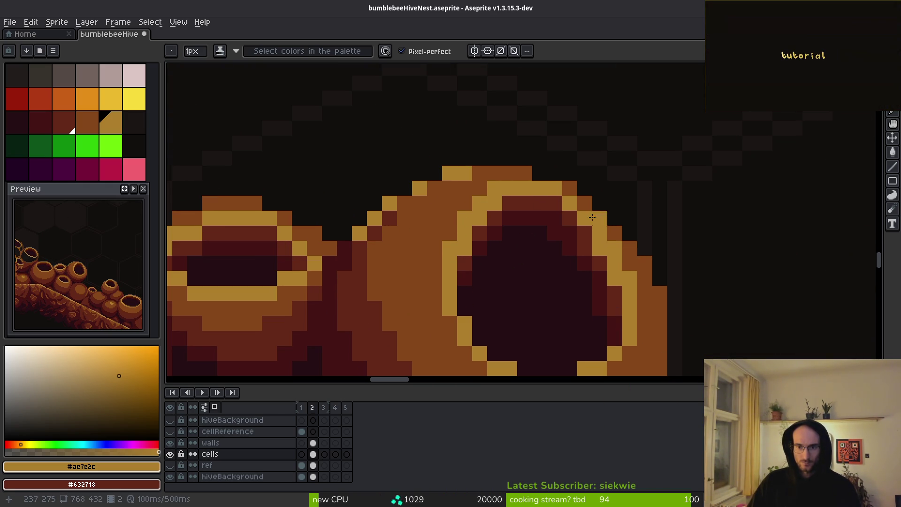
pyautogui.scroll(1, 599, 227)
pyautogui.scroll(-1, 479, 137)
# Move to the neighbouring pots and pick their brown body colour from the canvas.
pyautogui.moveTo(479, 137); pyautogui.dragTo(715, 141)
pyautogui.keyDown('alt'); pyautogui.click(692, 149); pyautogui.keyUp('alt')
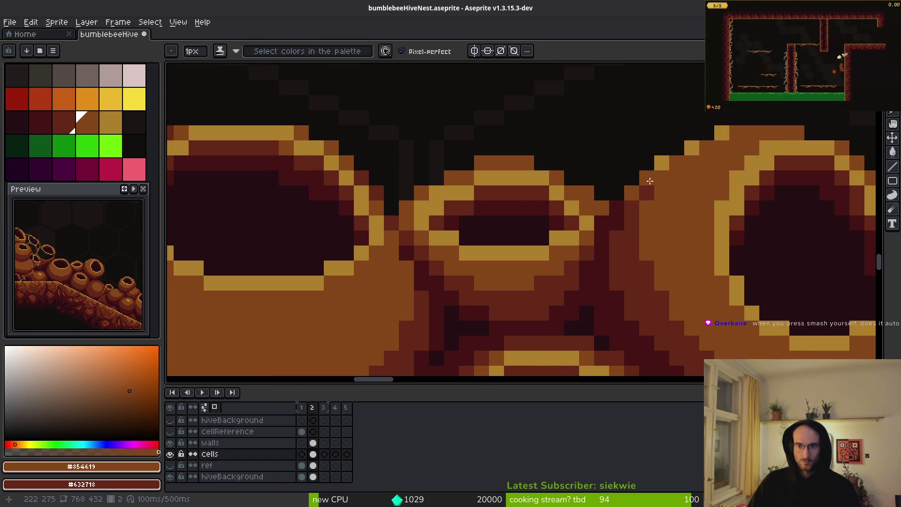
pyautogui.scroll(-3, 680, 251)
pyautogui.scroll(3, 701, 250)
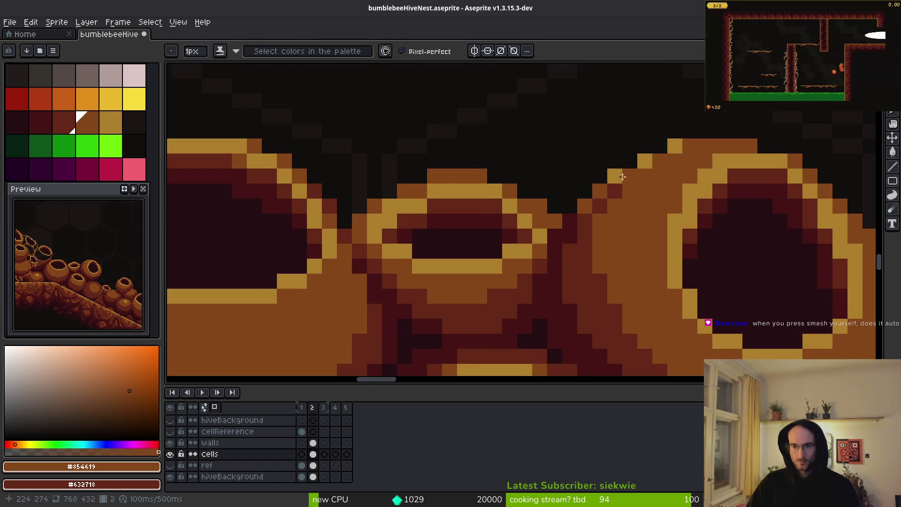
pyautogui.scroll(-4, 661, 238)
pyautogui.moveTo(660, 238); pyautogui.dragTo(654, 234)
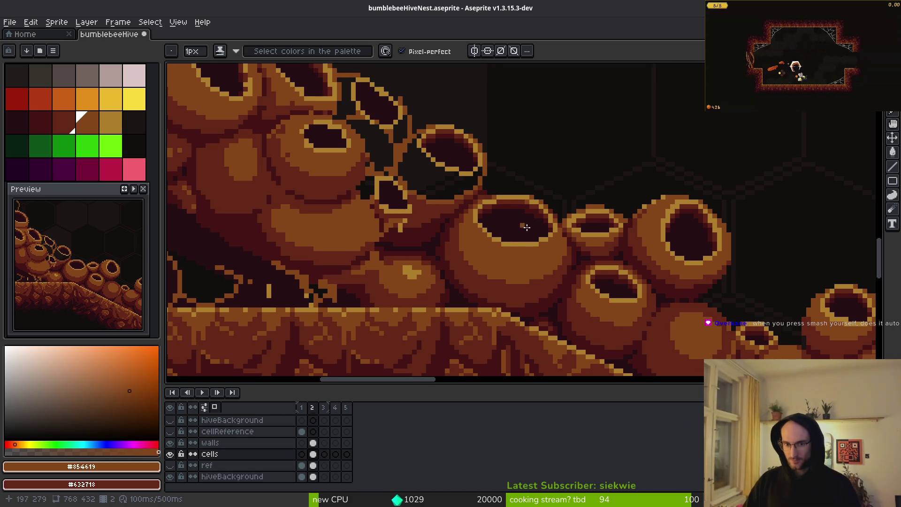
# Pick the tan rim colour and thicken the cell rim's diagonal and lower-right edges.
pyautogui.hscroll(-2, 516, 227)
pyautogui.scroll(3, 533, 250)
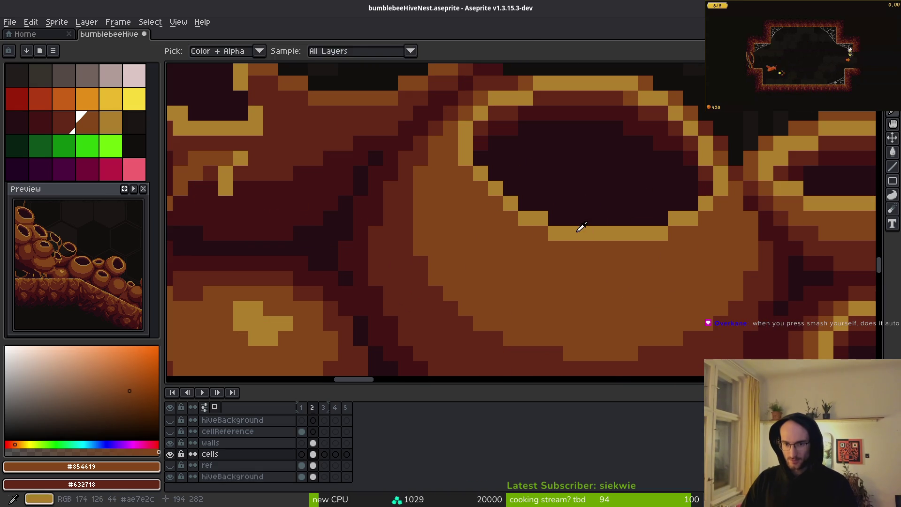
pyautogui.keyDown('alt'); pyautogui.click(583, 228); pyautogui.keyUp('alt')
pyautogui.click(480, 158)
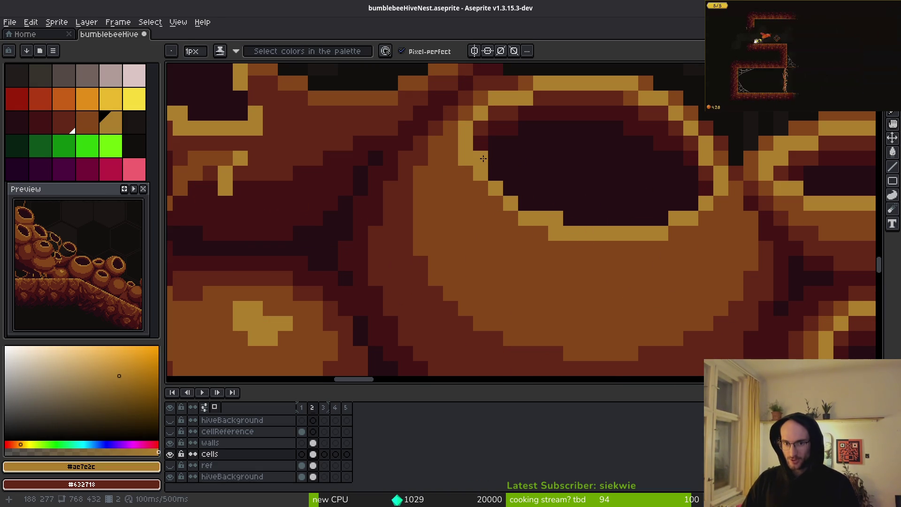
pyautogui.click(495, 173)
pyautogui.click(527, 204)
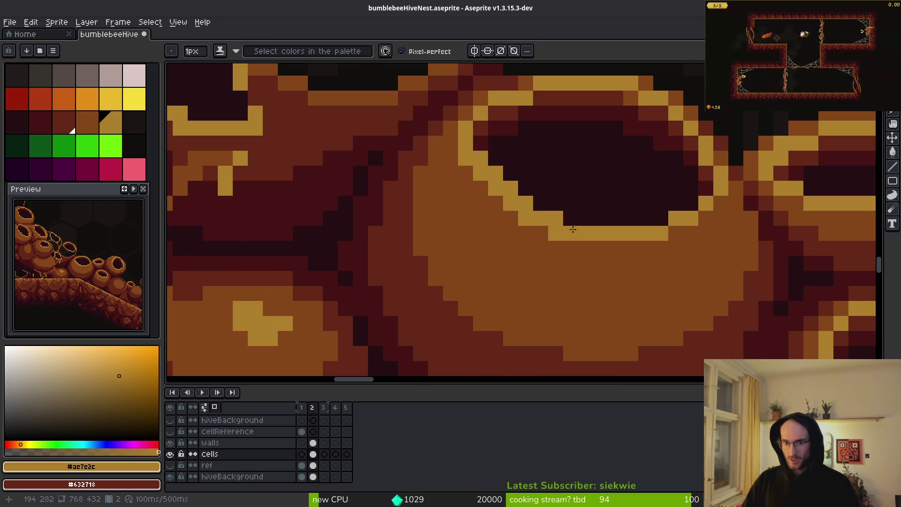
pyautogui.scroll(-3, 589, 236)
pyautogui.scroll(3, 611, 235)
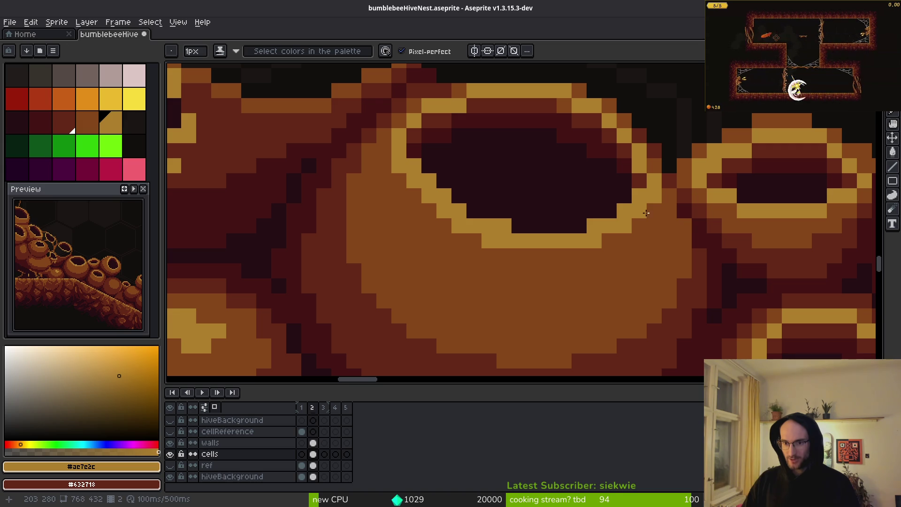
pyautogui.click(666, 228)
# Re-pick the tan rim colour and add two tan pixels to the rim's lower-left edge.
pyautogui.scroll(-3, 661, 234)
pyautogui.scroll(3, 646, 249)
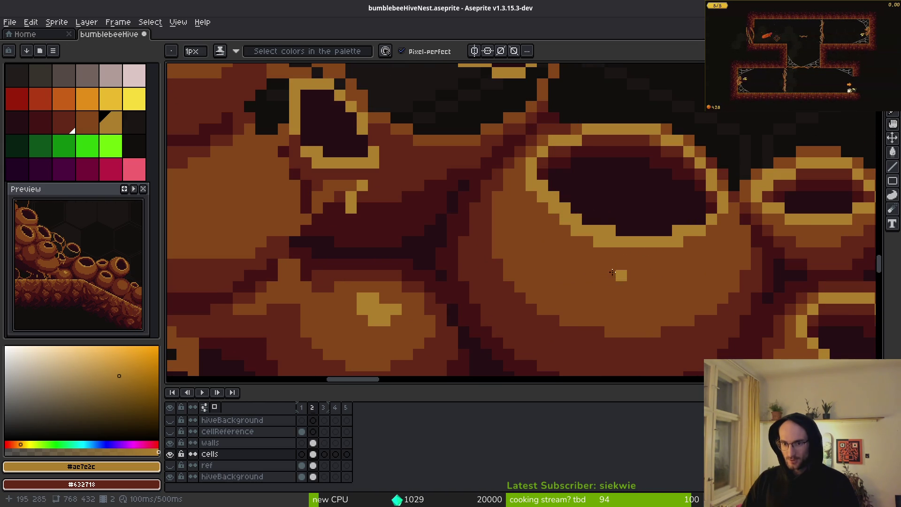
pyautogui.keyDown('alt'); pyautogui.click(596, 248); pyautogui.keyUp('alt')
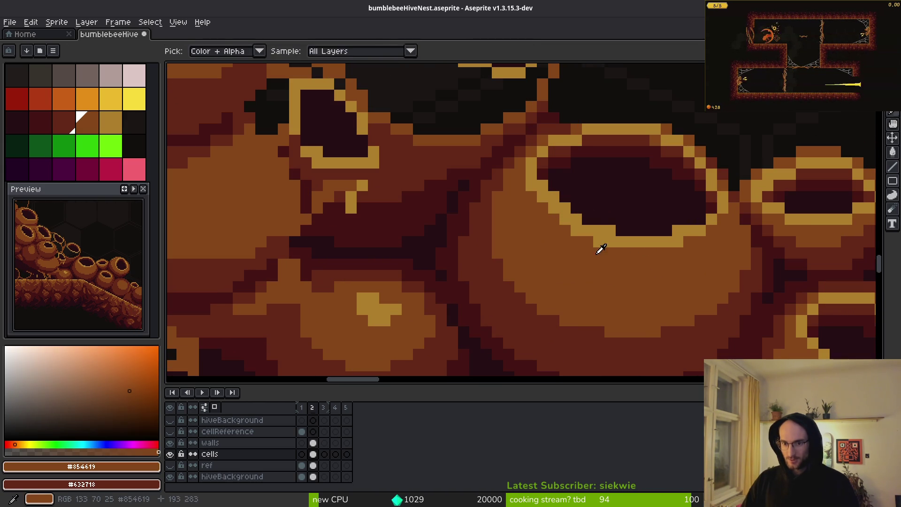
pyautogui.keyDown('alt'); pyautogui.click(578, 220); pyautogui.keyUp('alt')
pyautogui.click(599, 241)
pyautogui.keyDown('alt'); pyautogui.click(588, 237); pyautogui.keyUp('alt')
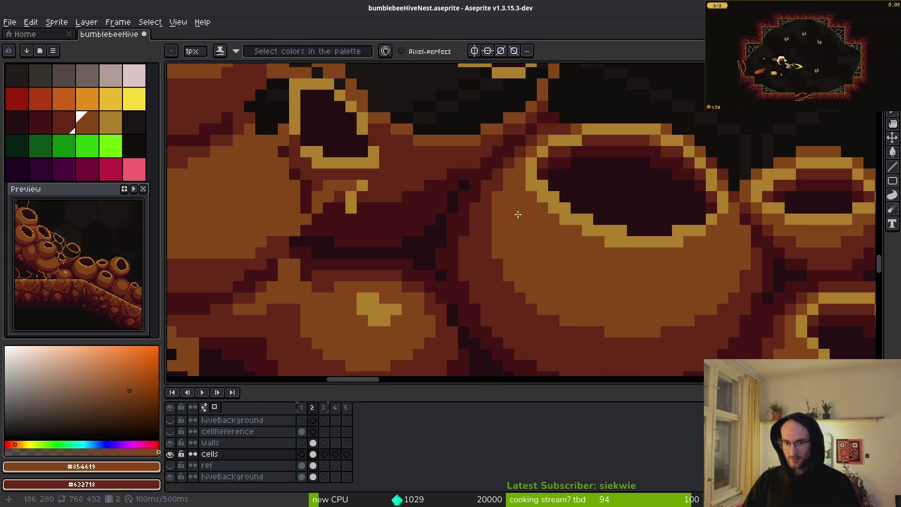
# Paint the stray tan pixels inside the cell opening with the dark interior colour.
pyautogui.scroll(-3, 598, 254)
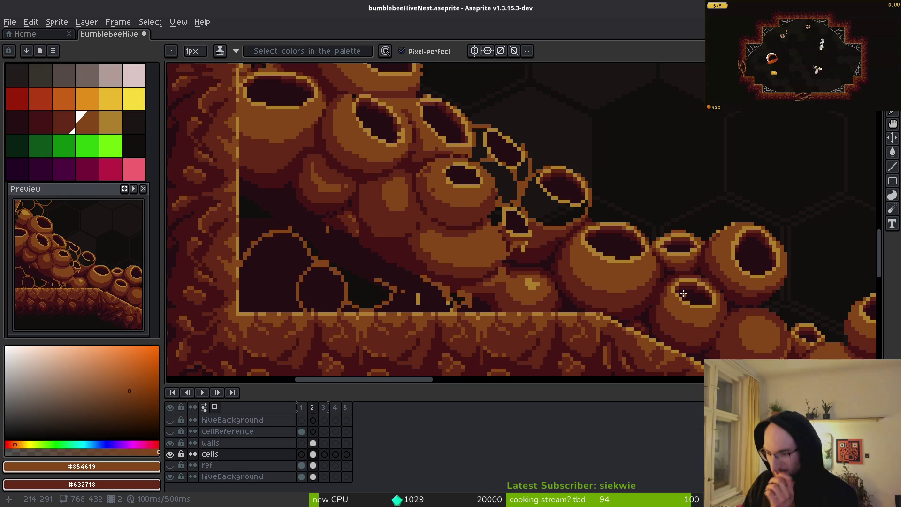
pyautogui.scroll(-1, 684, 294)
pyautogui.scroll(8, 522, 181)
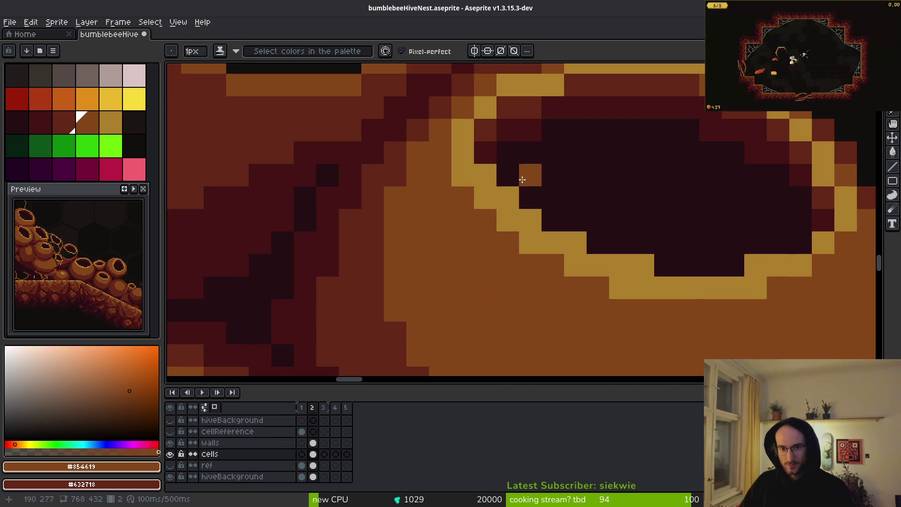
pyautogui.keyDown('alt'); pyautogui.click(508, 175); pyautogui.keyUp('alt')
pyautogui.click(486, 175)
pyautogui.click(508, 197)
# Zoom around the hive cells and sample mid brown #854619 from a cell.
pyautogui.scroll(-8, 628, 226)
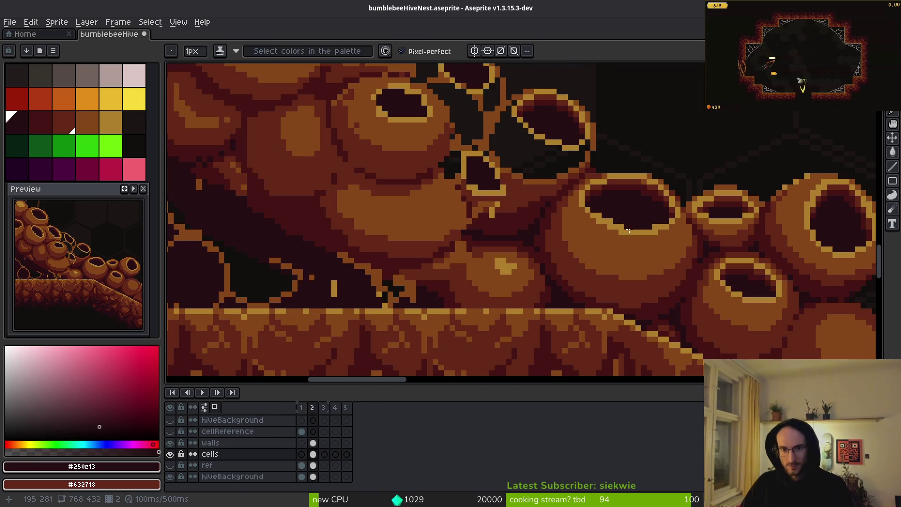
pyautogui.scroll(2, 629, 258)
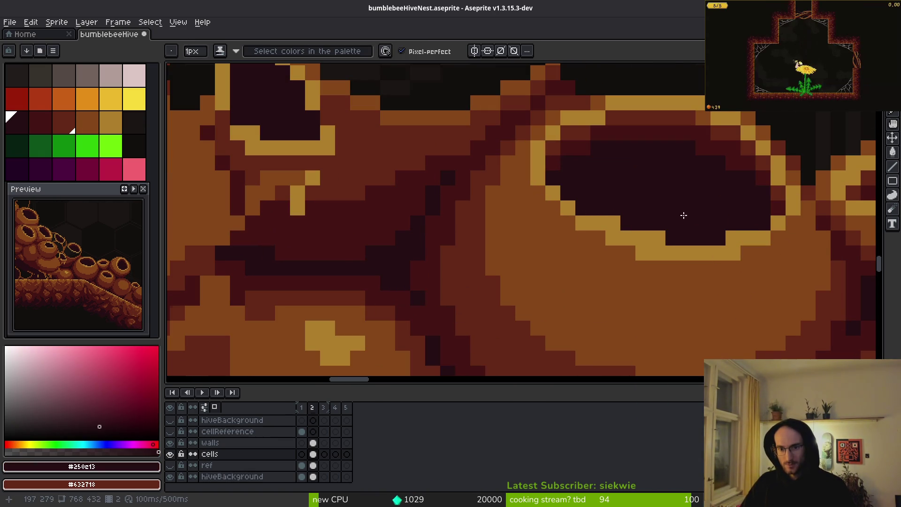
pyautogui.scroll(-3, 683, 213)
pyautogui.scroll(1, 665, 220)
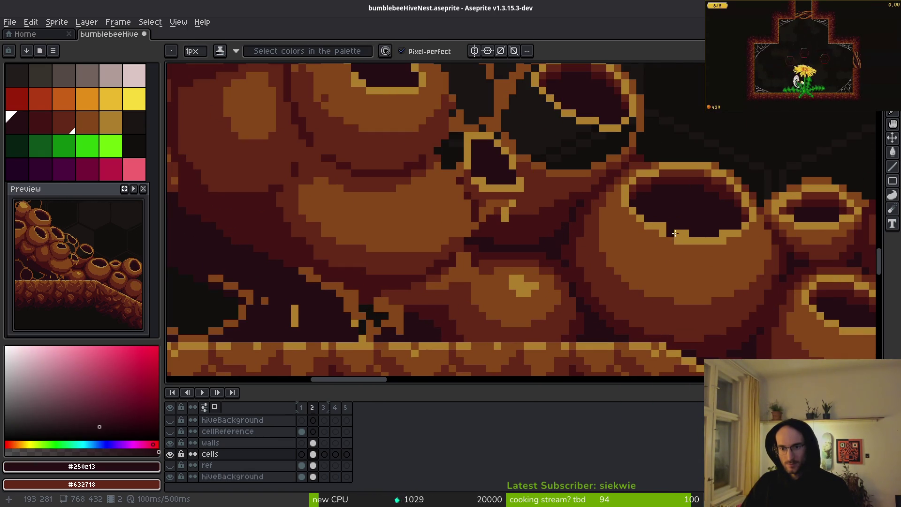
pyautogui.scroll(-4, 683, 211)
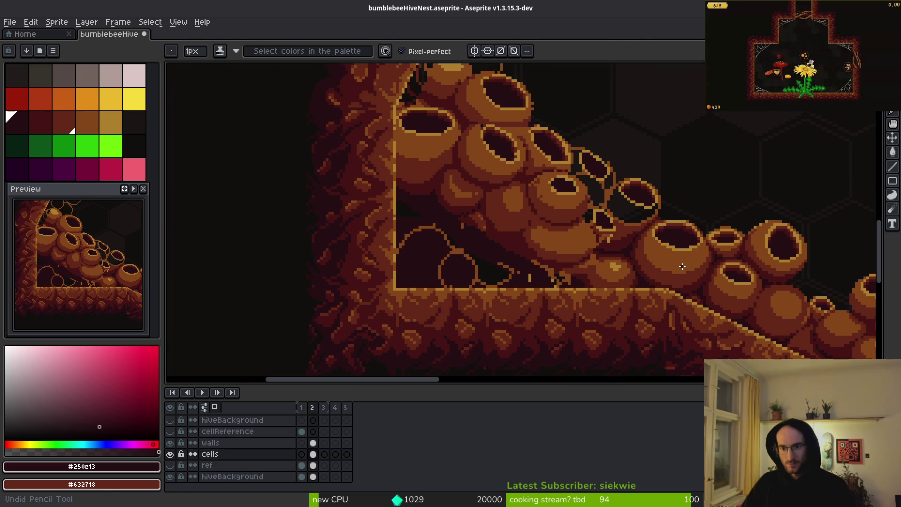
pyautogui.scroll(-3, 681, 249)
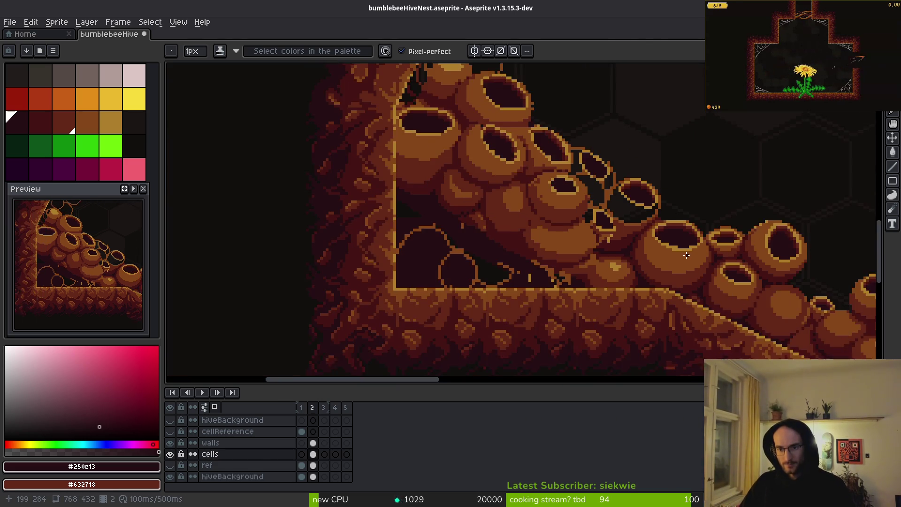
pyautogui.scroll(3, 664, 254)
pyautogui.keyDown('alt'); pyautogui.click(664, 254); pyautogui.keyUp('alt')
pyautogui.scroll(2, 664, 253)
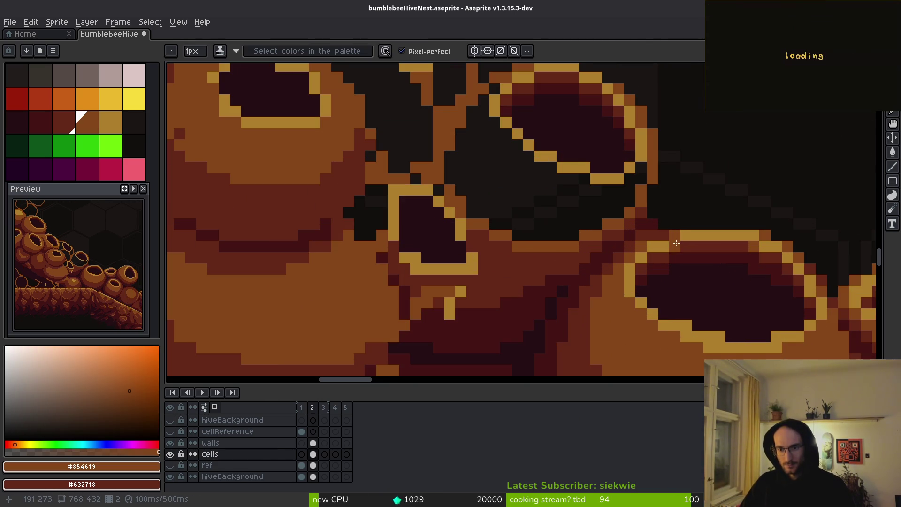
# Sample the gold rim colour and extend a crevice cell's gold rim down-right.
pyautogui.keyDown('alt'); pyautogui.click(670, 249); pyautogui.keyUp('alt')
pyautogui.scroll(-2, 710, 266)
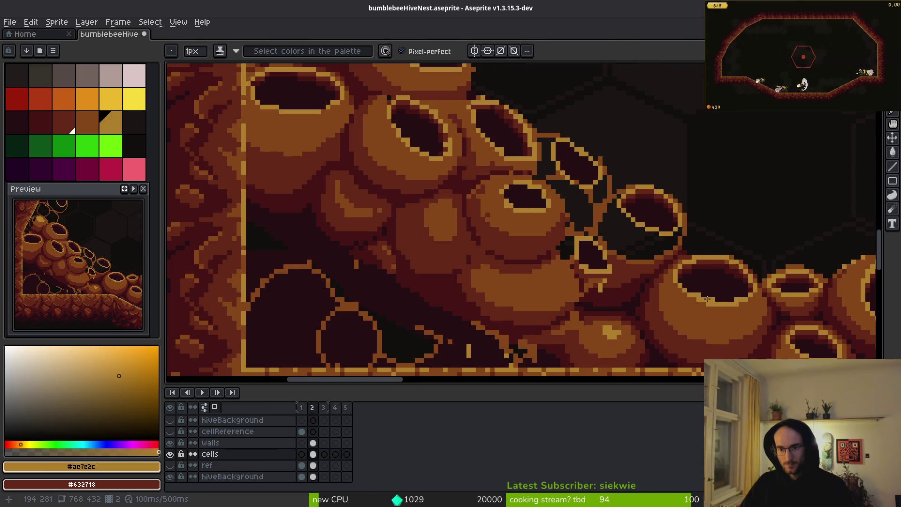
pyautogui.scroll(2, 632, 248)
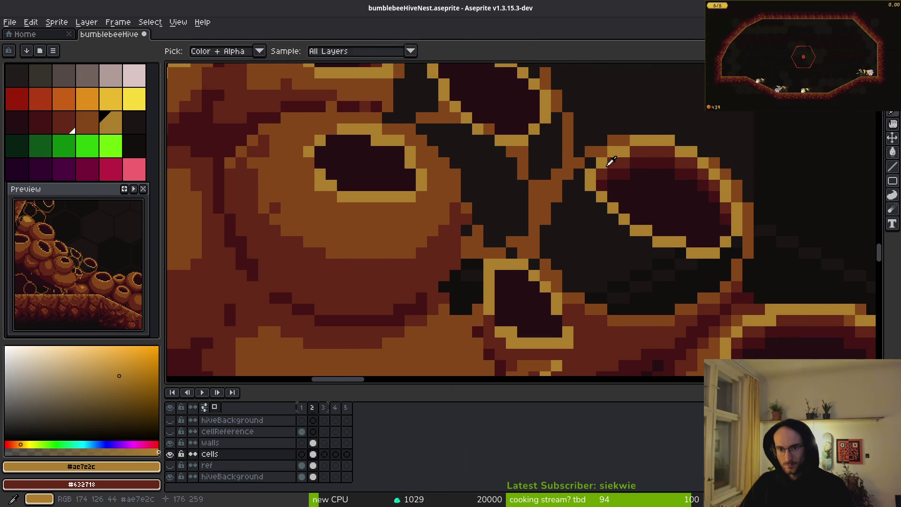
pyautogui.moveTo(610, 216); pyautogui.dragTo(626, 232)
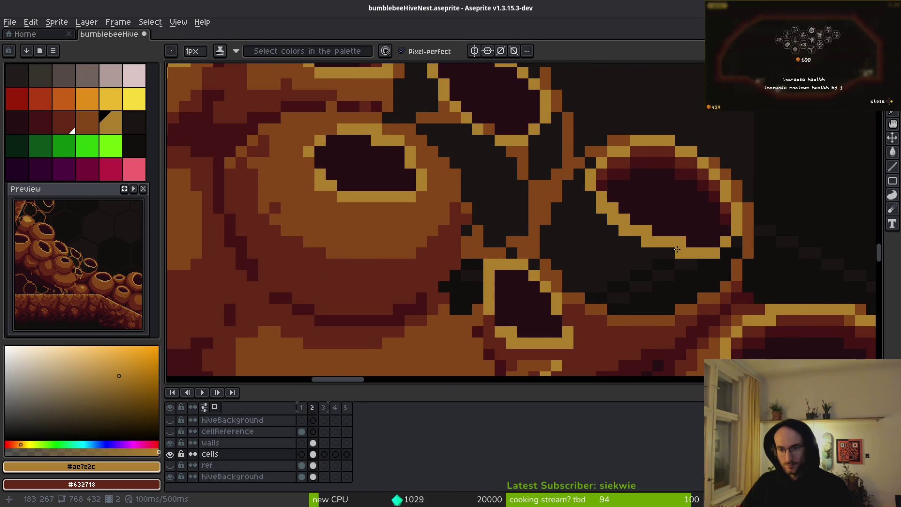
pyautogui.scroll(-3, 686, 262)
pyautogui.scroll(4, 623, 221)
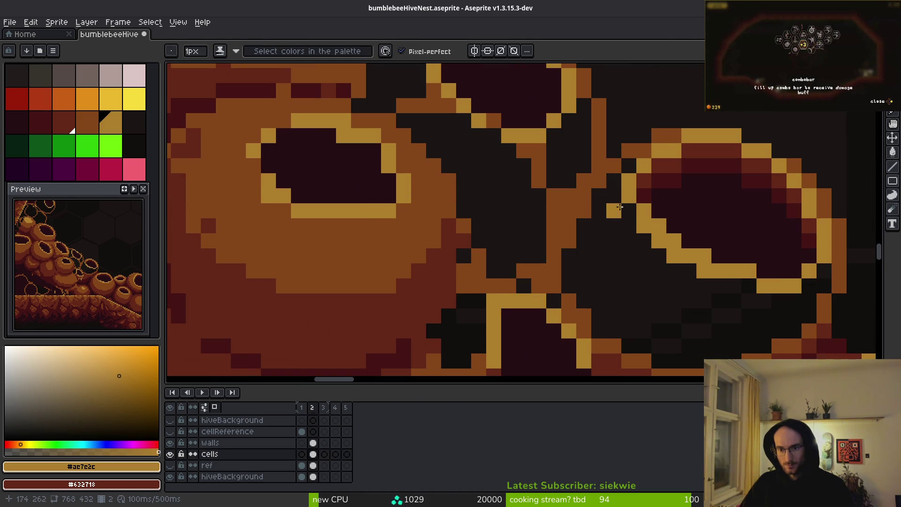
pyautogui.moveTo(652, 269); pyautogui.dragTo(569, 207)
pyautogui.click(539, 269)
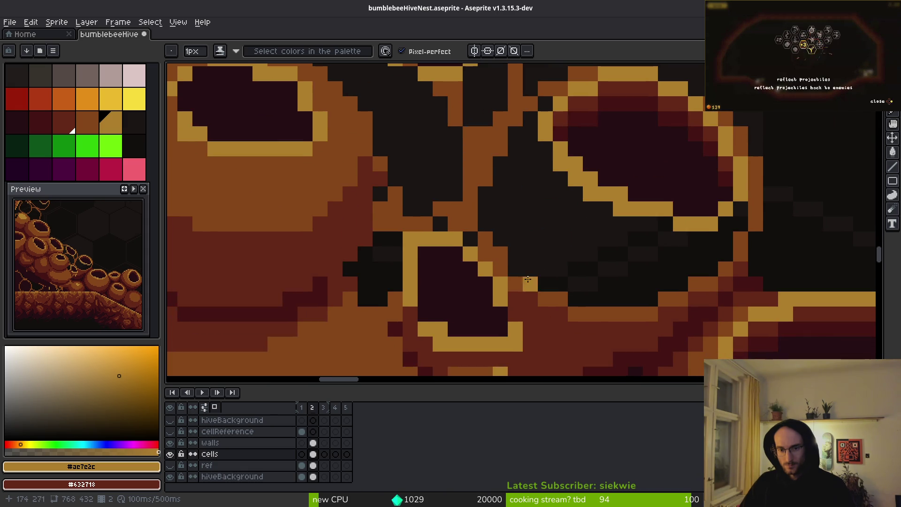
# Erase a stray gold rim pixel and redraw it one pixel further left.
pyautogui.press('e')
pyautogui.click(561, 149)
pyautogui.press('b')
pyautogui.click(546, 149)
pyautogui.press('e')
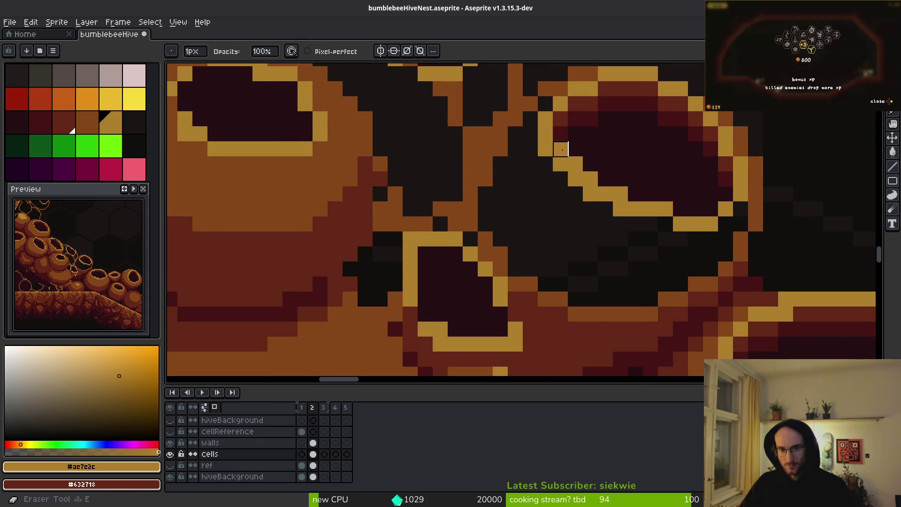
# Paint mid brown #854619 pixels along the gold rim and the cell's right side.
pyautogui.scroll(-3, 561, 225)
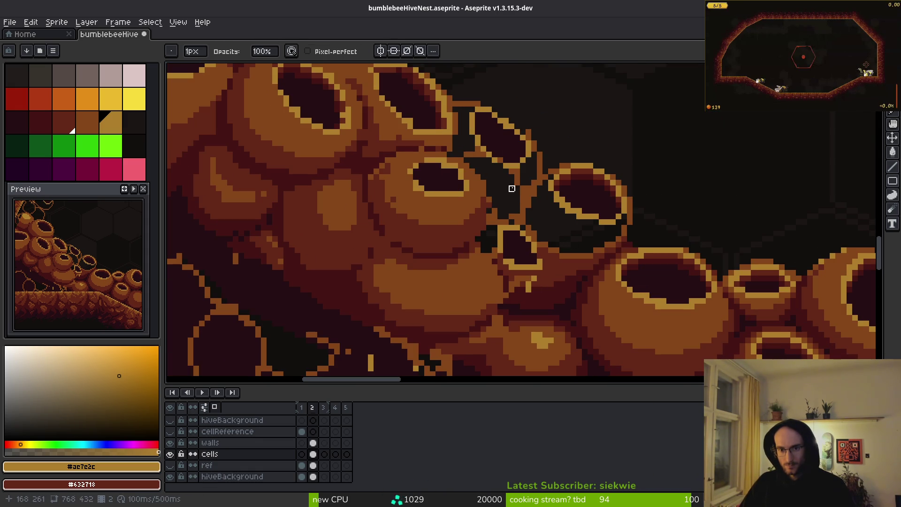
pyautogui.press('b')
pyautogui.keyDown('alt'); pyautogui.click(529, 183); pyautogui.keyUp('alt')
pyautogui.scroll(3, 563, 148)
pyautogui.moveTo(549, 144); pyautogui.dragTo(542, 158)
pyautogui.moveTo(538, 202)
pyautogui.mouseDown()
pyautogui.moveTo(567, 258)
pyautogui.moveTo(606, 249)
pyautogui.moveTo(660, 264)
pyautogui.moveTo(603, 267)
pyautogui.mouseUp()
pyautogui.moveTo(744, 241)
pyautogui.mouseDown()
pyautogui.moveTo(748, 266)
pyautogui.moveTo(733, 281)
pyautogui.moveTo(655, 294)
pyautogui.moveTo(605, 279)
pyautogui.moveTo(638, 278)
pyautogui.mouseUp()
pyautogui.click(737, 262)
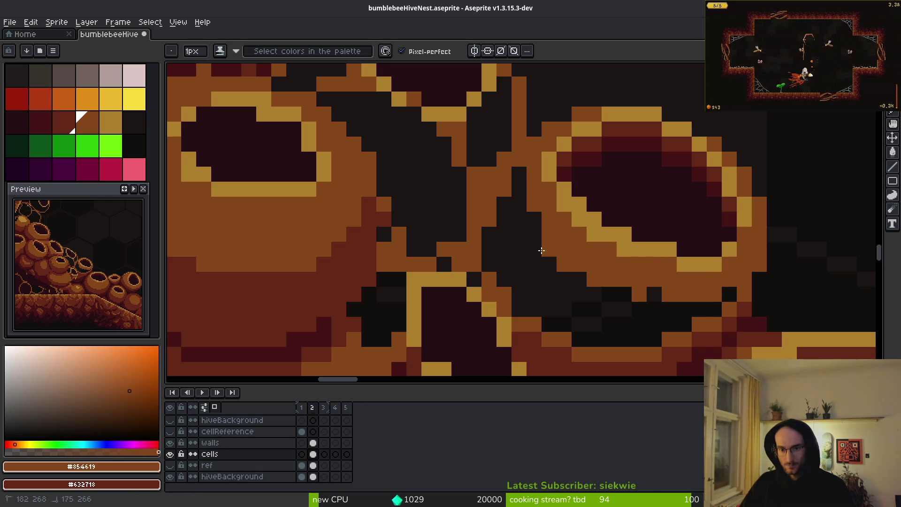
# Sample the dark red-brown and paint rows across the crevice.
pyautogui.scroll(-2, 622, 250)
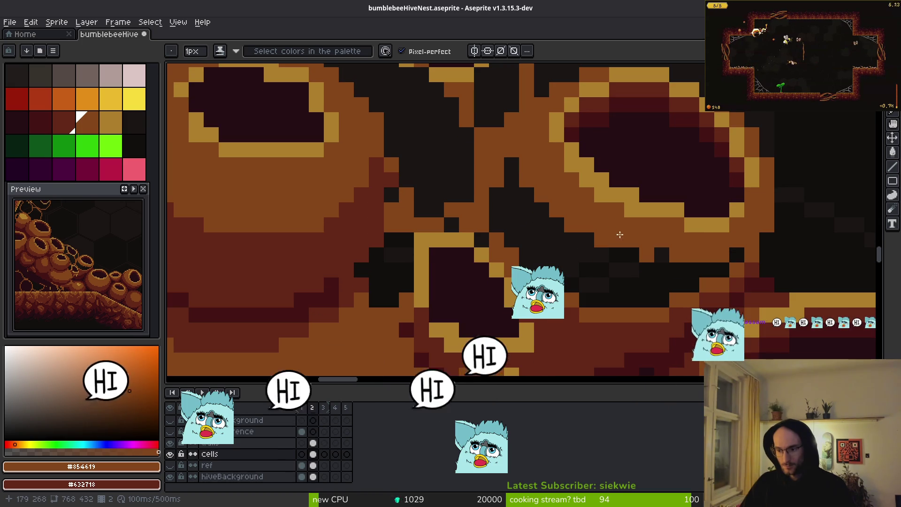
pyautogui.scroll(2, 622, 250)
pyautogui.keyDown('alt'); pyautogui.click(782, 242); pyautogui.keyUp('alt')
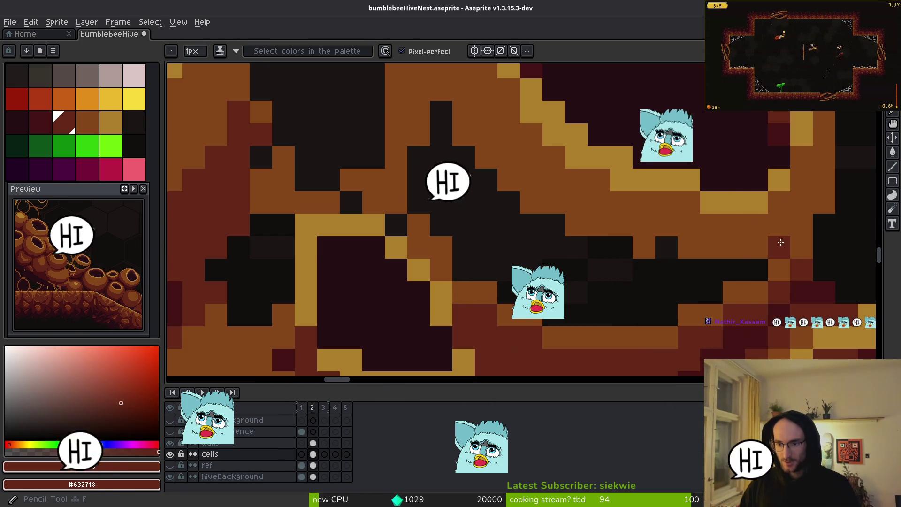
pyautogui.moveTo(745, 269)
pyautogui.mouseDown()
pyautogui.moveTo(666, 270)
pyautogui.moveTo(527, 215)
pyautogui.moveTo(483, 185)
pyautogui.moveTo(447, 125)
pyautogui.moveTo(407, 192)
pyautogui.moveTo(443, 241)
pyautogui.moveTo(594, 311)
pyautogui.moveTo(689, 293)
pyautogui.moveTo(668, 311)
pyautogui.mouseUp()
# Fill the black middle gap of the crevice with dark red-brown and touch up pixels.
pyautogui.press('g')
pyautogui.click(559, 276)
pyautogui.press('b')
pyautogui.click(465, 269)
pyautogui.moveTo(445, 239); pyautogui.dragTo(407, 219)
pyautogui.scroll(-5, 409, 216)
pyautogui.scroll(5, 603, 254)
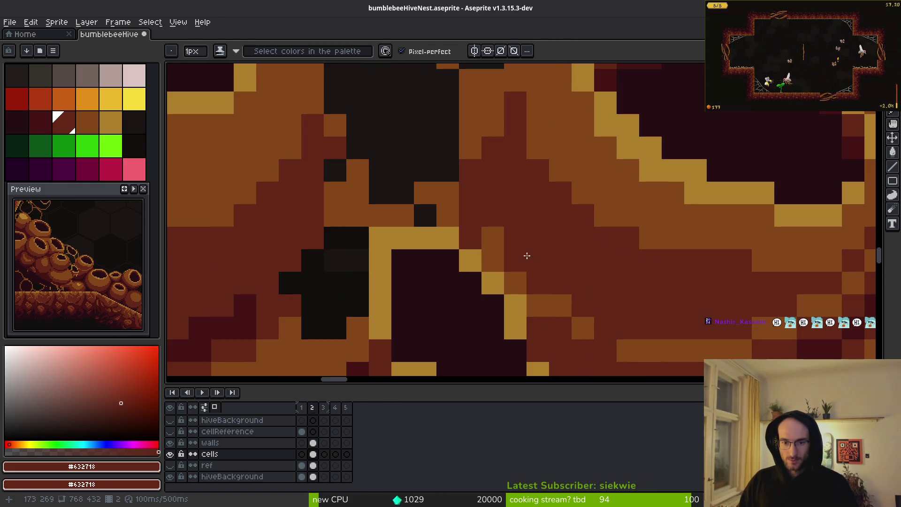
pyautogui.click(490, 231)
pyautogui.scroll(-4, 490, 197)
# Sample deep shadow #431414 and paint it over the small cell's gold outline.
pyautogui.keyDown('alt'); pyautogui.click(690, 288); pyautogui.keyUp('alt')
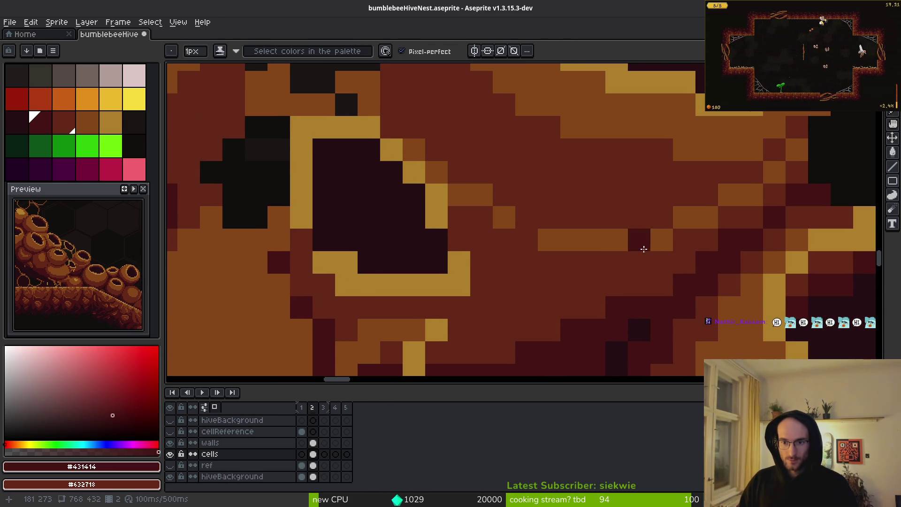
pyautogui.scroll(3, 653, 274)
pyautogui.scroll(-3, 630, 296)
pyautogui.scroll(3, 622, 297)
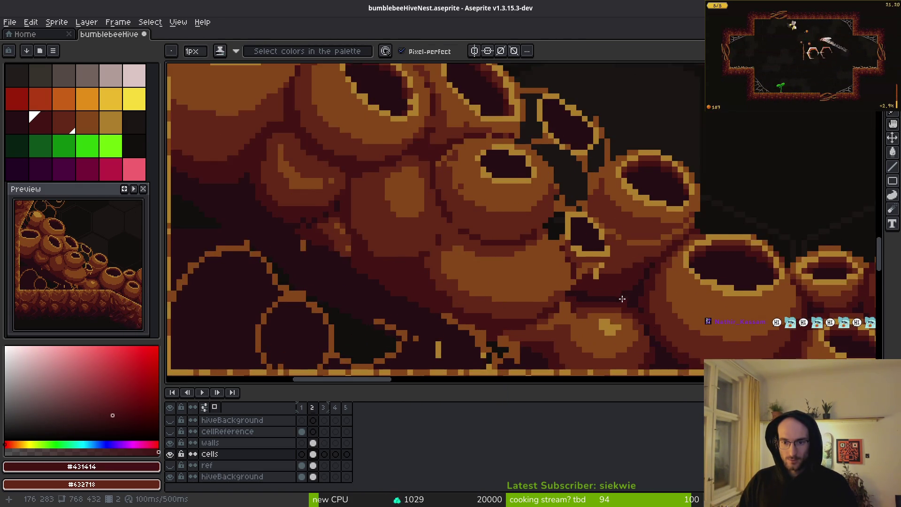
pyautogui.scroll(2, 581, 248)
pyautogui.scroll(-2, 552, 215)
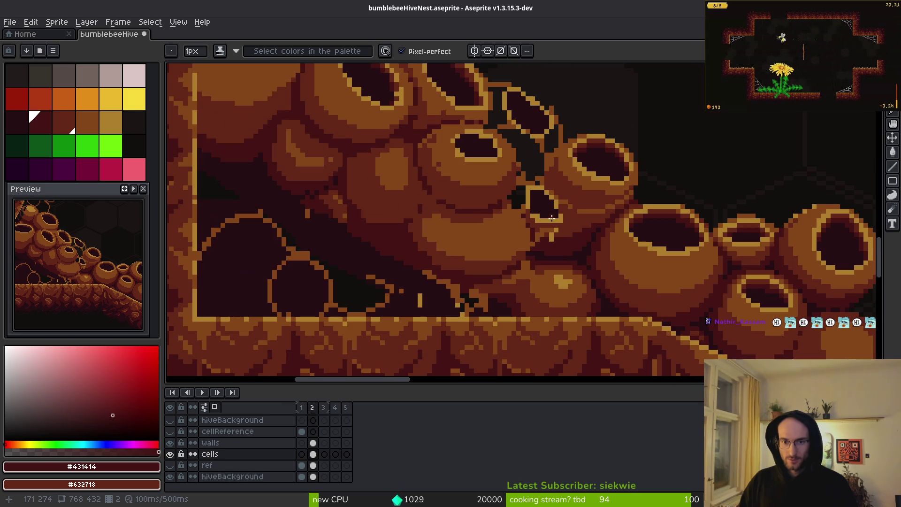
pyautogui.scroll(-2, 554, 230)
pyautogui.scroll(4, 552, 211)
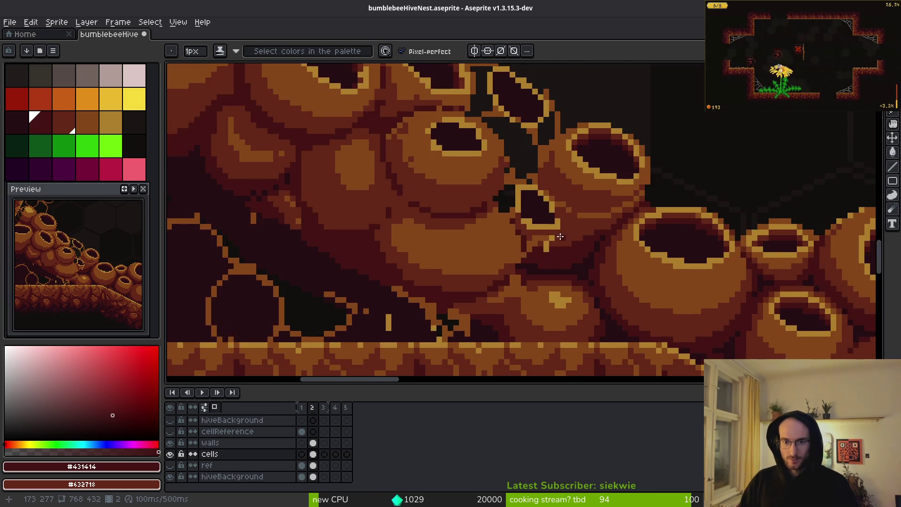
pyautogui.moveTo(560, 199)
pyautogui.mouseDown()
pyautogui.moveTo(438, 147)
pyautogui.moveTo(466, 210)
pyautogui.mouseUp()
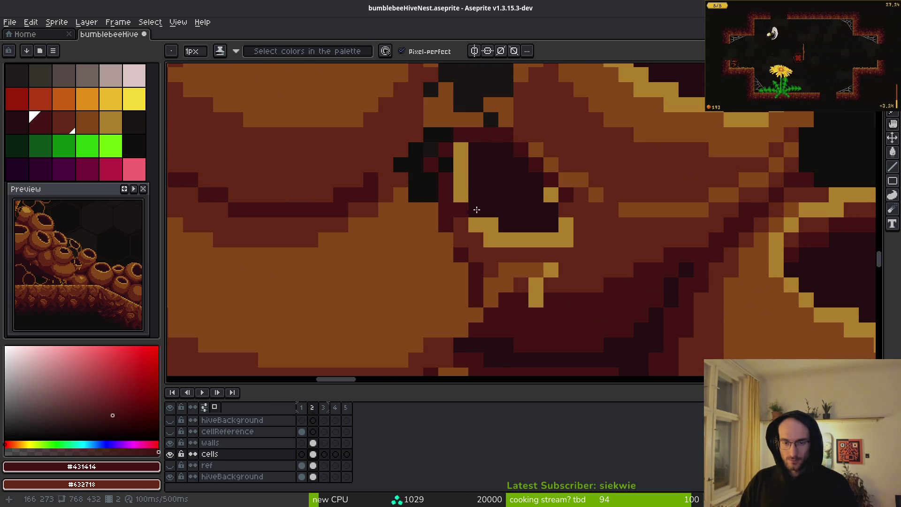
# Undo the dark stroke over the gold outline and lasso-nudge the small cell into place.
pyautogui.press('q')
pyautogui.moveTo(573, 187)
pyautogui.mouseDown()
pyautogui.moveTo(500, 125)
pyautogui.moveTo(441, 143)
pyautogui.mouseUp()
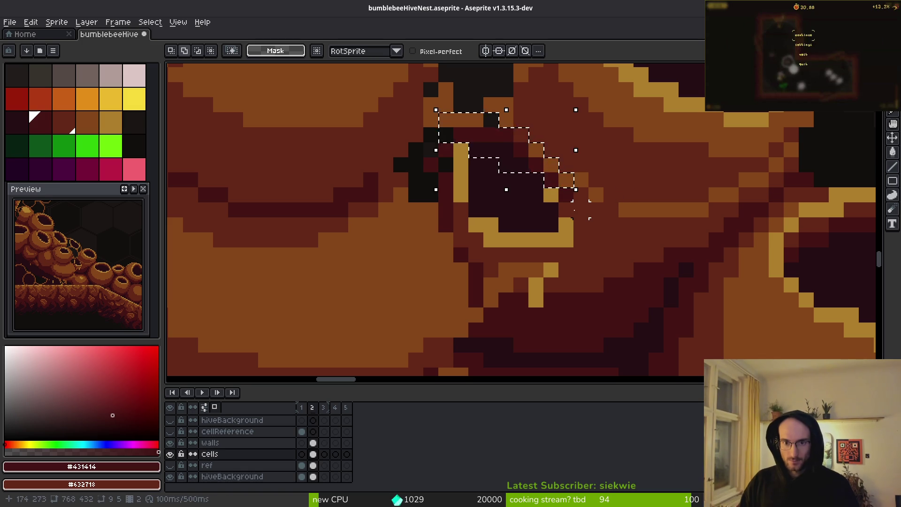
pyautogui.hotkey('ctrl', 'z')
pyautogui.hotkey('ctrl', 'z')
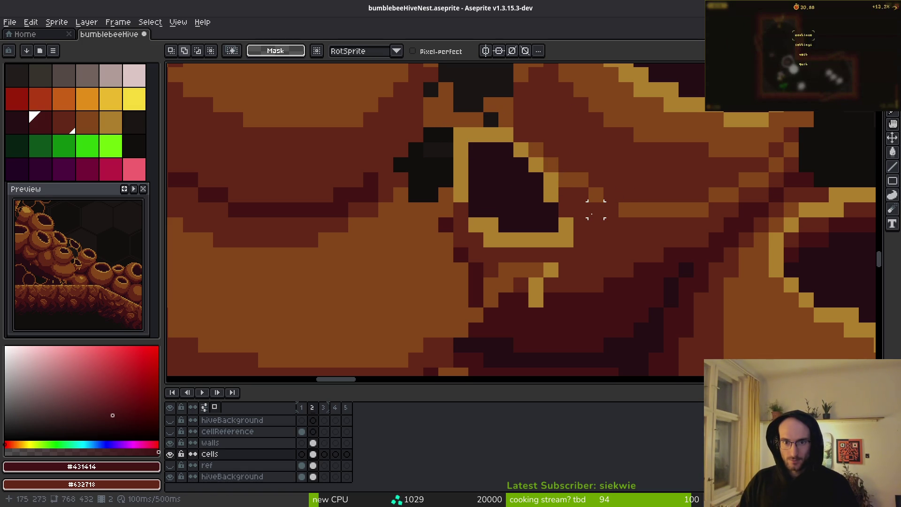
pyautogui.moveTo(582, 209)
pyautogui.mouseDown()
pyautogui.moveTo(544, 157)
pyautogui.moveTo(526, 253)
pyautogui.moveTo(572, 203)
pyautogui.moveTo(556, 236)
pyautogui.mouseUp()
pyautogui.press('Down')
pyautogui.scroll(-3, 563, 242)
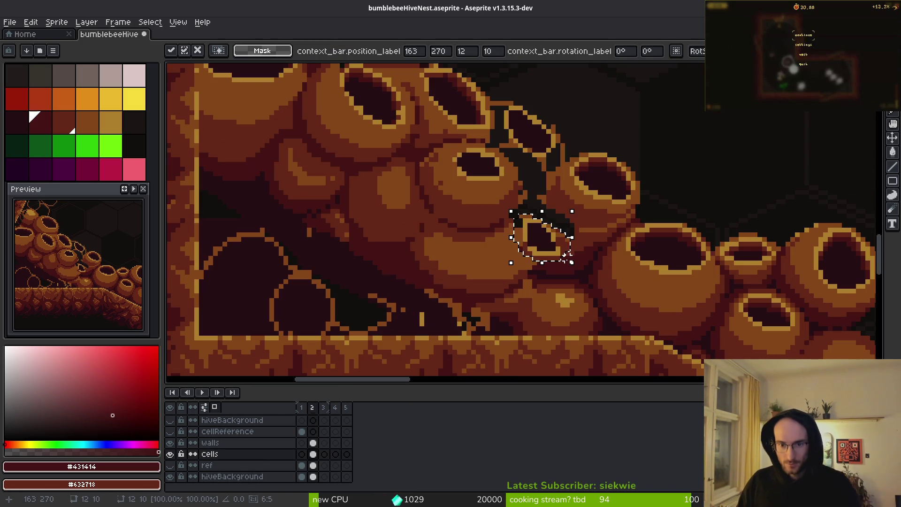
pyautogui.press('Left')
pyautogui.press('Left')
pyautogui.press('Left')
pyautogui.press('Down')
pyautogui.press('Down')
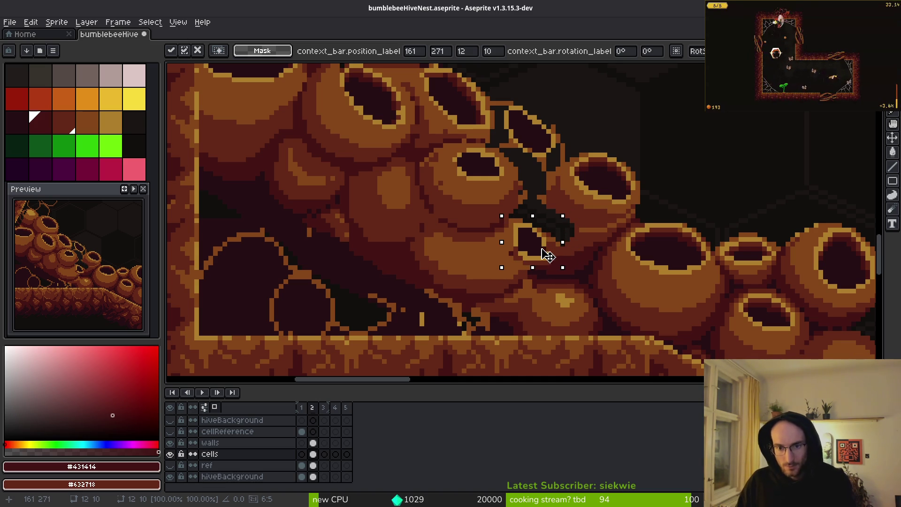
pyautogui.press('Left')
pyautogui.moveTo(540, 259); pyautogui.dragTo(565, 249)
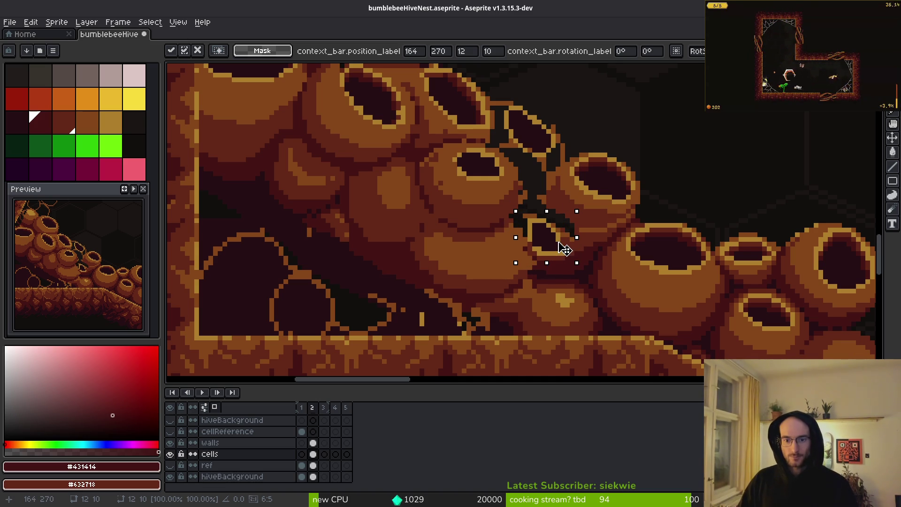
pyautogui.press('f')
# Paint a #632718 brown shading stroke around the cell and a #431414 diagonal shadow line.
pyautogui.scroll(1, 540, 261)
pyautogui.keyDown('alt'); pyautogui.click(578, 251); pyautogui.keyUp('alt')
pyautogui.scroll(1, 594, 238)
pyautogui.moveTo(570, 269)
pyautogui.mouseDown()
pyautogui.moveTo(535, 268)
pyautogui.moveTo(443, 235)
pyautogui.moveTo(468, 130)
pyautogui.mouseUp()
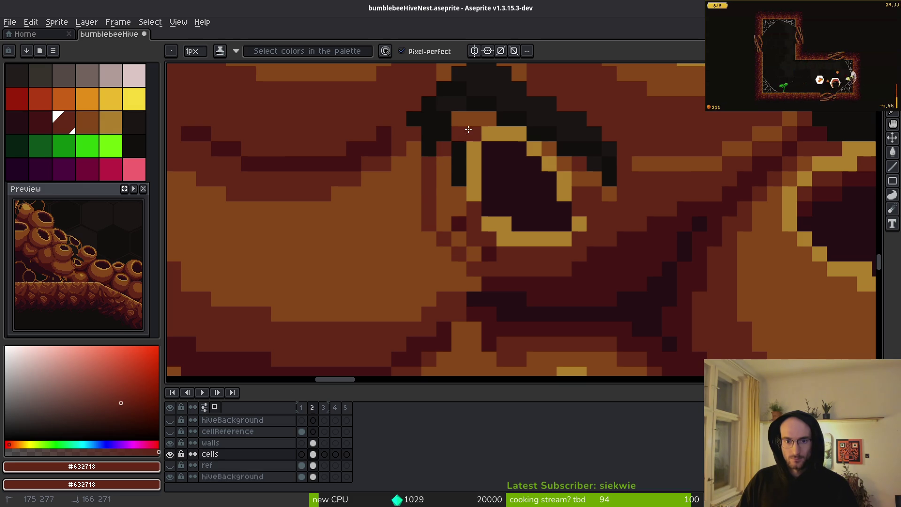
pyautogui.keyDown('alt'); pyautogui.click(557, 288); pyautogui.keyUp('alt')
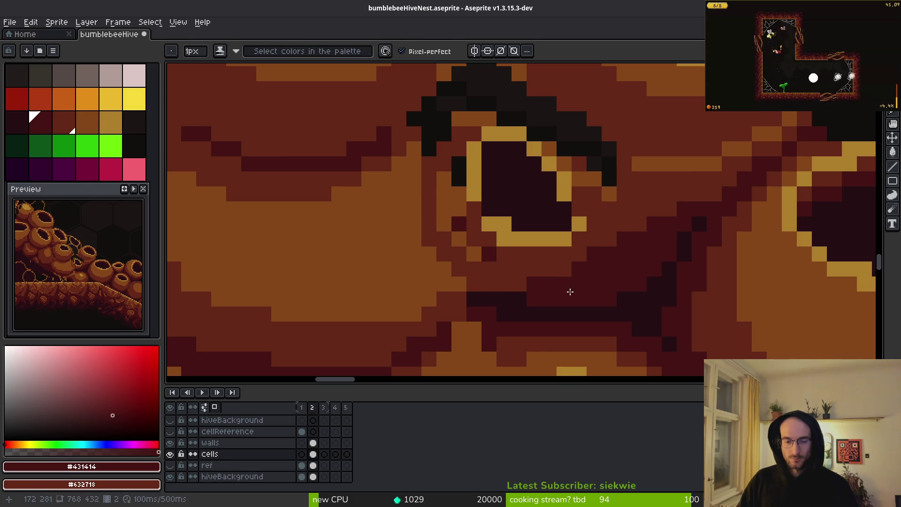
pyautogui.moveTo(459, 284); pyautogui.dragTo(419, 220)
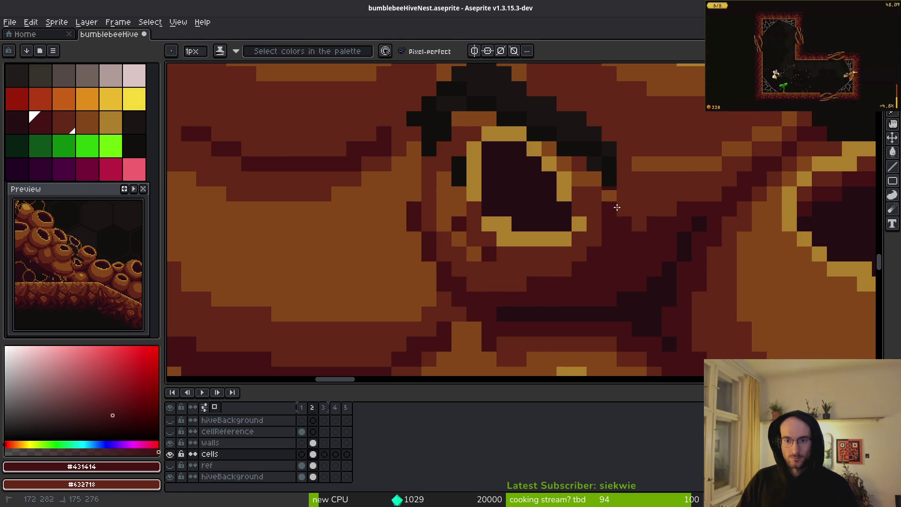
# Add dark shadow pixels at the cell's upper right, a shadow row, and a #250c13 pixel.
pyautogui.moveTo(660, 224); pyautogui.dragTo(662, 305)
pyautogui.moveTo(534, 199); pyautogui.dragTo(548, 214)
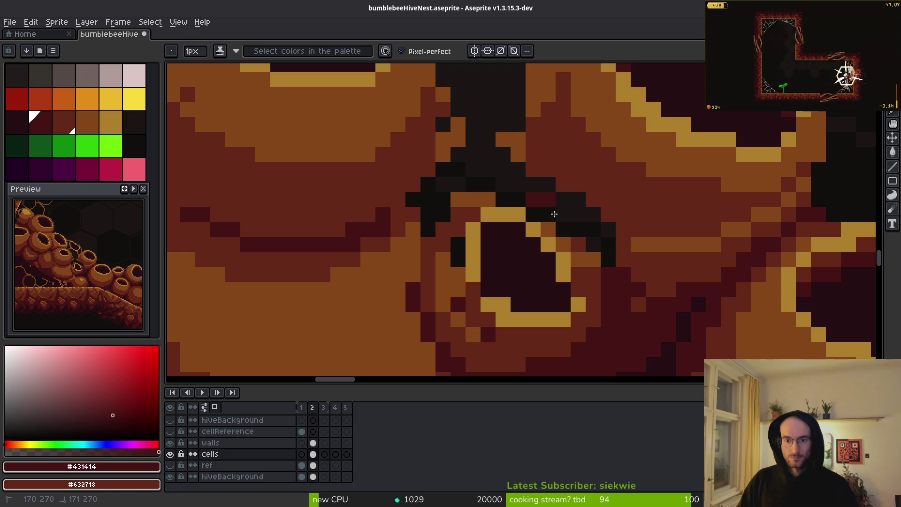
pyautogui.moveTo(637, 275); pyautogui.dragTo(719, 275)
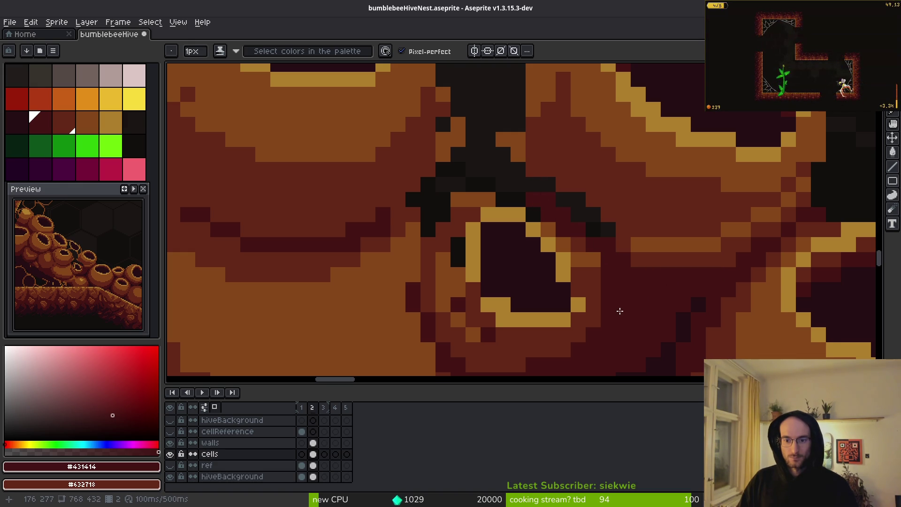
pyautogui.scroll(-3, 628, 308)
pyautogui.scroll(3, 621, 251)
pyautogui.moveTo(637, 215); pyautogui.dragTo(641, 277)
pyautogui.keyDown('alt'); pyautogui.click(654, 271); pyautogui.keyUp('alt')
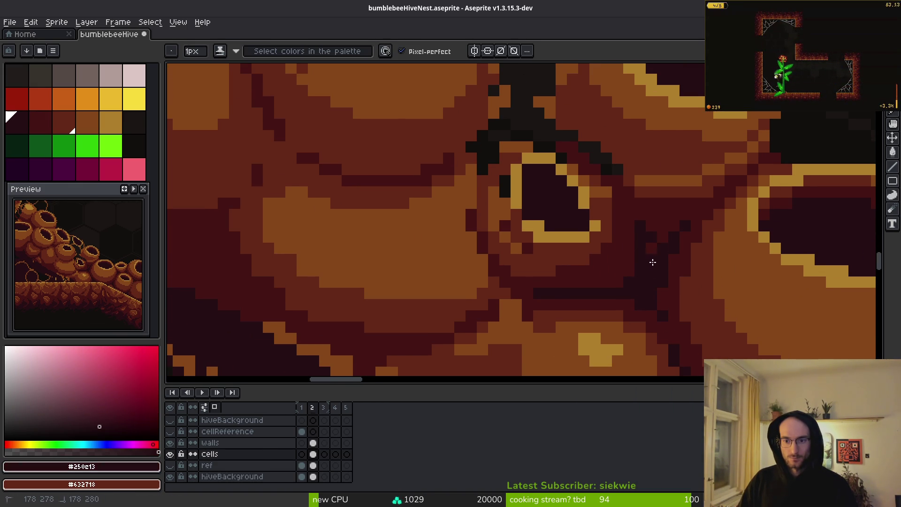
pyautogui.click(620, 285)
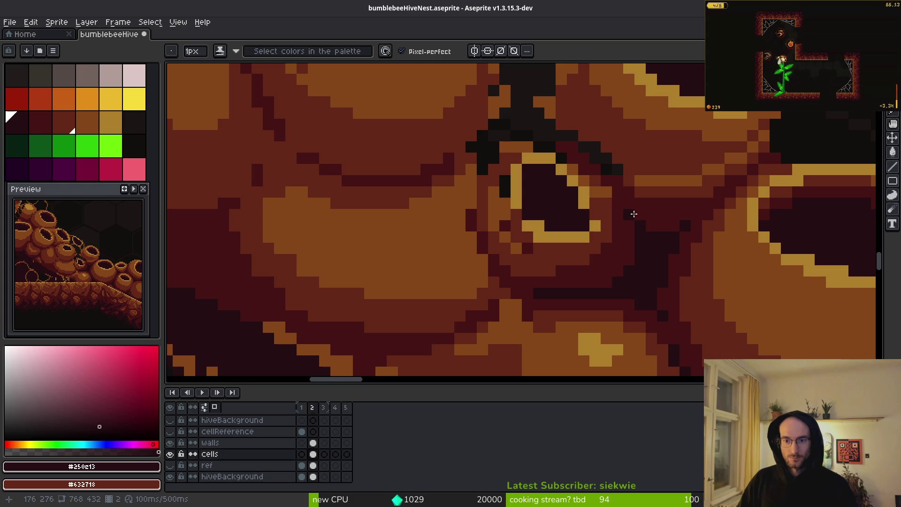
# Touch up pixels around the small cell's rim, recolouring strays brown and rim pixels yellow.
pyautogui.scroll(-2, 678, 229)
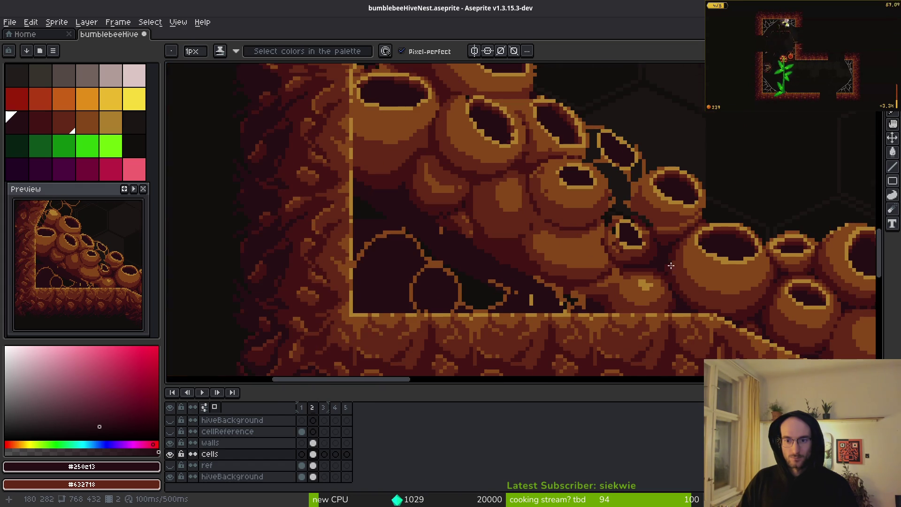
pyautogui.scroll(3, 672, 238)
pyautogui.keyDown('alt'); pyautogui.click(650, 276); pyautogui.keyUp('alt')
pyautogui.keyDown('alt'); pyautogui.click(679, 265); pyautogui.keyUp('alt')
pyautogui.keyDown('alt'); pyautogui.click(654, 228); pyautogui.keyUp('alt')
pyautogui.click(634, 237)
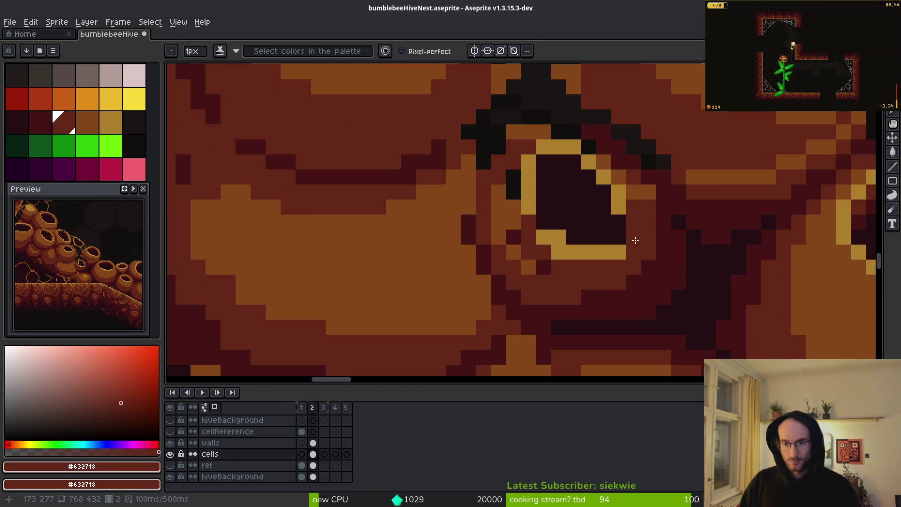
pyautogui.keyDown('alt'); pyautogui.click(619, 252); pyautogui.keyUp('alt')
pyautogui.click(619, 237)
pyautogui.keyDown('alt'); pyautogui.click(634, 237); pyautogui.keyUp('alt')
pyautogui.click(618, 253)
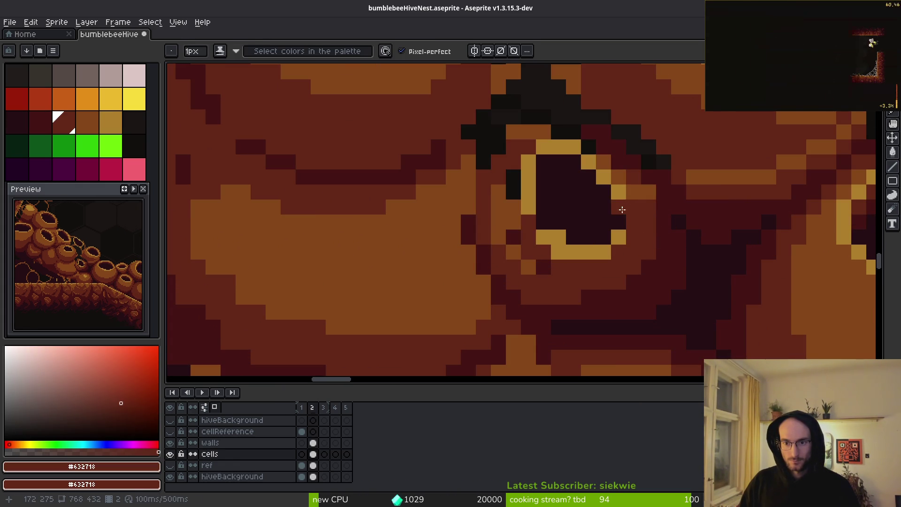
# Extend the rim's yellow #ac7c2c right edge two pixels down and turn nearby black pixels brown.
pyautogui.keyDown('alt'); pyautogui.click(619, 192); pyautogui.keyUp('alt')
pyautogui.moveTo(619, 207); pyautogui.dragTo(618, 222)
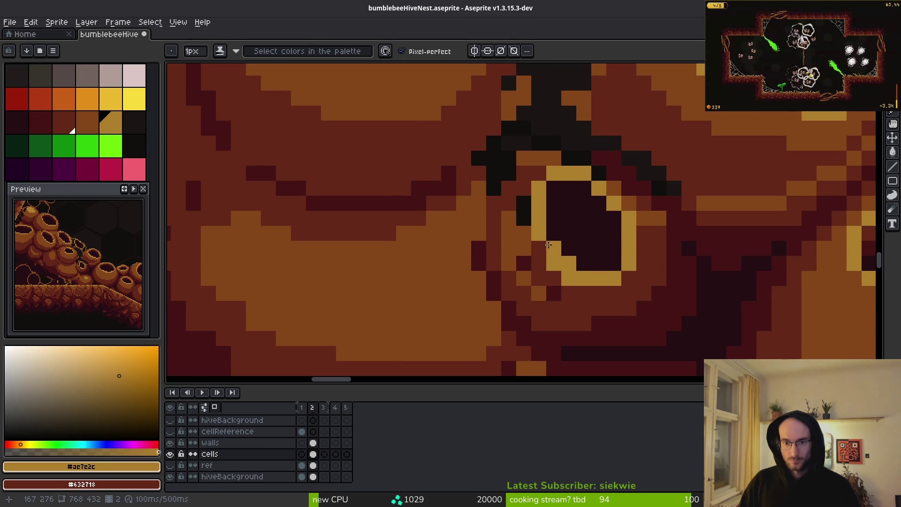
pyautogui.keyDown('alt'); pyautogui.click(540, 272); pyautogui.keyUp('alt')
pyautogui.moveTo(524, 224); pyautogui.dragTo(523, 197)
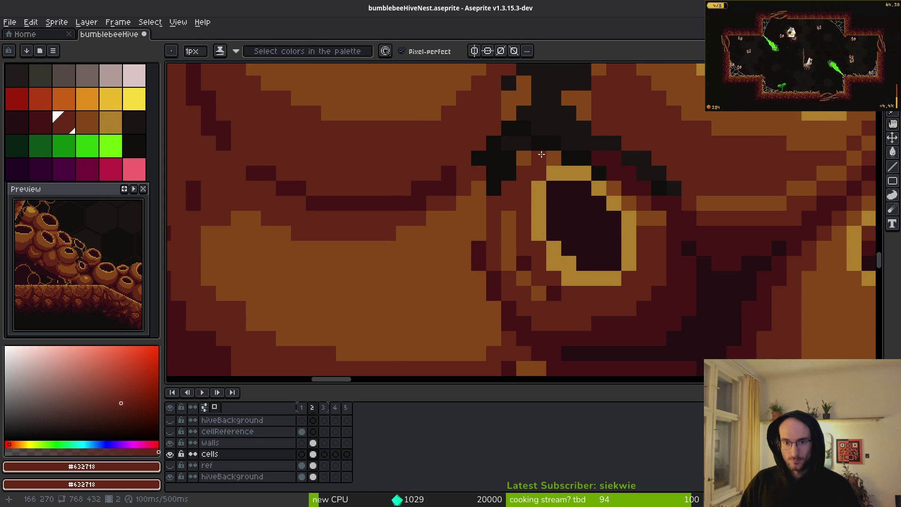
pyautogui.moveTo(574, 159); pyautogui.dragTo(596, 173)
# Extend the dark red column beside the rim further down.
pyautogui.scroll(-2, 636, 229)
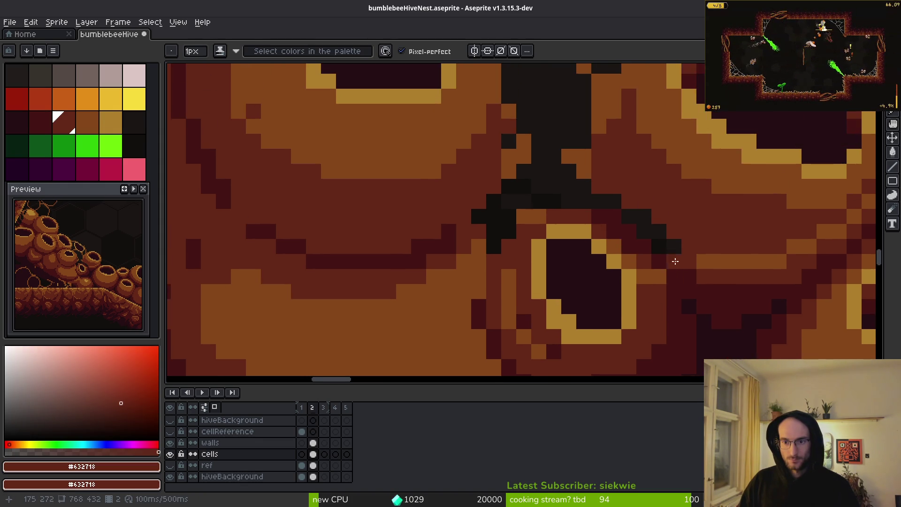
pyautogui.scroll(2, 676, 258)
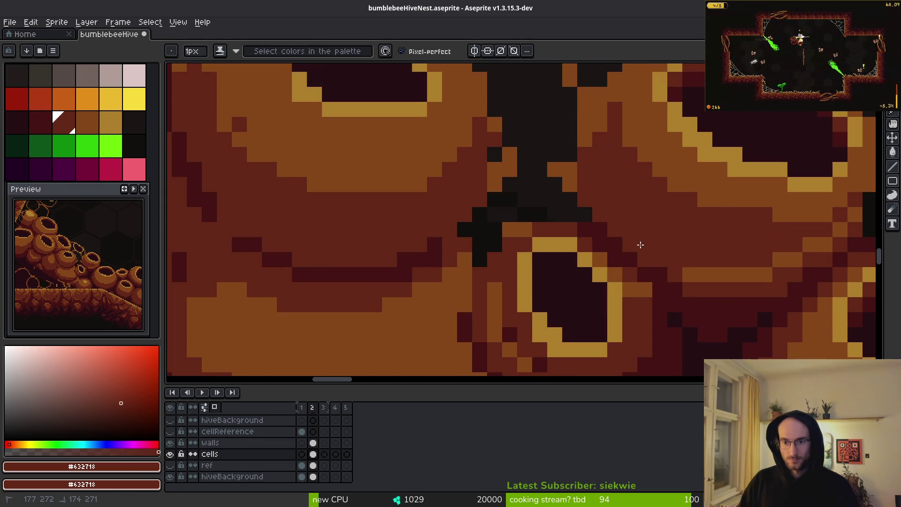
pyautogui.scroll(1, 612, 171)
pyautogui.scroll(-3, 613, 174)
pyautogui.scroll(4, 618, 183)
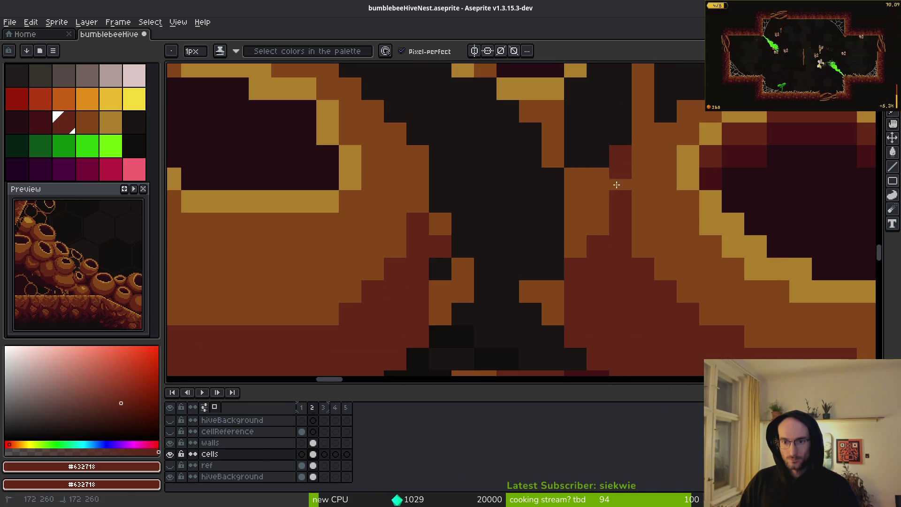
pyautogui.moveTo(618, 164); pyautogui.dragTo(614, 205)
pyautogui.scroll(-3, 647, 125)
pyautogui.scroll(2, 649, 175)
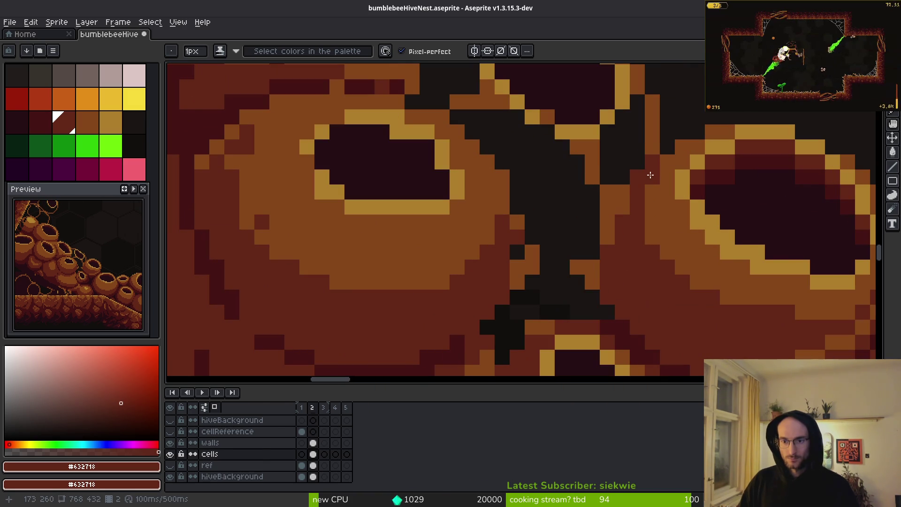
pyautogui.scroll(-3, 643, 211)
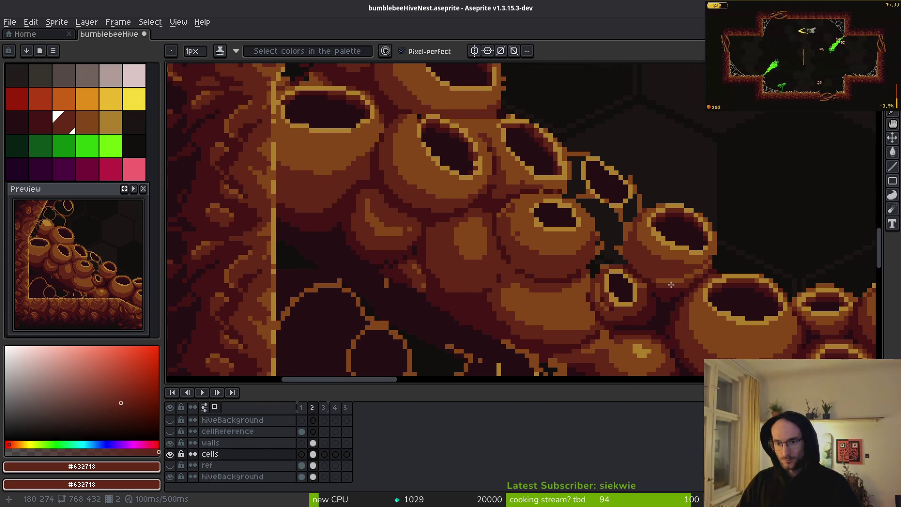
pyautogui.scroll(2, 724, 218)
pyautogui.scroll(-2, 682, 207)
pyautogui.scroll(-1, 684, 218)
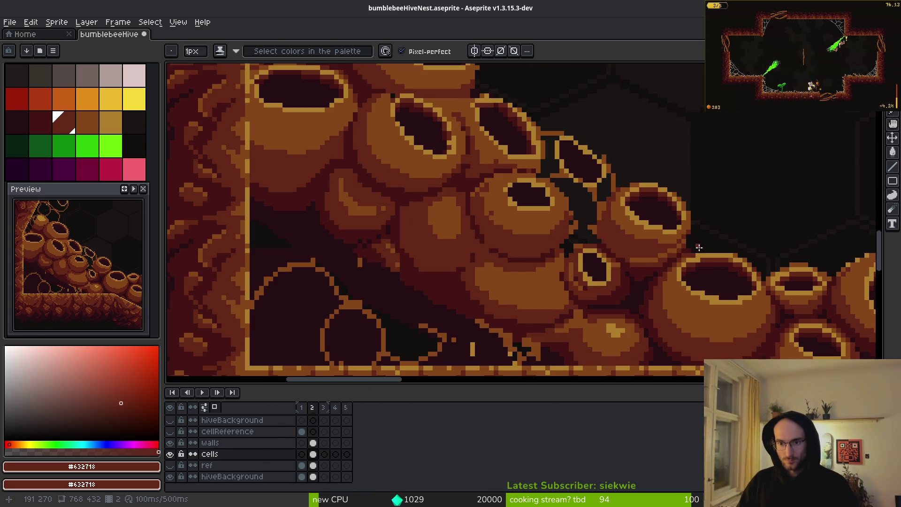
pyautogui.scroll(2, 700, 248)
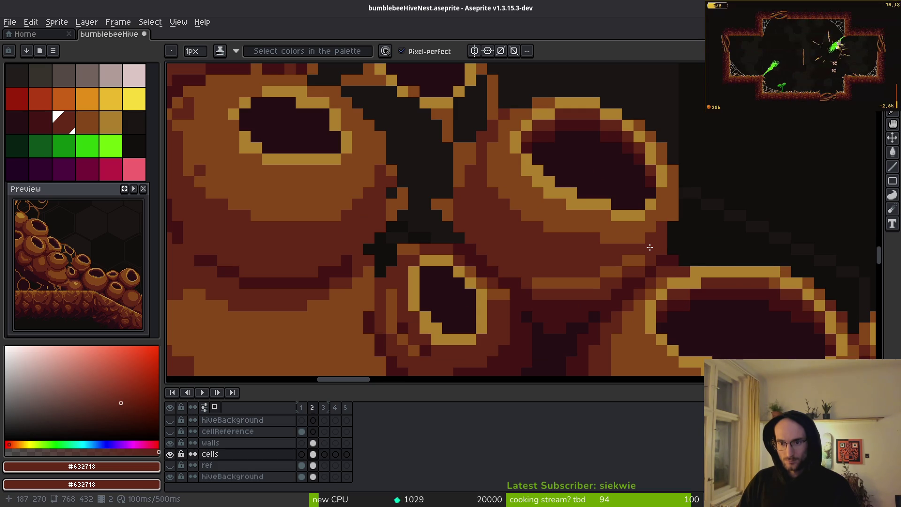
pyautogui.scroll(-2, 600, 303)
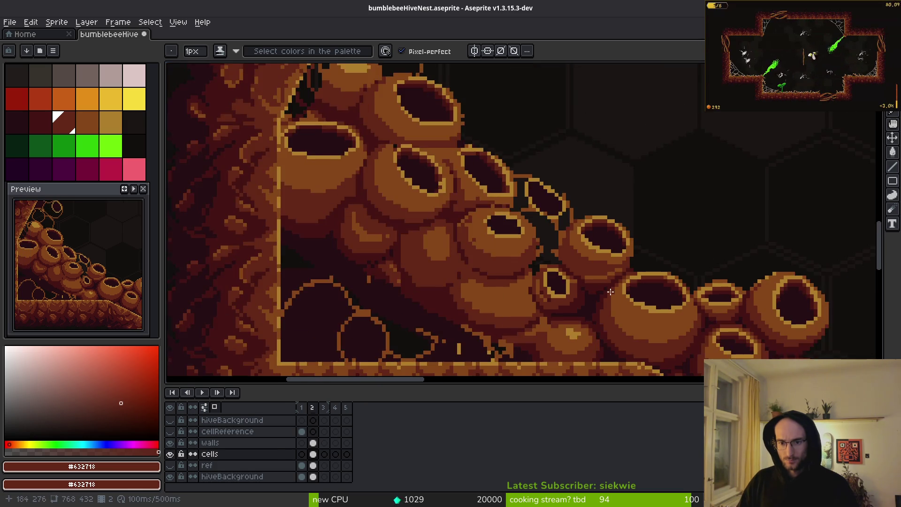
pyautogui.scroll(2, 599, 282)
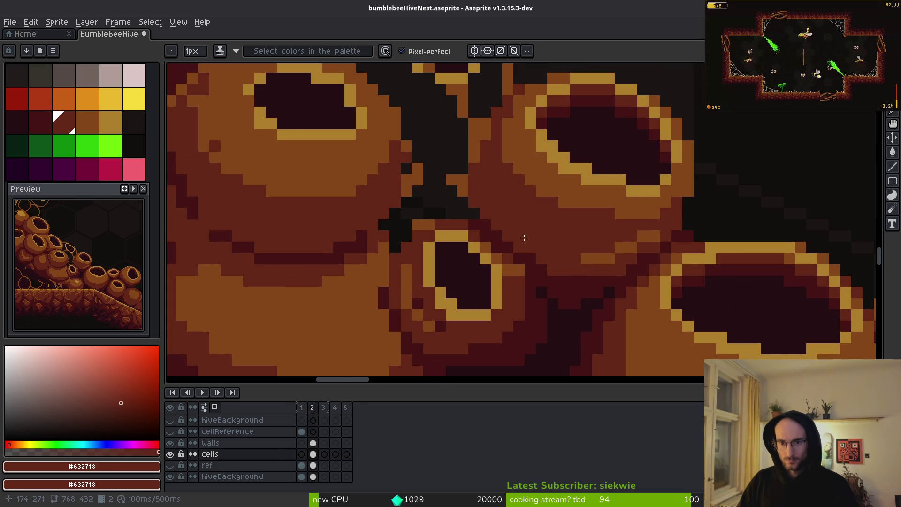
# Paint lighter brown #854619 strips below the upper cell and across the small cell's body.
pyautogui.keyDown('alt'); pyautogui.click(600, 196); pyautogui.keyUp('alt')
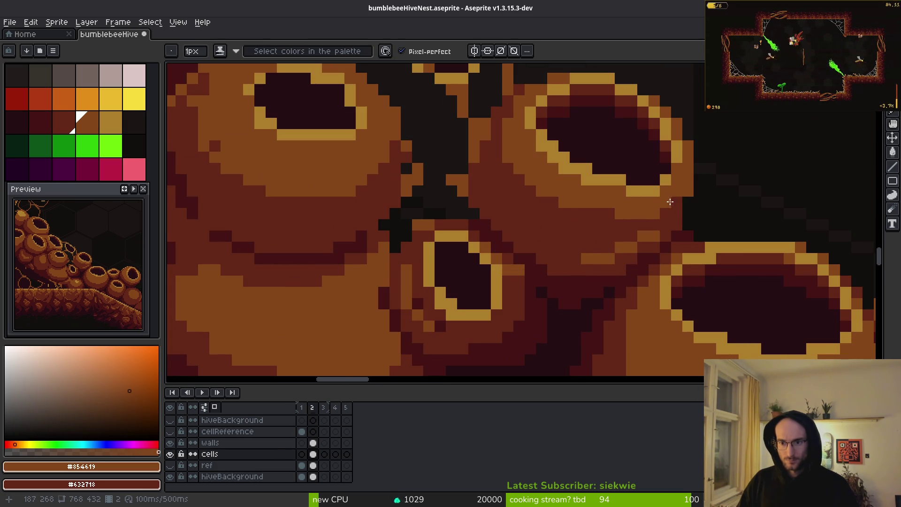
pyautogui.moveTo(664, 213); pyautogui.dragTo(594, 226)
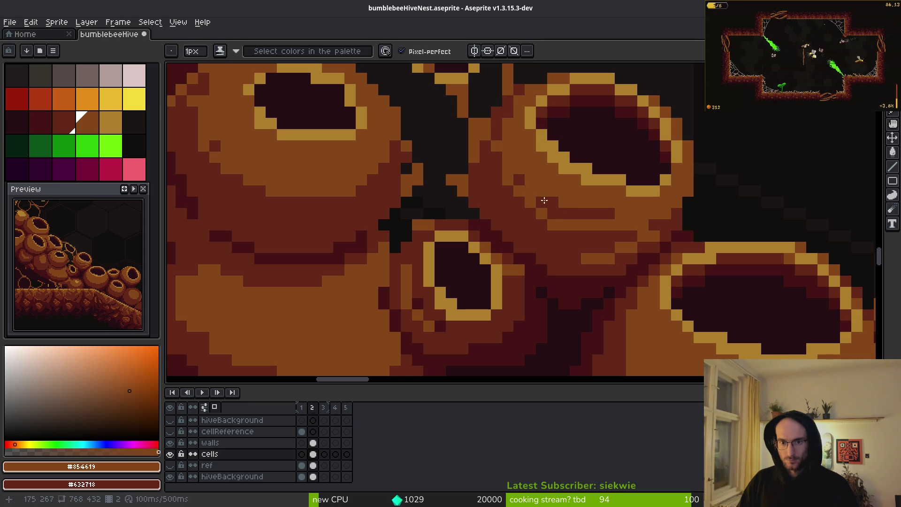
pyautogui.moveTo(527, 183); pyautogui.dragTo(529, 204)
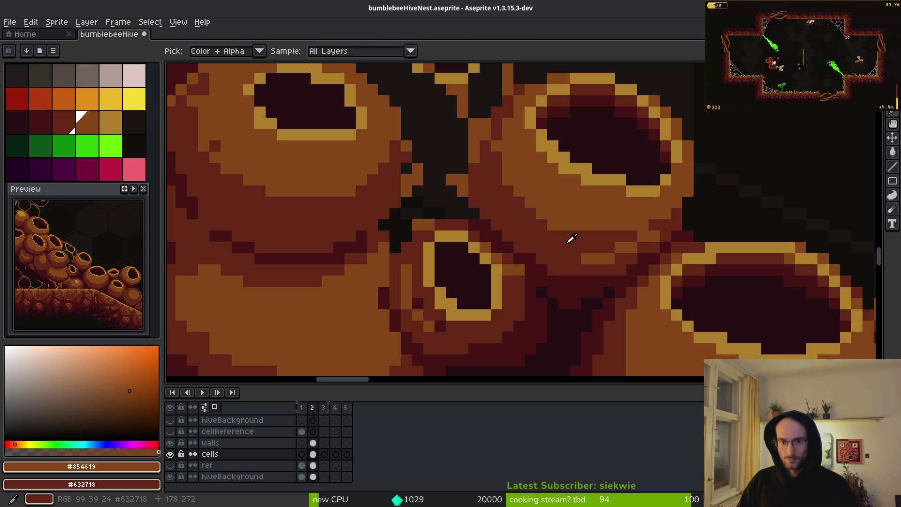
pyautogui.keyDown('alt'); pyautogui.click(516, 205); pyautogui.keyUp('alt')
pyautogui.keyDown('alt'); pyautogui.click(500, 149); pyautogui.keyUp('alt')
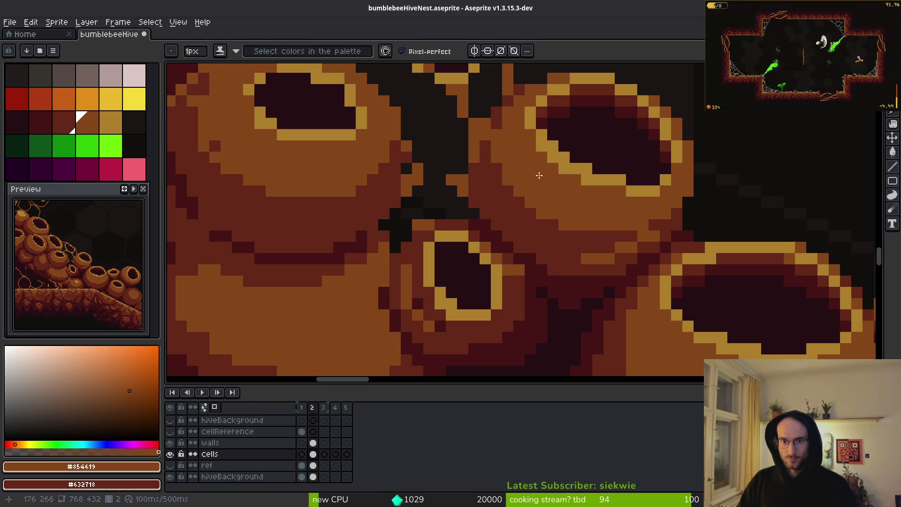
pyautogui.scroll(-1, 540, 176)
pyautogui.scroll(1, 553, 196)
# Paint one pixel beside the small cell's rim lighter brown #854619.
pyautogui.keyDown('alt'); pyautogui.click(589, 236); pyautogui.keyUp('alt')
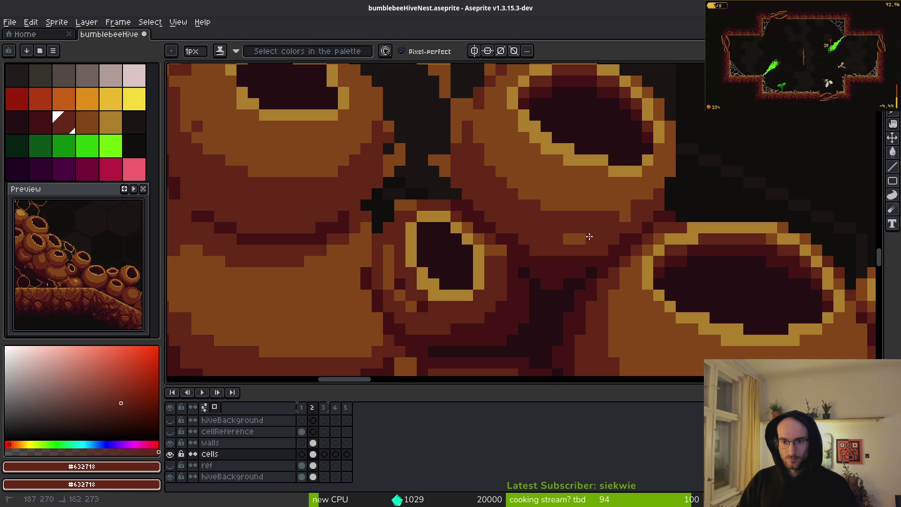
pyautogui.keyDown('alt'); pyautogui.click(596, 254); pyautogui.keyUp('alt')
pyautogui.scroll(-2, 593, 268)
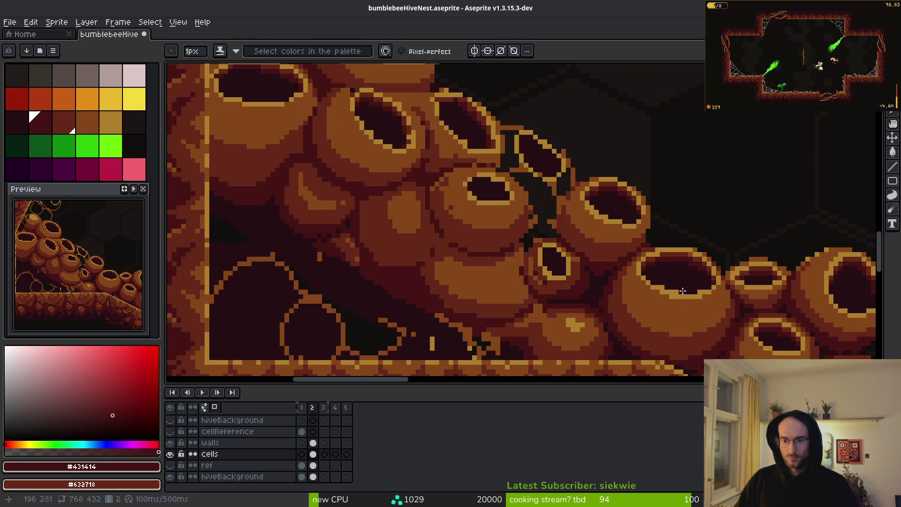
pyautogui.scroll(3, 585, 246)
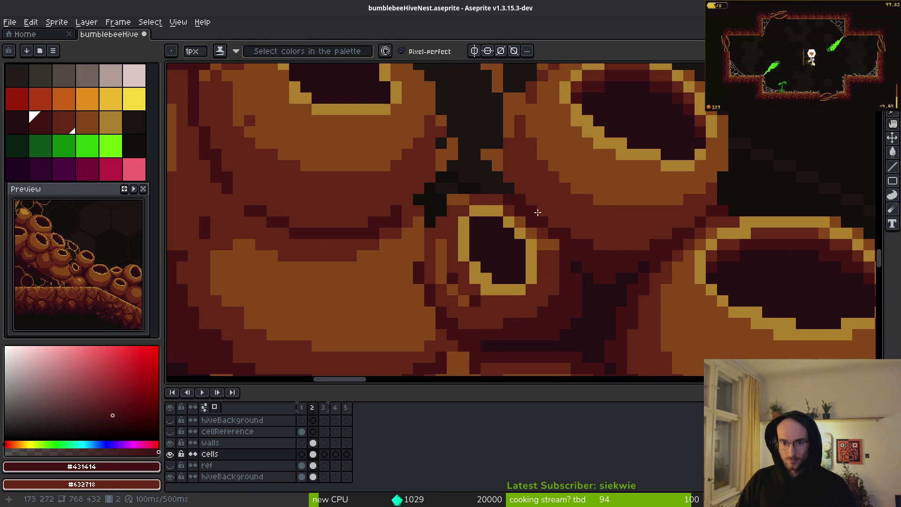
pyautogui.scroll(3, 592, 245)
pyautogui.keyDown('alt'); pyautogui.click(509, 231); pyautogui.keyUp('alt')
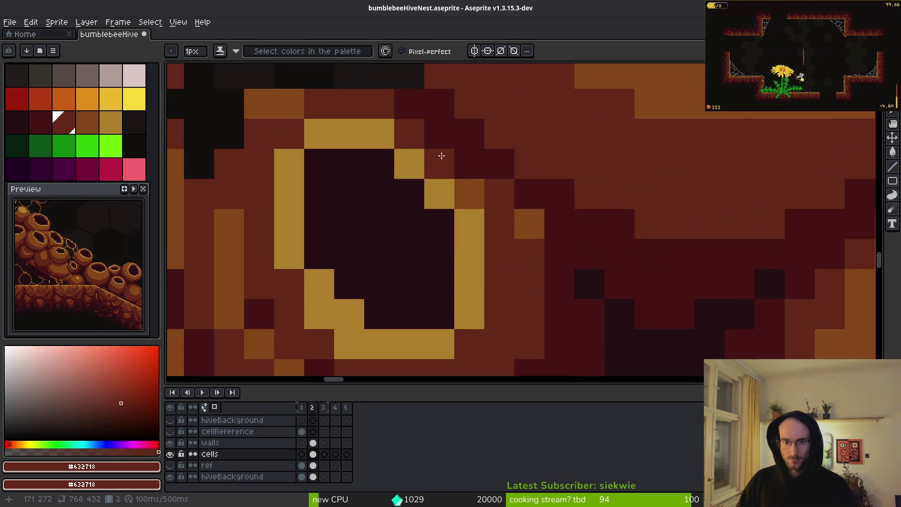
pyautogui.moveTo(521, 249); pyautogui.dragTo(562, 257)
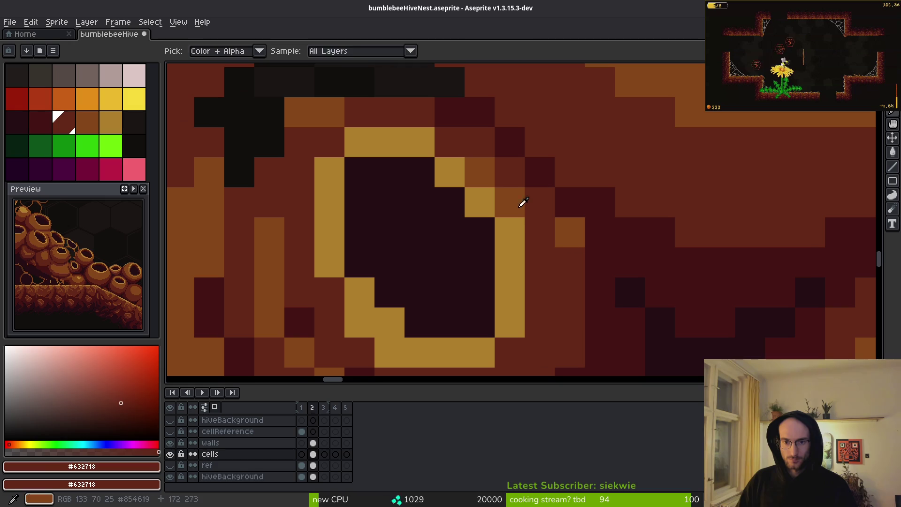
pyautogui.keyDown('alt'); pyautogui.click(521, 207); pyautogui.keyUp('alt')
pyautogui.scroll(-2, 369, 110)
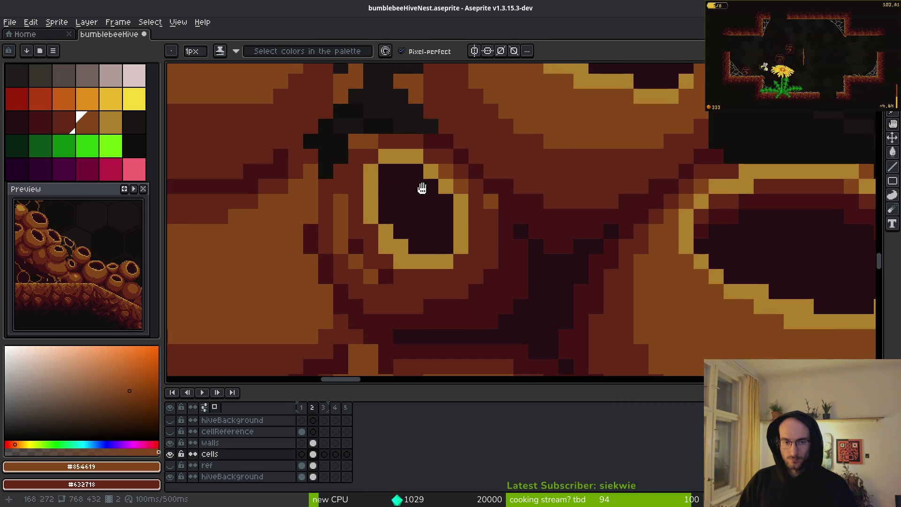
pyautogui.moveTo(370, 111); pyautogui.dragTo(488, 201)
pyautogui.click(488, 226)
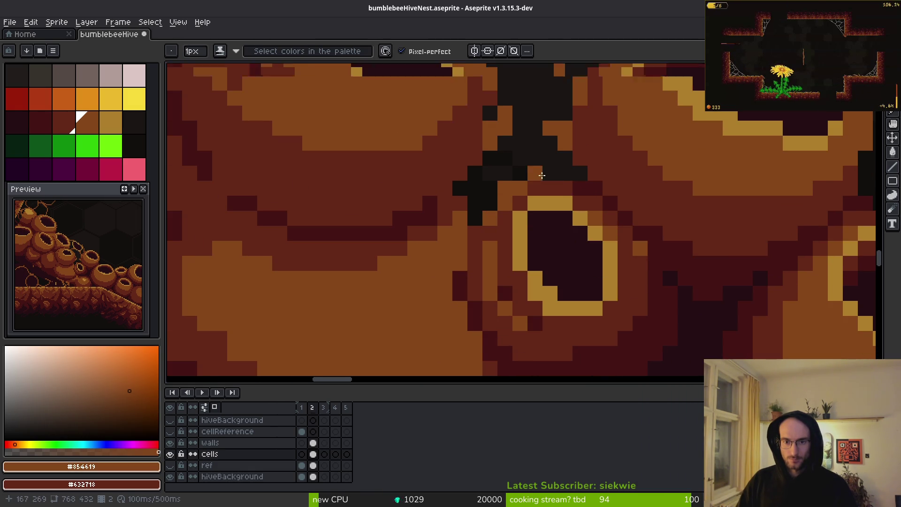
# Draw a #431414 diagonal crevice line and a #854619 stroke down the cell's left side.
pyautogui.scroll(-4, 538, 175)
pyautogui.scroll(3, 538, 178)
pyautogui.keyDown('alt'); pyautogui.click(527, 181); pyautogui.keyUp('alt')
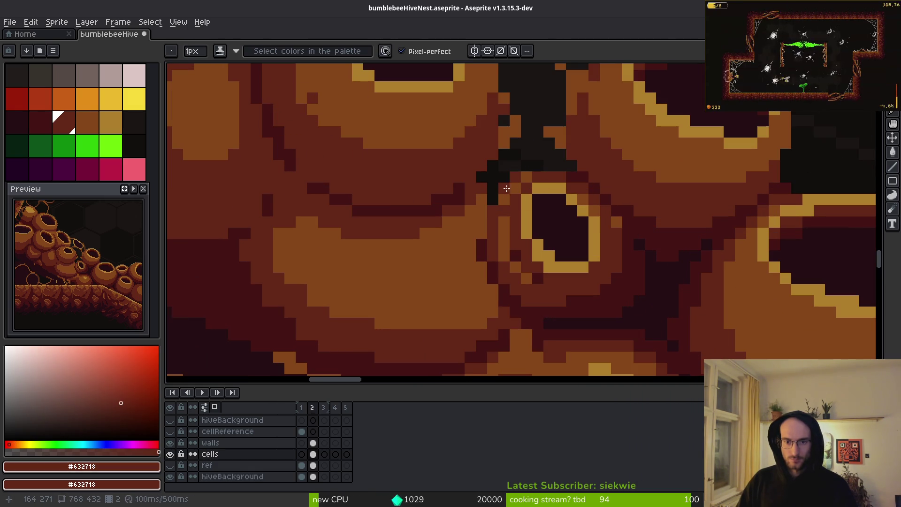
pyautogui.scroll(-3, 490, 202)
pyautogui.scroll(3, 535, 197)
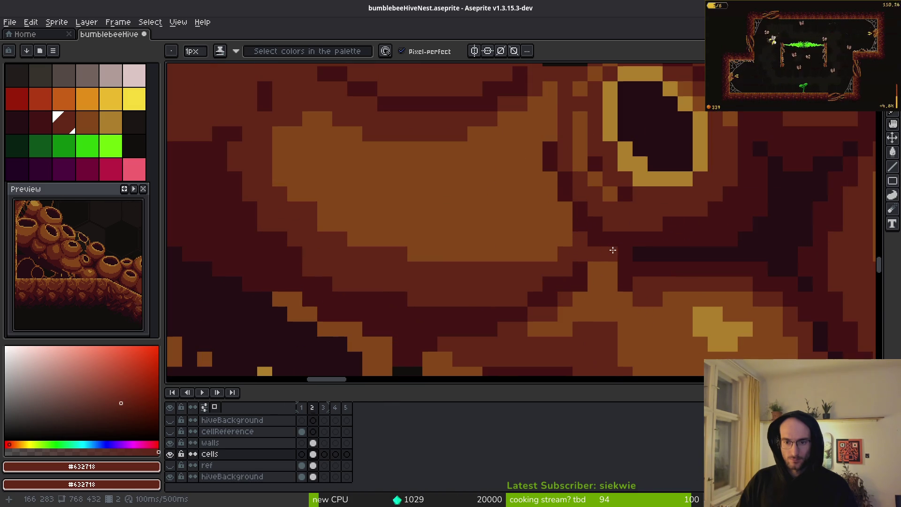
pyautogui.keyDown('alt'); pyautogui.click(535, 178); pyautogui.keyUp('alt')
pyautogui.moveTo(521, 148); pyautogui.dragTo(605, 281)
pyautogui.keyDown('alt'); pyautogui.click(658, 262); pyautogui.keyUp('alt')
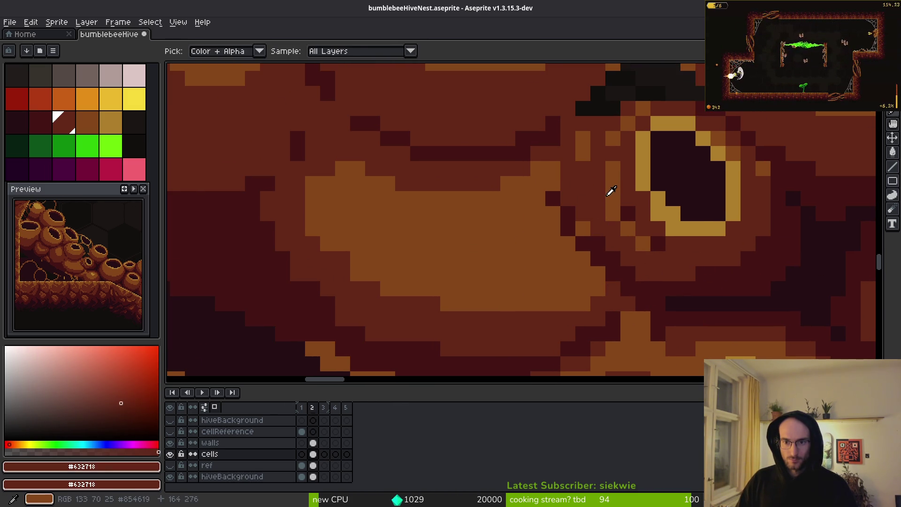
pyautogui.keyDown('alt'); pyautogui.click(613, 141); pyautogui.keyUp('alt')
pyautogui.moveTo(599, 148)
pyautogui.mouseDown()
pyautogui.moveTo(597, 195)
pyautogui.moveTo(664, 257)
pyautogui.moveTo(731, 237)
pyautogui.mouseUp()
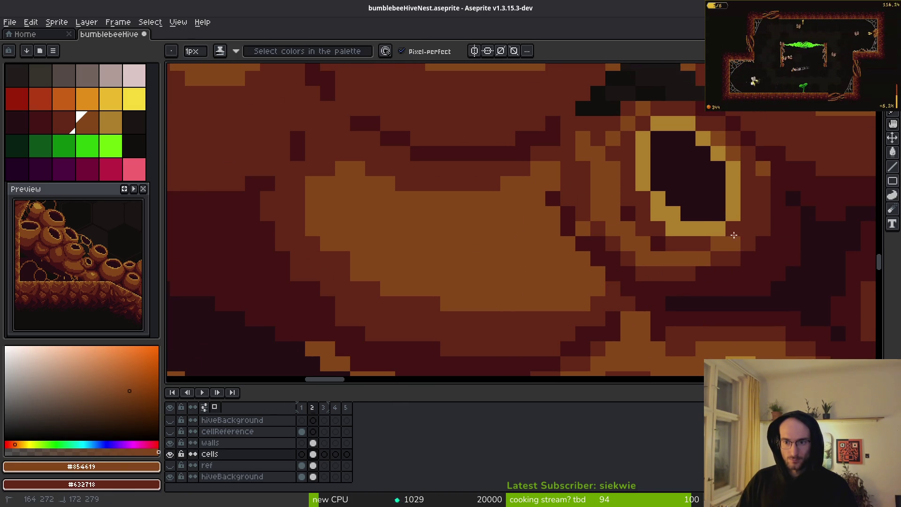
# Bucket-fill the patches around the cell rim and the dark strip above it lighter brown.
pyautogui.press('g')
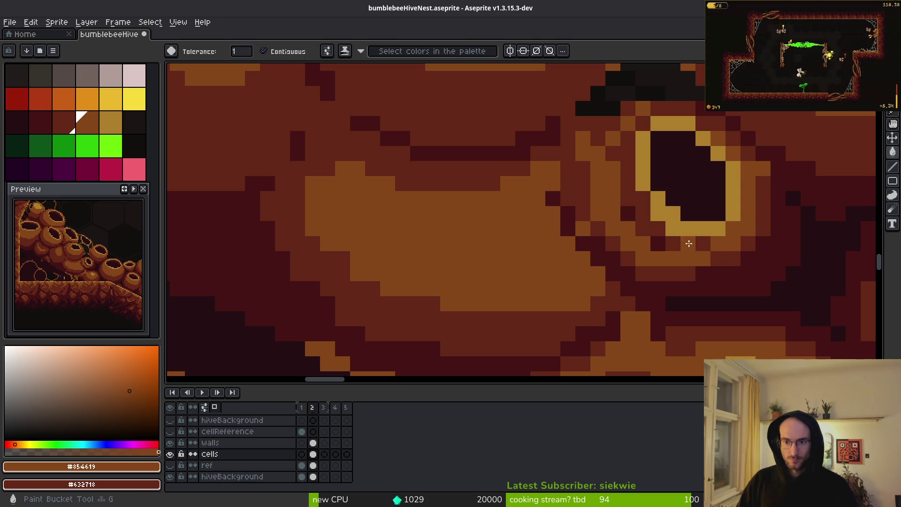
pyautogui.click(676, 245)
pyautogui.click(625, 187)
pyautogui.click(629, 210)
pyautogui.click(658, 244)
pyautogui.click(668, 107)
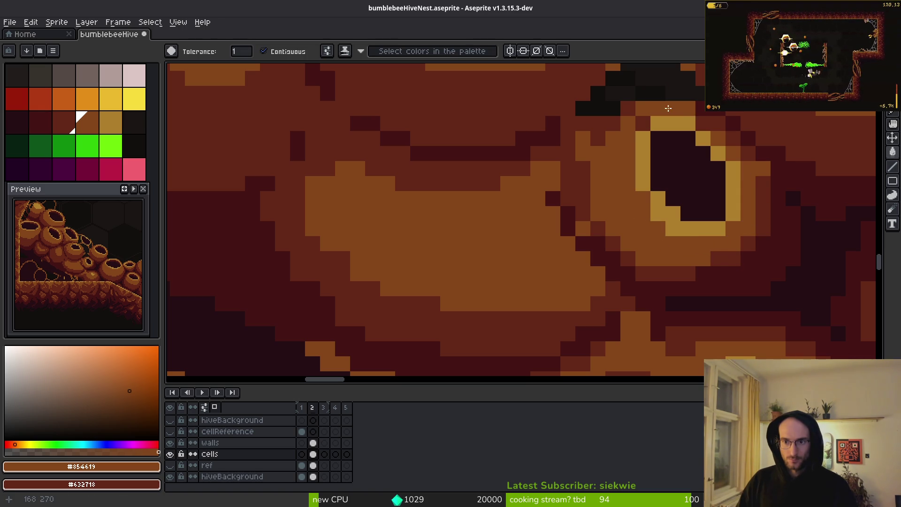
# With the Pencil, sample browns #632718, #854619, #431414 and gold #ae7e2c for shading.
pyautogui.press('b')
pyautogui.scroll(-3, 645, 139)
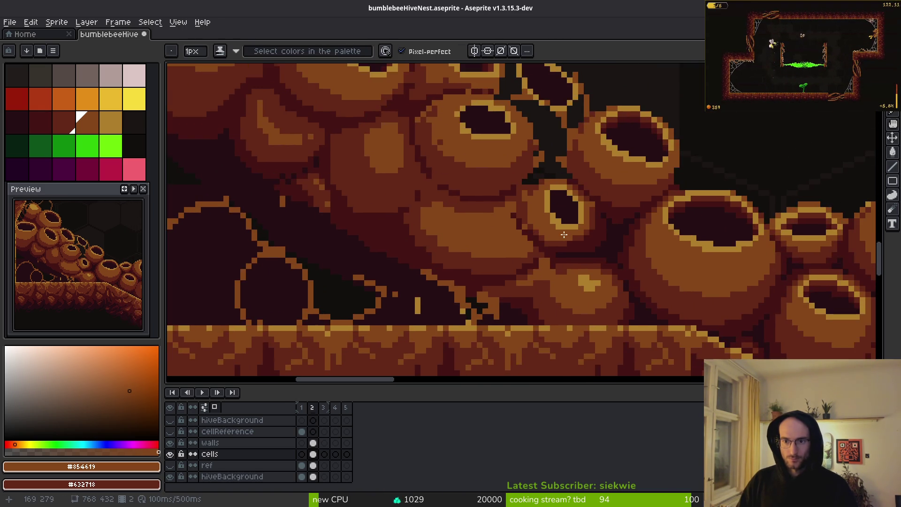
pyautogui.scroll(3, 590, 147)
pyautogui.keyDown('alt'); pyautogui.click(586, 146); pyautogui.keyUp('alt')
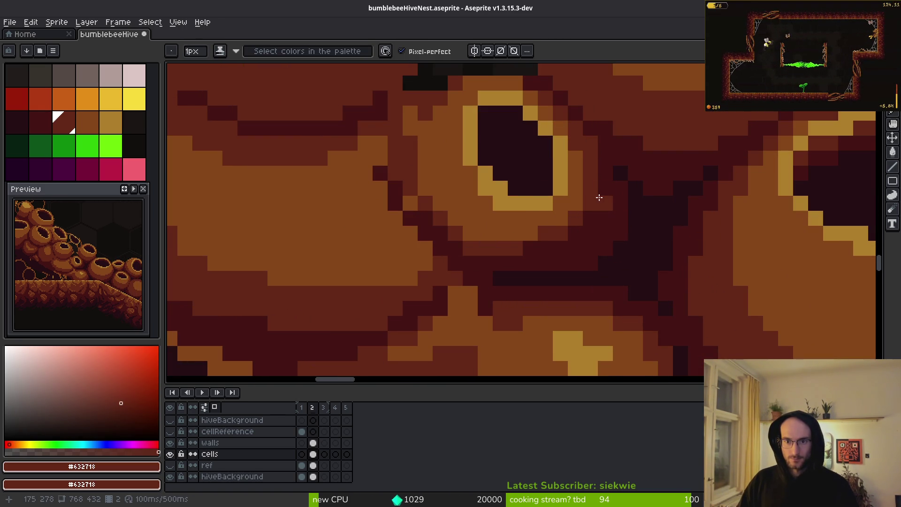
pyautogui.scroll(-3, 599, 198)
pyautogui.scroll(3, 620, 183)
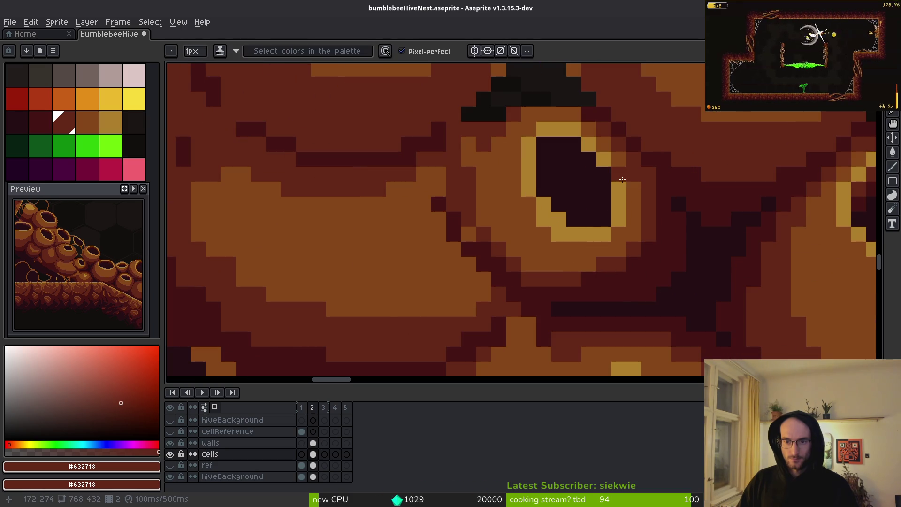
pyautogui.keyDown('alt'); pyautogui.click(634, 202); pyautogui.keyUp('alt')
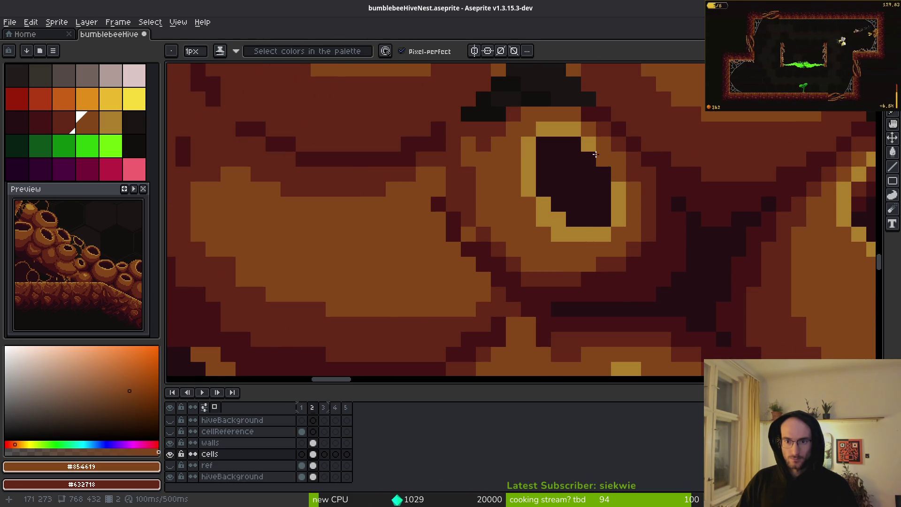
pyautogui.keyDown('alt'); pyautogui.click(607, 165); pyautogui.keyUp('alt')
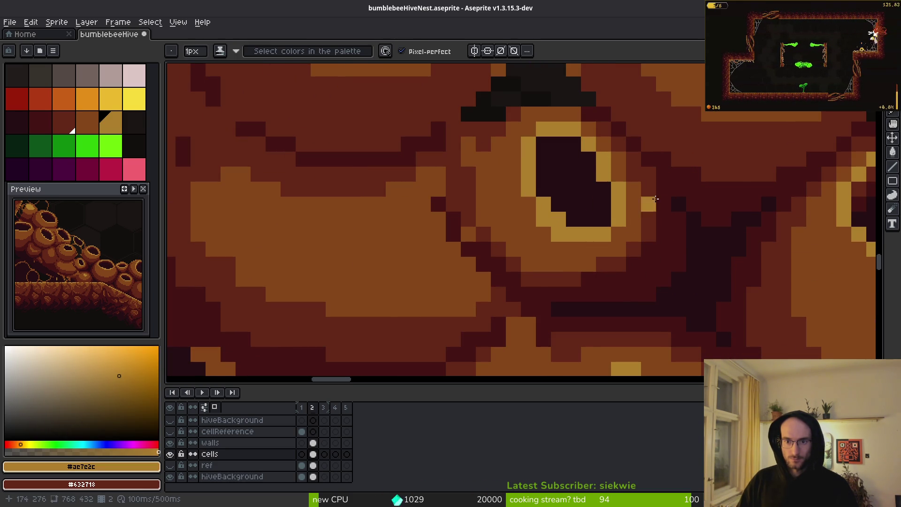
pyautogui.scroll(-3, 658, 229)
pyautogui.scroll(3, 634, 222)
pyautogui.scroll(-3, 652, 249)
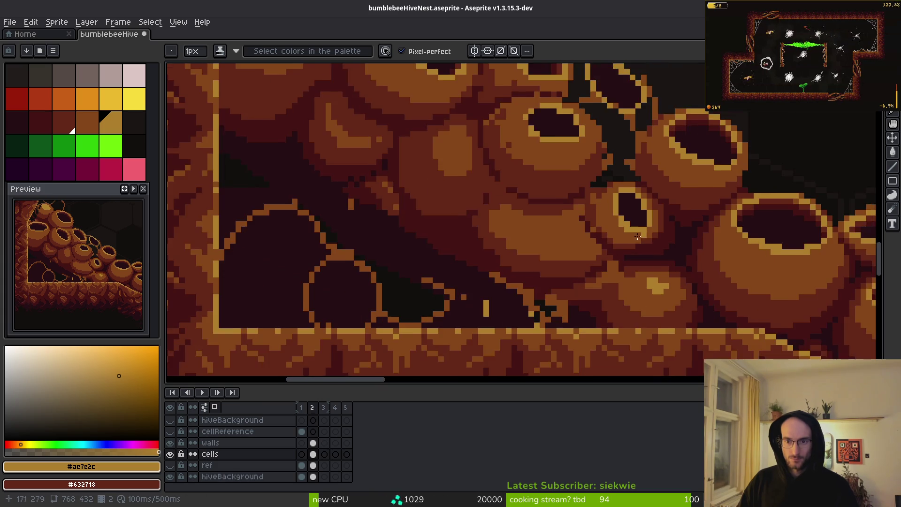
pyautogui.scroll(2, 685, 244)
pyautogui.keyDown('alt'); pyautogui.click(711, 219); pyautogui.keyUp('alt')
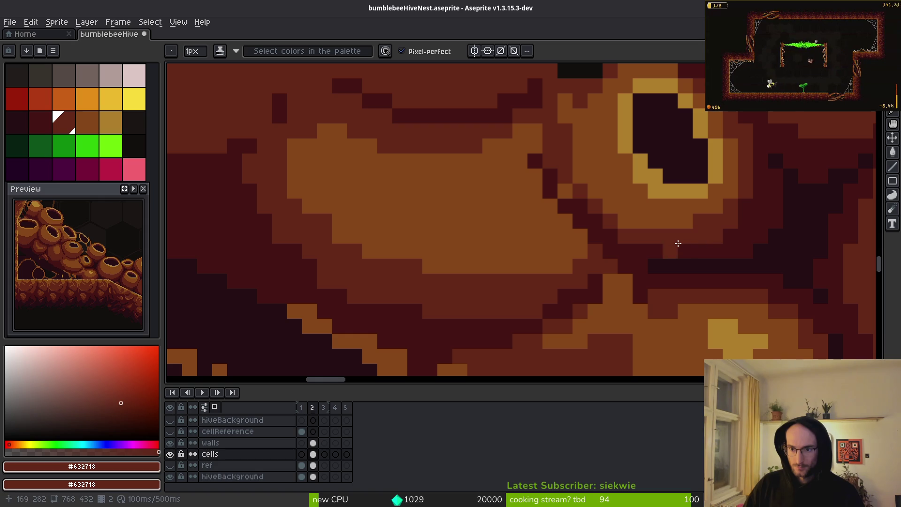
pyautogui.keyDown('alt'); pyautogui.click(685, 266); pyautogui.keyUp('alt')
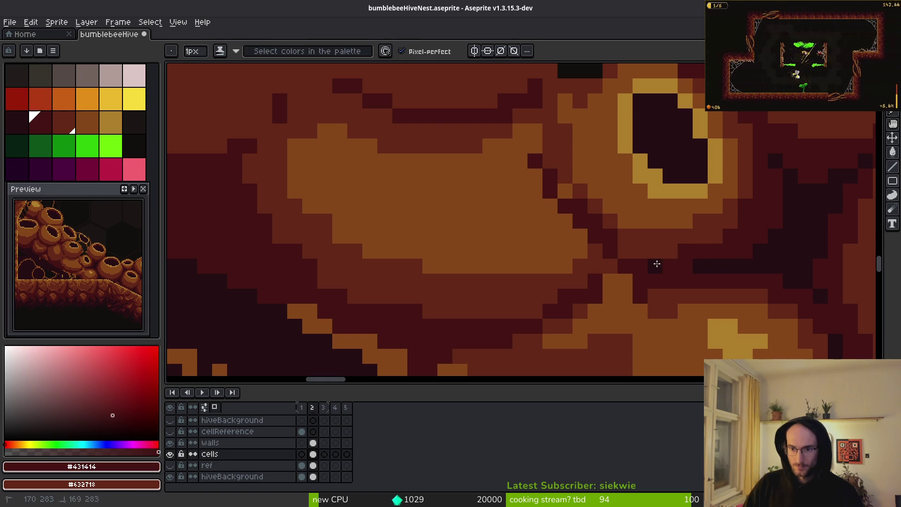
pyautogui.scroll(-2, 755, 272)
pyautogui.scroll(3, 638, 268)
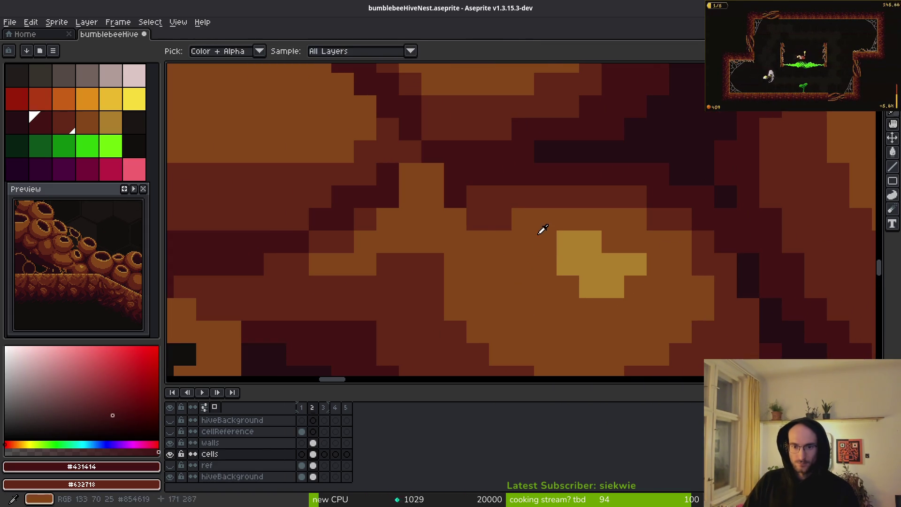
pyautogui.keyDown('alt'); pyautogui.click(501, 224); pyautogui.keyUp('alt')
# Paint dark shading into the crevices and darken the orange patches between cells with #632718.
pyautogui.moveTo(500, 224); pyautogui.dragTo(613, 262)
pyautogui.keyDown('alt'); pyautogui.click(558, 218); pyautogui.keyUp('alt')
pyautogui.click(535, 235)
pyautogui.click(478, 257)
pyautogui.click(410, 258)
pyautogui.moveTo(522, 190); pyautogui.dragTo(523, 280)
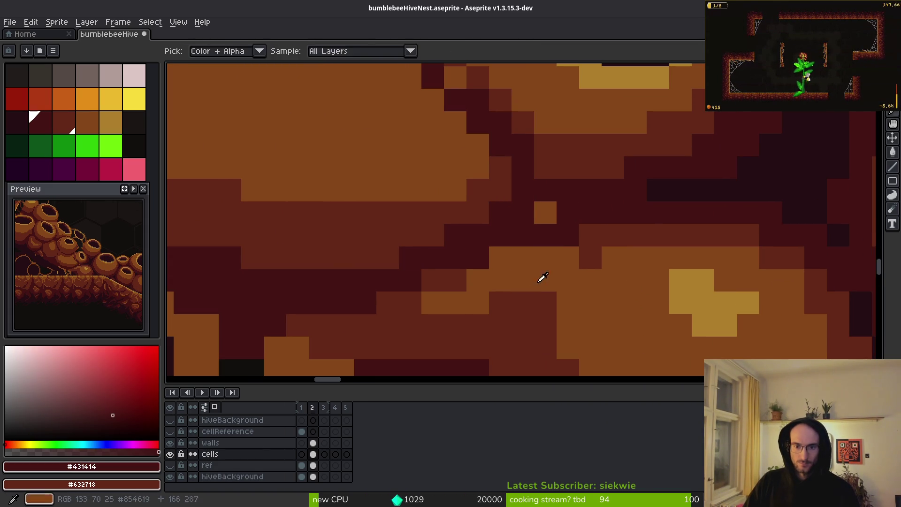
pyautogui.keyDown('alt'); pyautogui.click(573, 248); pyautogui.keyUp('alt')
pyautogui.moveTo(573, 249); pyautogui.dragTo(553, 287)
pyautogui.moveTo(499, 276); pyautogui.dragTo(520, 276)
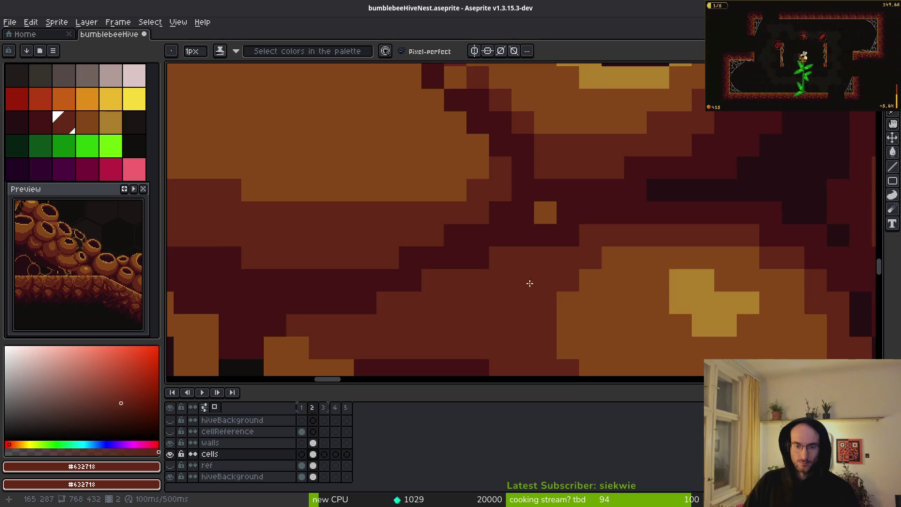
# Add a dark #431414 crevice pixel and smooth the edge with #632718.
pyautogui.scroll(-2, 575, 259)
pyautogui.scroll(1, 576, 258)
pyautogui.keyDown('alt'); pyautogui.click(571, 202); pyautogui.keyUp('alt')
pyautogui.click(571, 209)
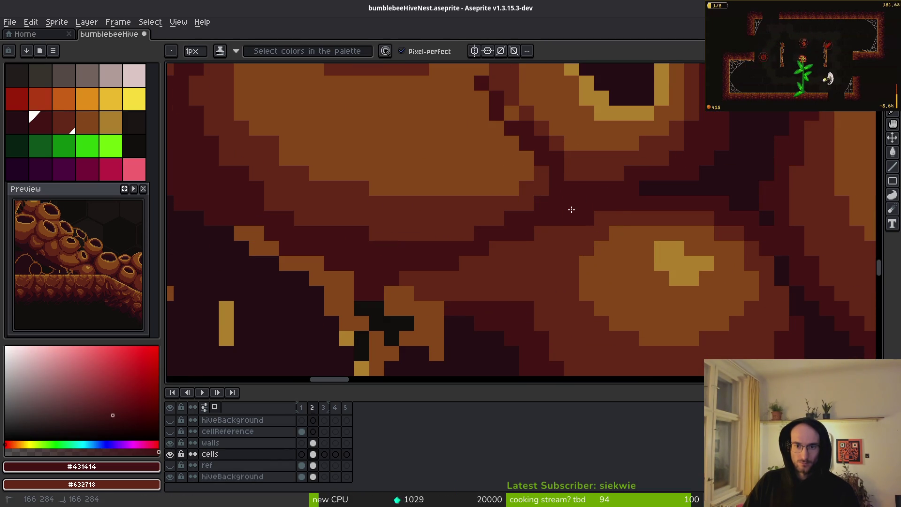
pyautogui.scroll(-2, 610, 230)
pyautogui.scroll(1, 610, 229)
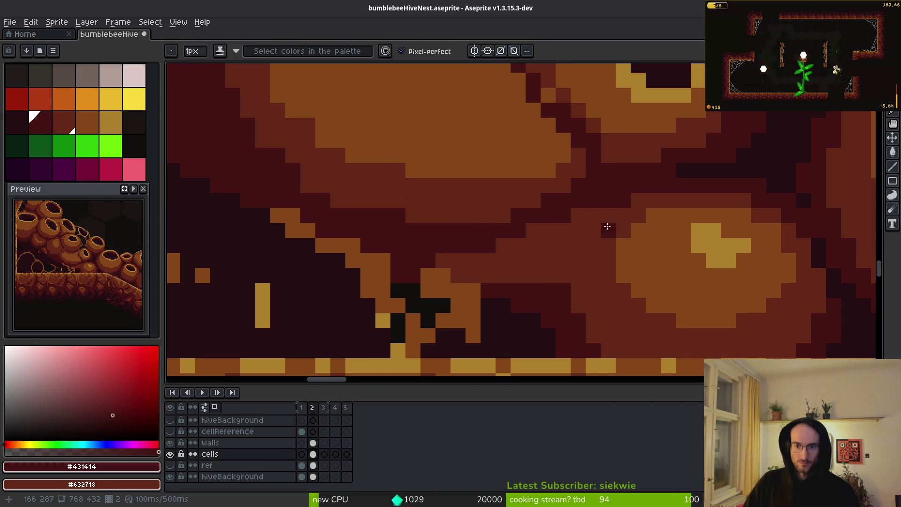
pyautogui.keyDown('alt'); pyautogui.click(608, 227); pyautogui.keyUp('alt')
pyautogui.click(608, 191)
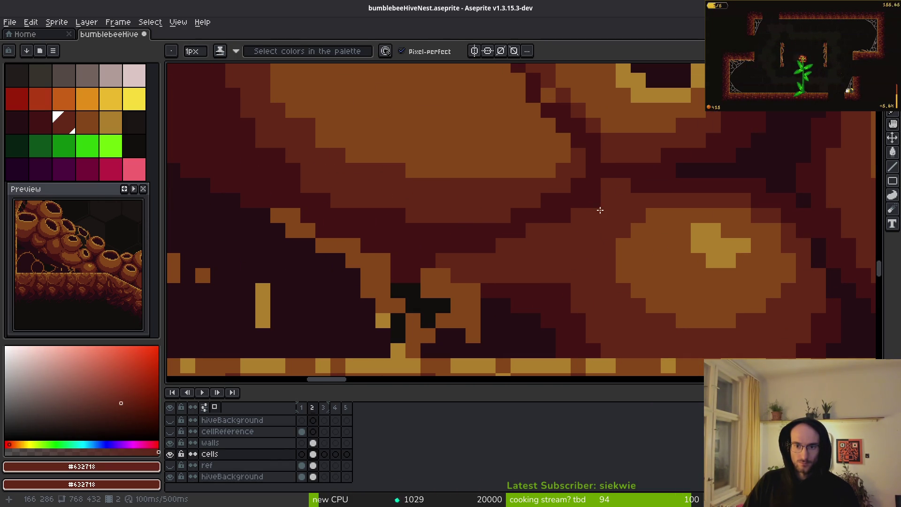
# Draw a diagonal darkest-brown line along the cell's edge.
pyautogui.scroll(-2, 627, 207)
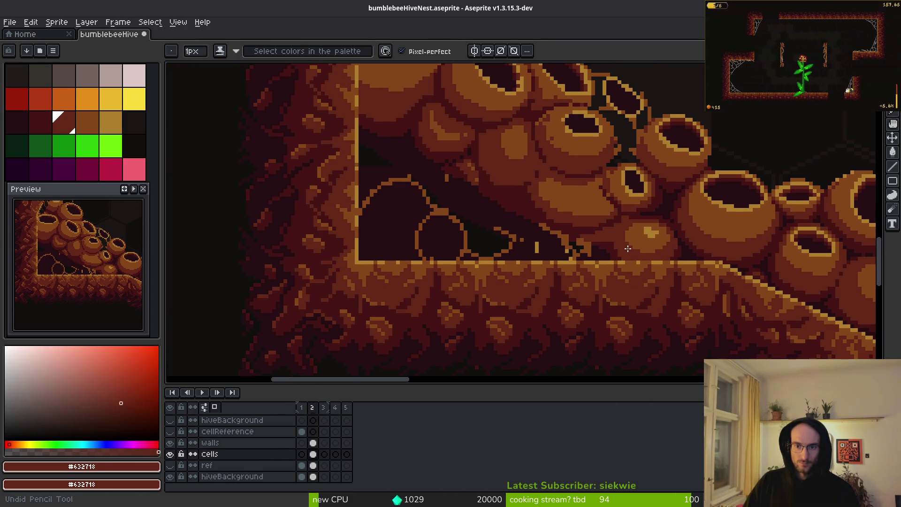
pyautogui.scroll(2, 629, 220)
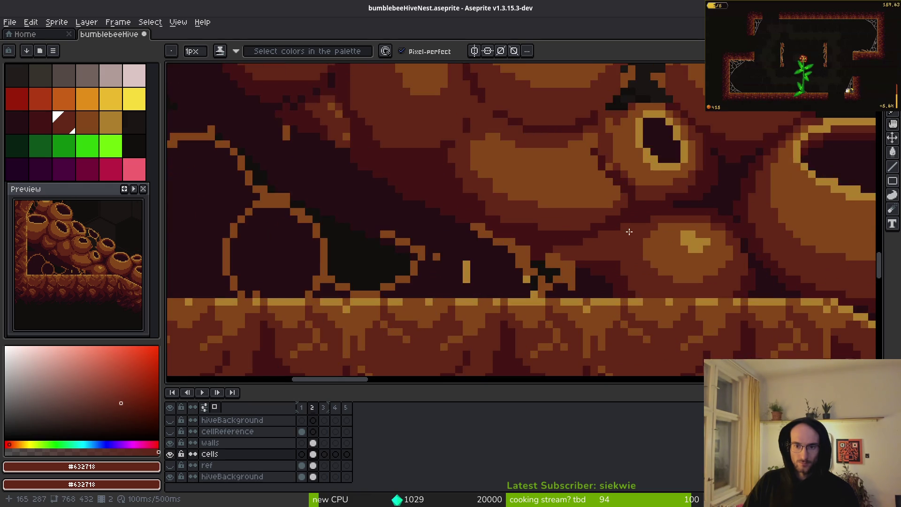
pyautogui.scroll(1, 608, 172)
pyautogui.keyDown('alt'); pyautogui.click(594, 197); pyautogui.keyUp('alt')
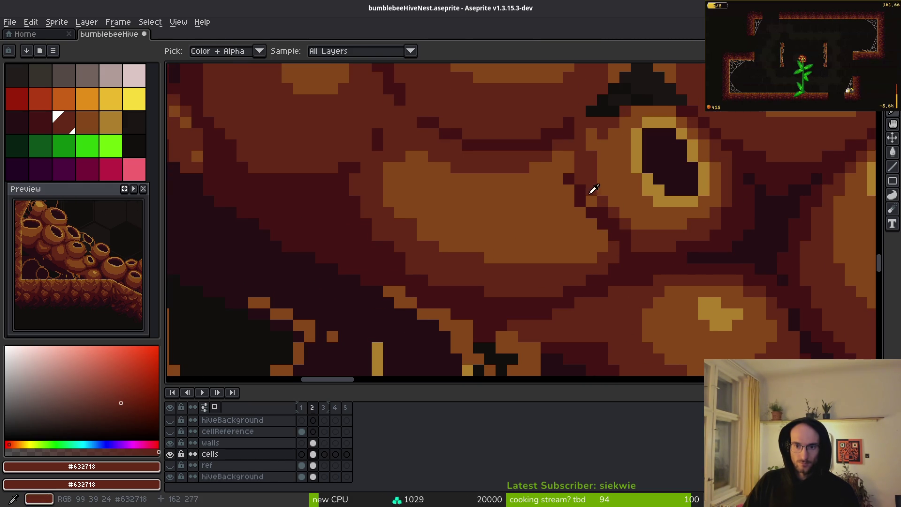
pyautogui.keyDown('alt'); pyautogui.click(640, 255); pyautogui.keyUp('alt')
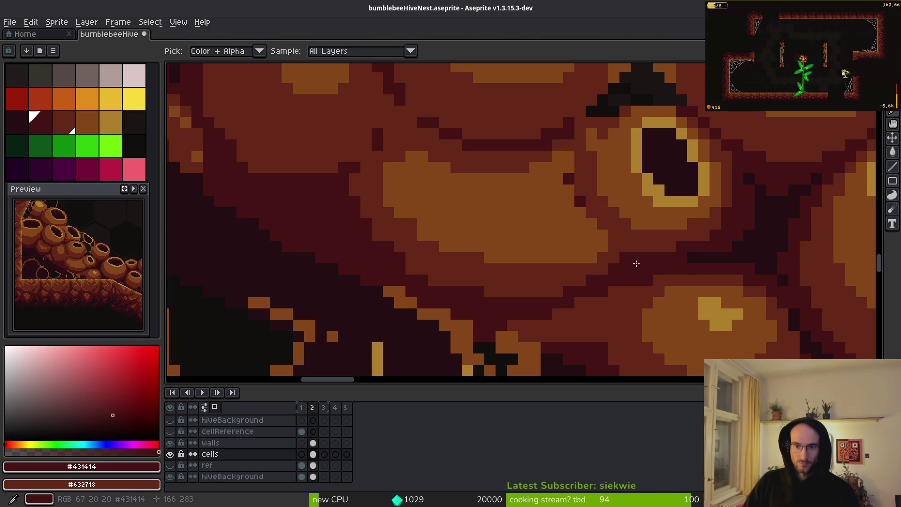
pyautogui.moveTo(605, 248); pyautogui.dragTo(556, 206)
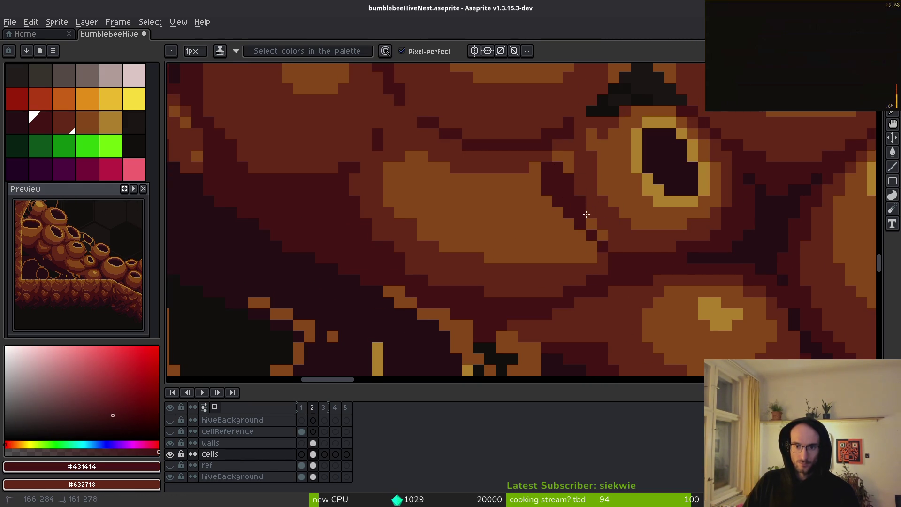
# Pan across the hive to review the lower cells and the left and bottom walls.
pyautogui.scroll(-4, 592, 242)
pyautogui.scroll(2, 652, 272)
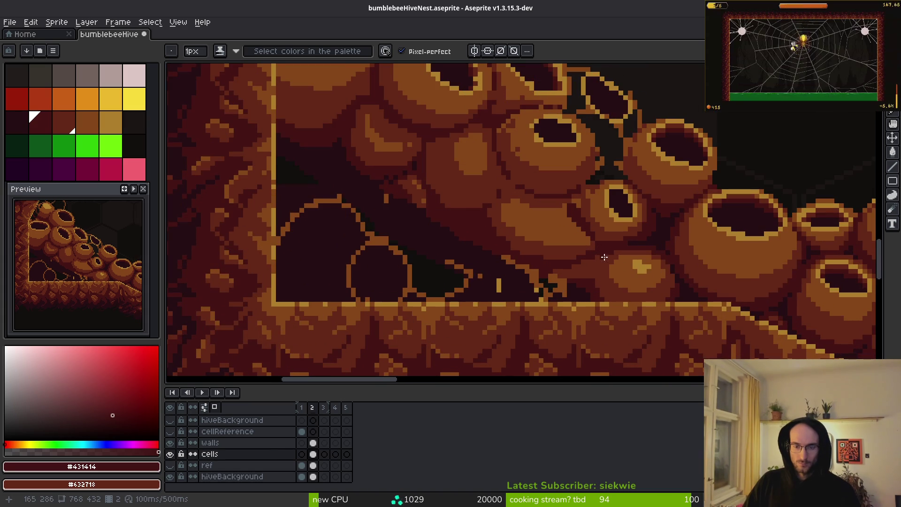
pyautogui.scroll(-2, 534, 229)
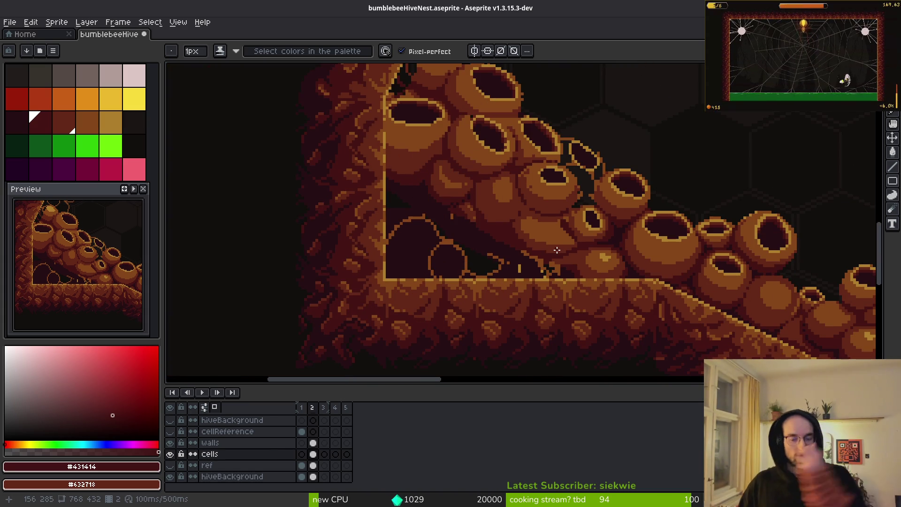
pyautogui.scroll(-1, 488, 228)
pyautogui.scroll(1, 718, 255)
pyautogui.moveTo(718, 256); pyautogui.dragTo(646, 253)
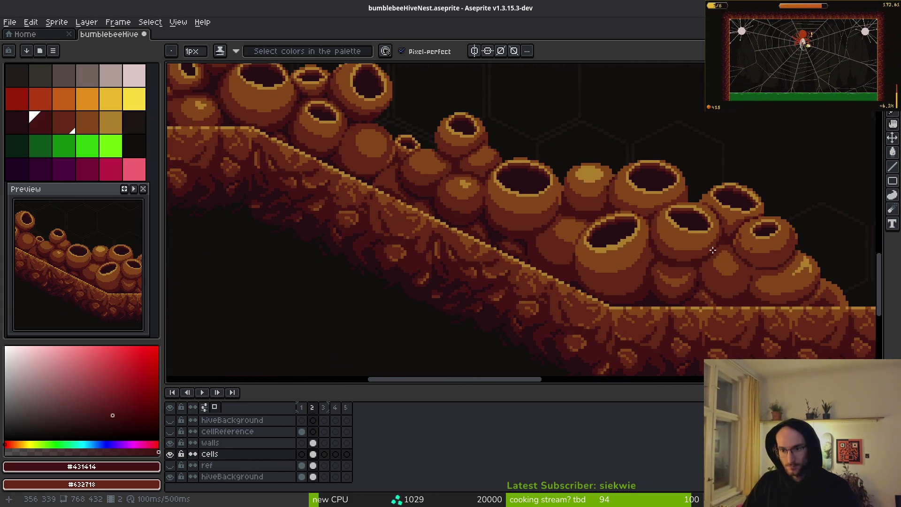
pyautogui.scroll(3, 649, 208)
pyautogui.hscroll(-5, 649, 208)
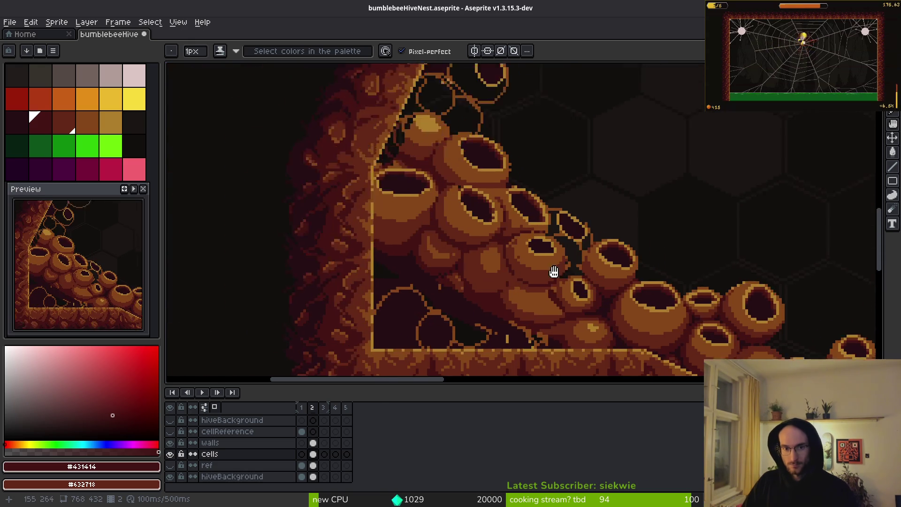
pyautogui.moveTo(631, 269); pyautogui.dragTo(494, 174)
pyautogui.scroll(-2, 516, 208)
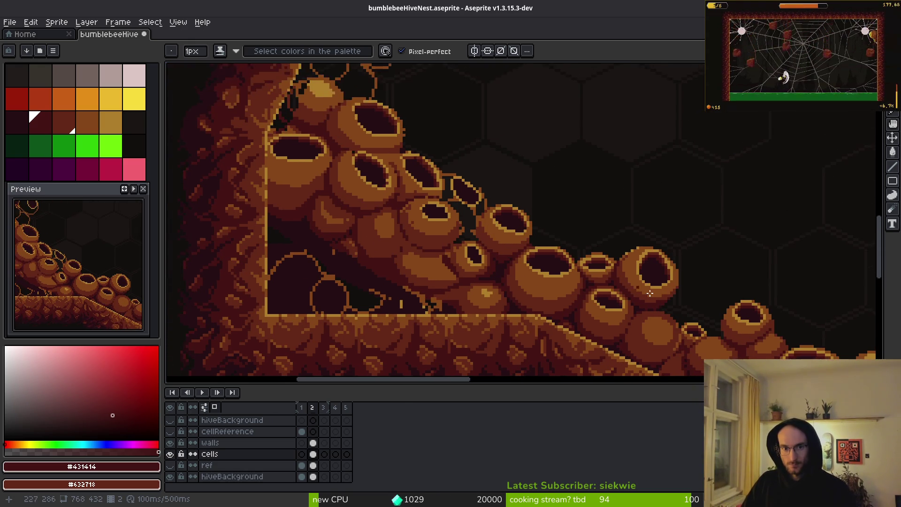
pyautogui.hscroll(5, 482, 230)
pyautogui.hscroll(-2, 492, 241)
pyautogui.scroll(3, 526, 245)
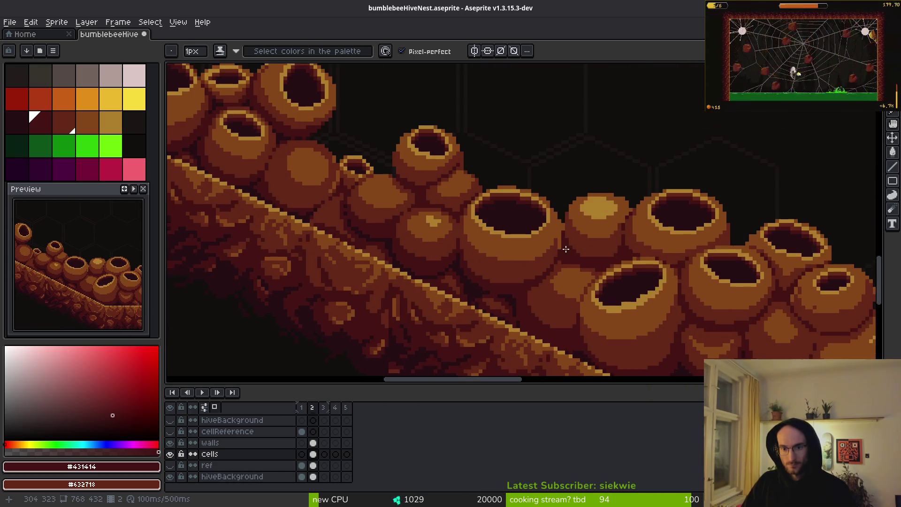
# Lasso one round pot cell and move it about 95 px left.
pyautogui.hotkey('shift', 'w')
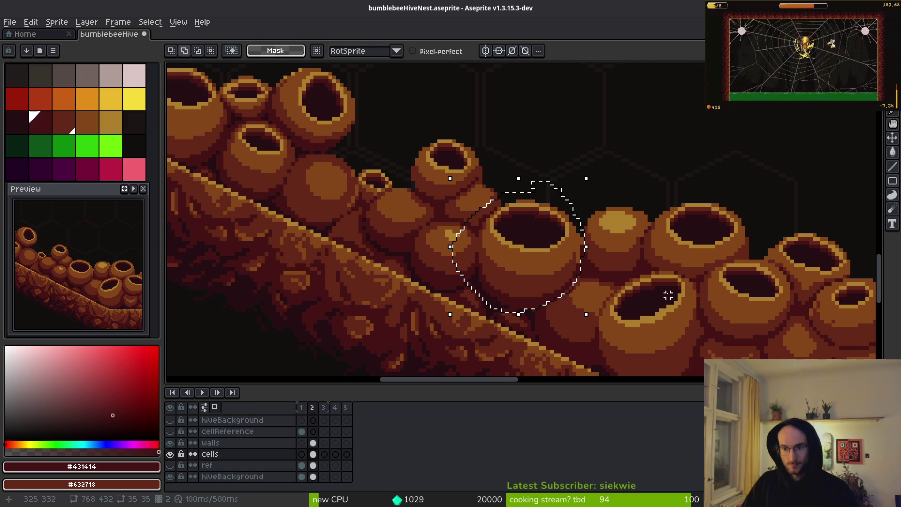
pyautogui.hscroll(-8, 490, 265)
pyautogui.scroll(3, 490, 265)
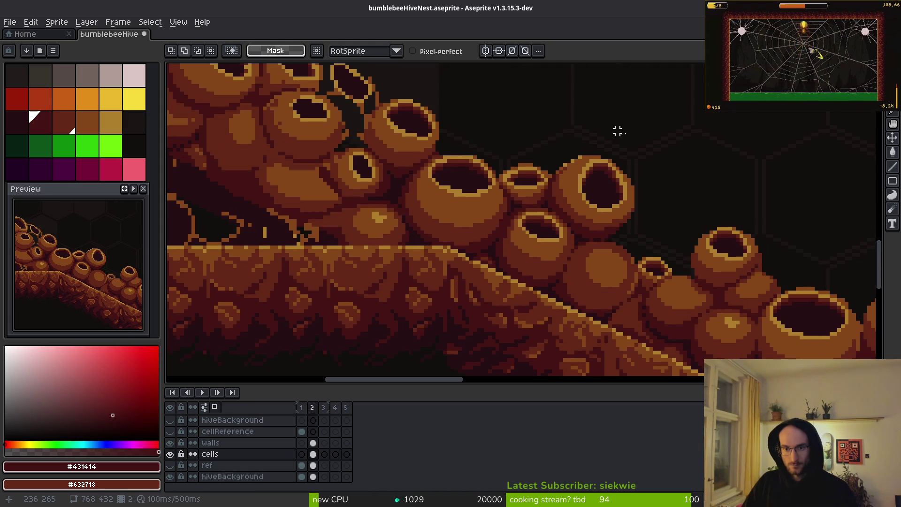
pyautogui.moveTo(530, 221); pyautogui.dragTo(606, 254)
pyautogui.hscroll(-6, 564, 258)
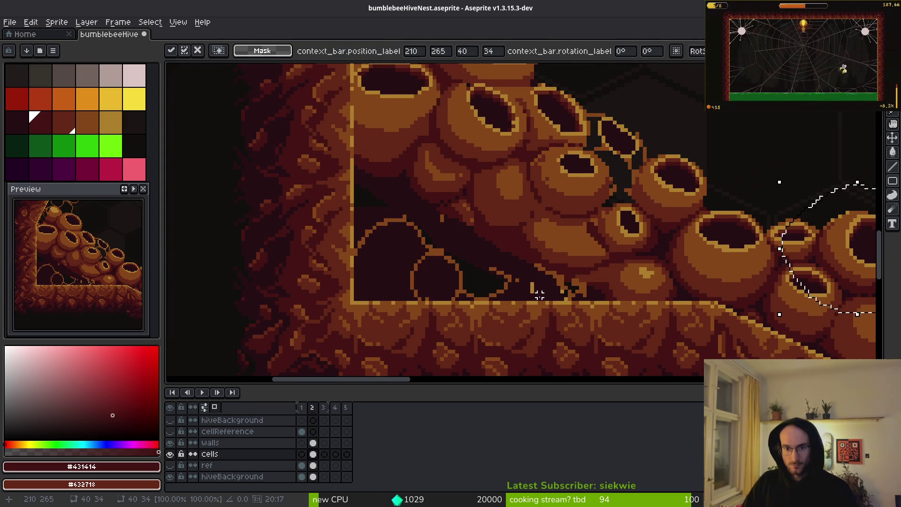
pyautogui.moveTo(828, 266)
pyautogui.mouseDown()
pyautogui.moveTo(472, 283)
pyautogui.moveTo(483, 284)
pyautogui.moveTo(469, 275)
pyautogui.moveTo(481, 277)
pyautogui.mouseUp()
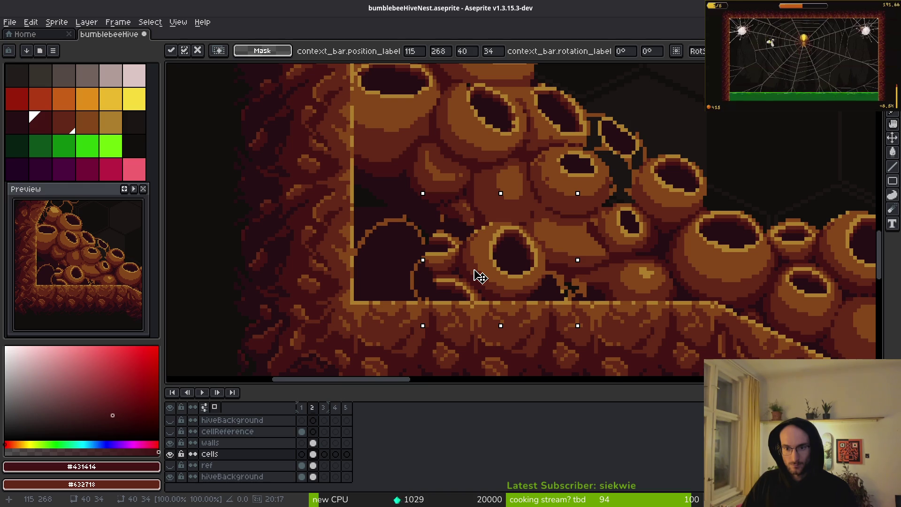
pyautogui.press('Return')
# Select the small L-shaped crevice block and paint it with dark #431414 shadow pixels.
pyautogui.scroll(4, 499, 262)
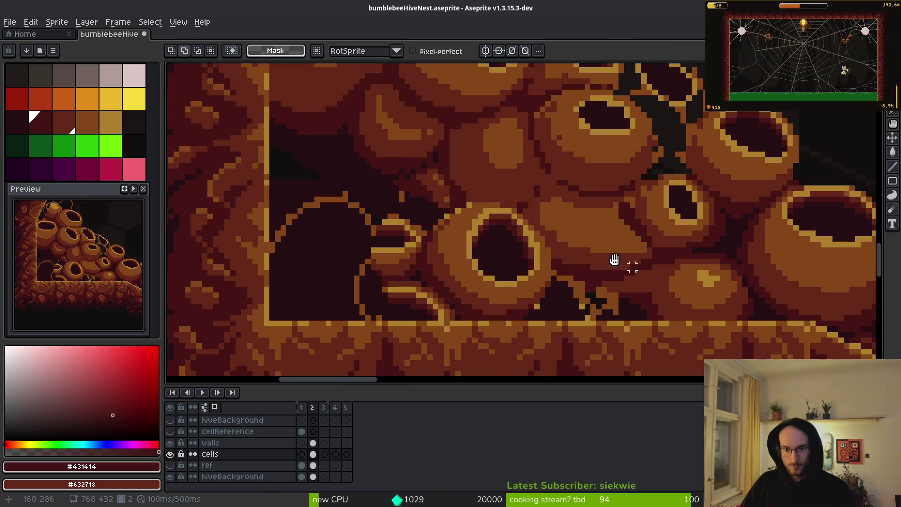
pyautogui.scroll(2, 550, 233)
pyautogui.moveTo(632, 252); pyautogui.dragTo(608, 265)
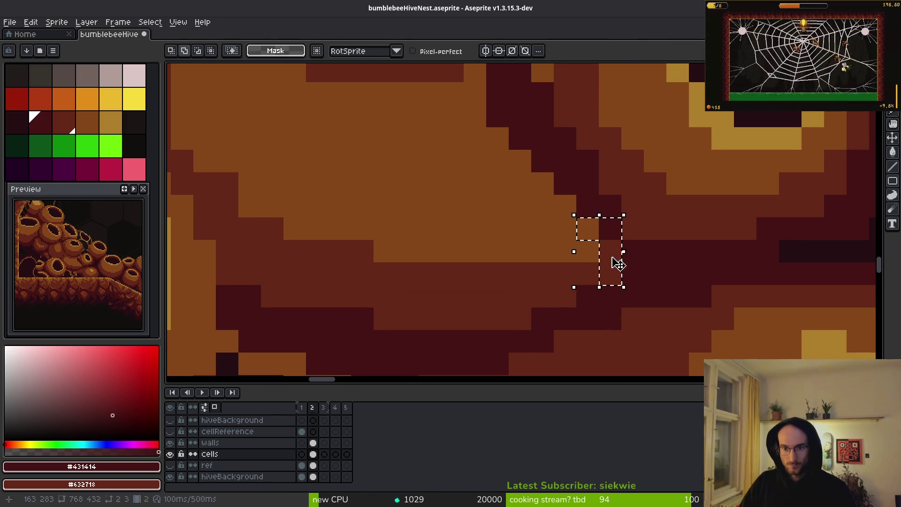
pyautogui.press('b')
pyautogui.moveTo(590, 227)
pyautogui.mouseDown()
pyautogui.moveTo(570, 245)
pyautogui.moveTo(598, 248)
pyautogui.moveTo(571, 299)
pyautogui.mouseUp()
pyautogui.scroll(-2, 570, 291)
# Repaint the row of dark pixels in the crevice above the lower cell brown #632718.
pyautogui.scroll(1, 581, 284)
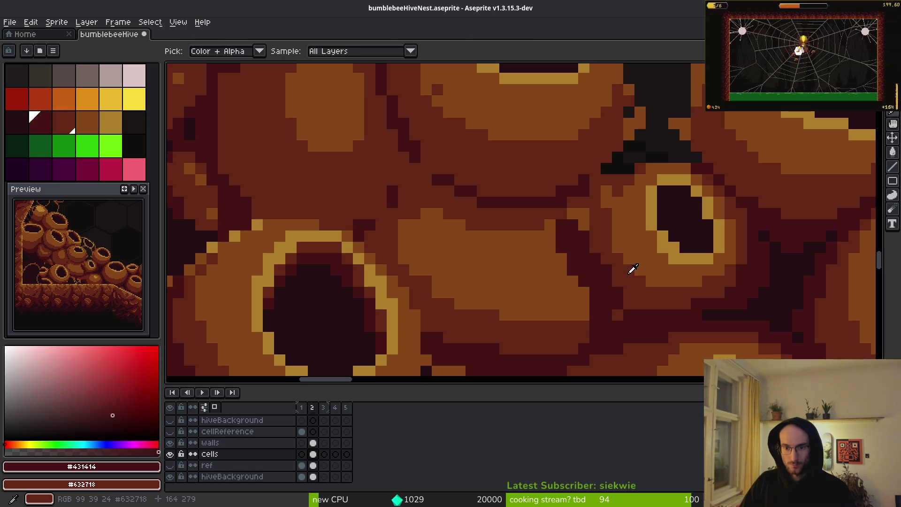
pyautogui.keyDown('alt'); pyautogui.click(638, 295); pyautogui.keyUp('alt')
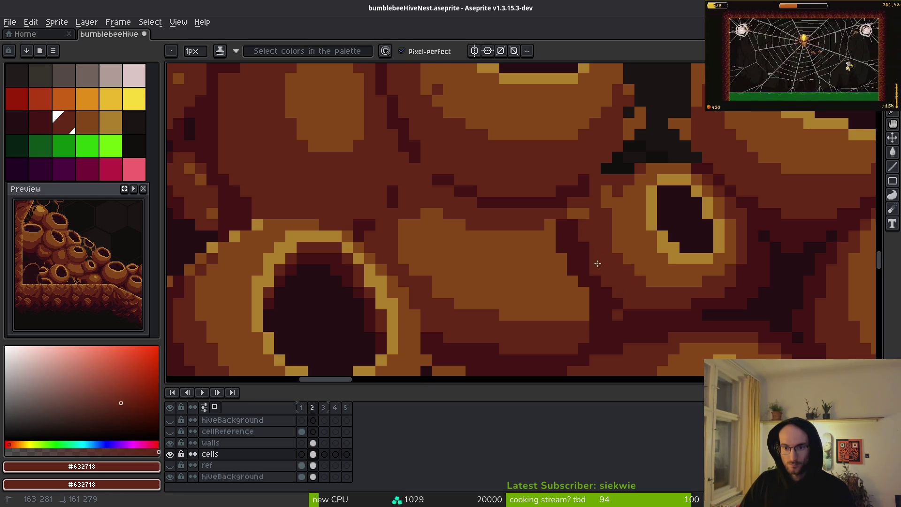
pyautogui.scroll(-2, 746, 291)
pyautogui.scroll(3, 721, 226)
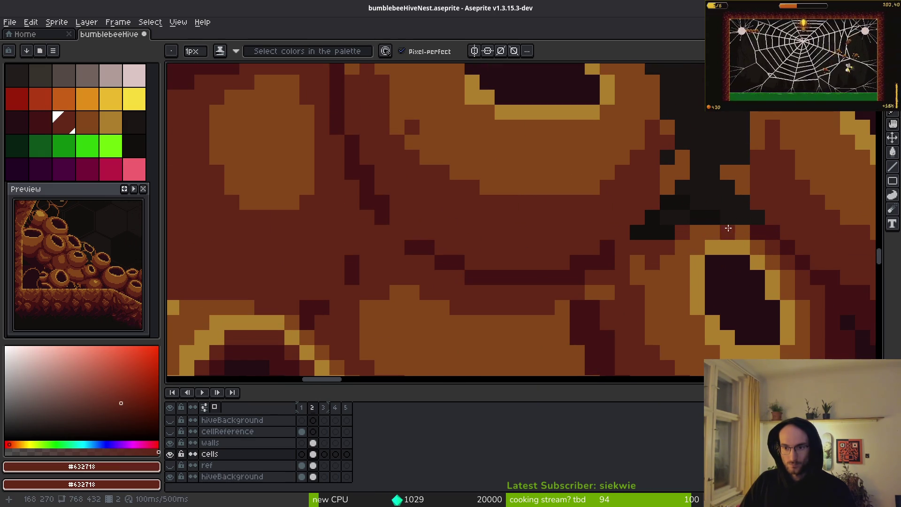
pyautogui.moveTo(724, 228); pyautogui.dragTo(625, 258)
pyautogui.keyDown('alt'); pyautogui.click(610, 224); pyautogui.keyUp('alt')
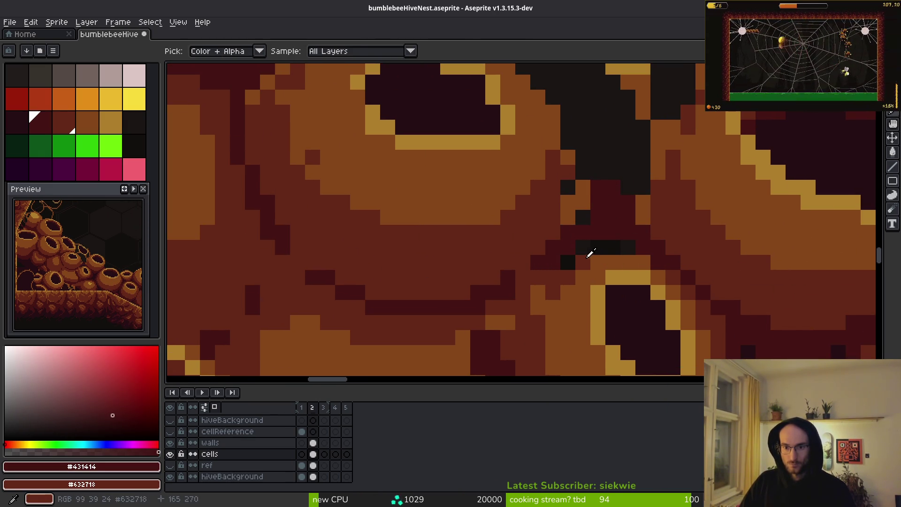
pyautogui.keyDown('alt'); pyautogui.click(644, 247); pyautogui.keyUp('alt')
pyautogui.moveTo(583, 247); pyautogui.dragTo(629, 245)
# Add a dark #431414 accent pixel in the crevice, then resample brown #632718.
pyautogui.scroll(-2, 598, 270)
pyautogui.scroll(2, 605, 263)
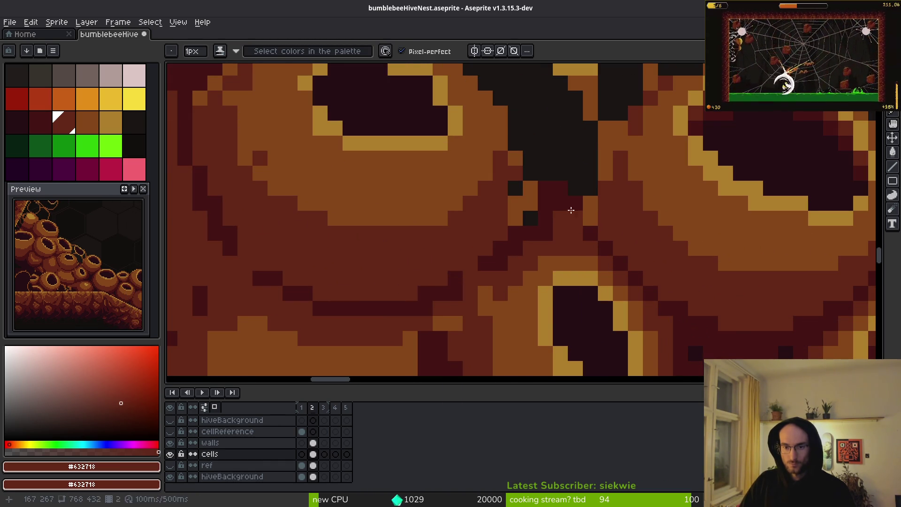
pyautogui.scroll(-1, 545, 235)
pyautogui.keyDown('alt'); pyautogui.click(561, 203); pyautogui.keyUp('alt')
pyautogui.click(567, 225)
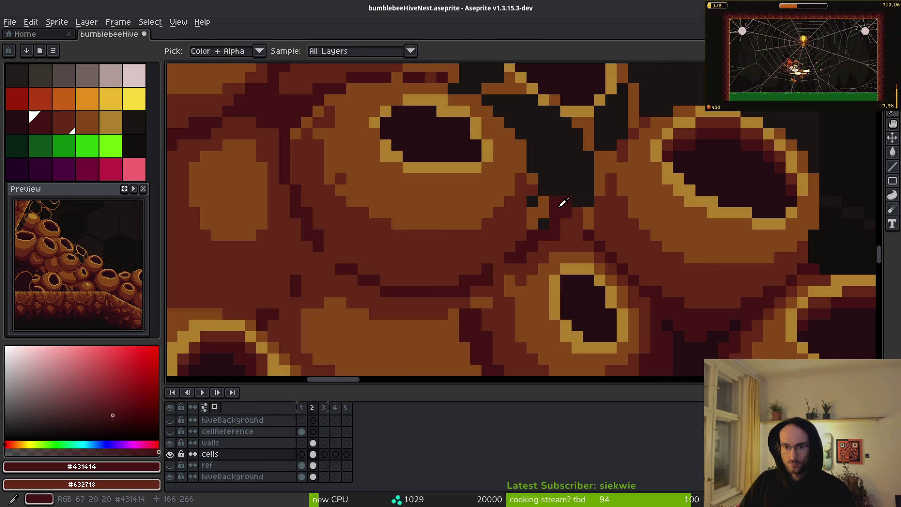
pyautogui.scroll(-2, 577, 226)
pyautogui.scroll(2, 593, 236)
pyautogui.scroll(-1, 593, 236)
pyautogui.scroll(1, 597, 226)
pyautogui.keyDown('alt'); pyautogui.click(600, 199); pyautogui.keyUp('alt')
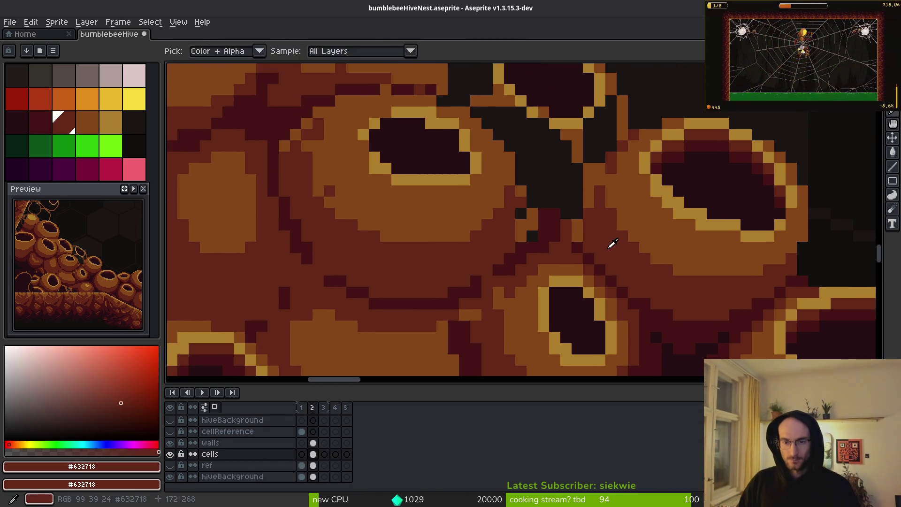
pyautogui.scroll(1, 601, 197)
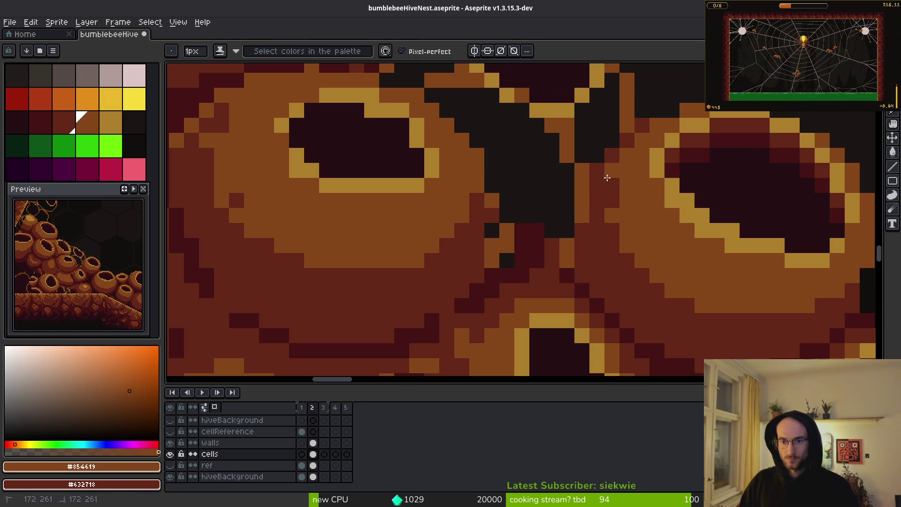
pyautogui.scroll(-3, 616, 173)
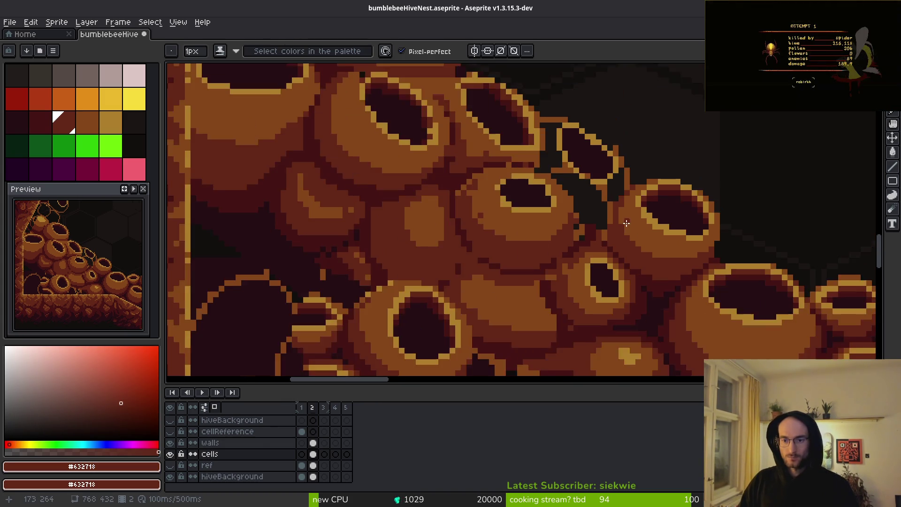
pyautogui.scroll(3, 663, 210)
# Draw an orange-brown line above the gold rim, gild one rim pixel, darken stray gold pixels #250e13.
pyautogui.keyDown('alt'); pyautogui.click(662, 210); pyautogui.keyUp('alt')
pyautogui.moveTo(663, 209); pyautogui.dragTo(540, 133)
pyautogui.keyDown('alt'); pyautogui.click(595, 174); pyautogui.keyUp('alt')
pyautogui.click(618, 178)
pyautogui.keyDown('alt'); pyautogui.click(605, 221); pyautogui.keyUp('alt')
pyautogui.moveTo(605, 221); pyautogui.dragTo(581, 178)
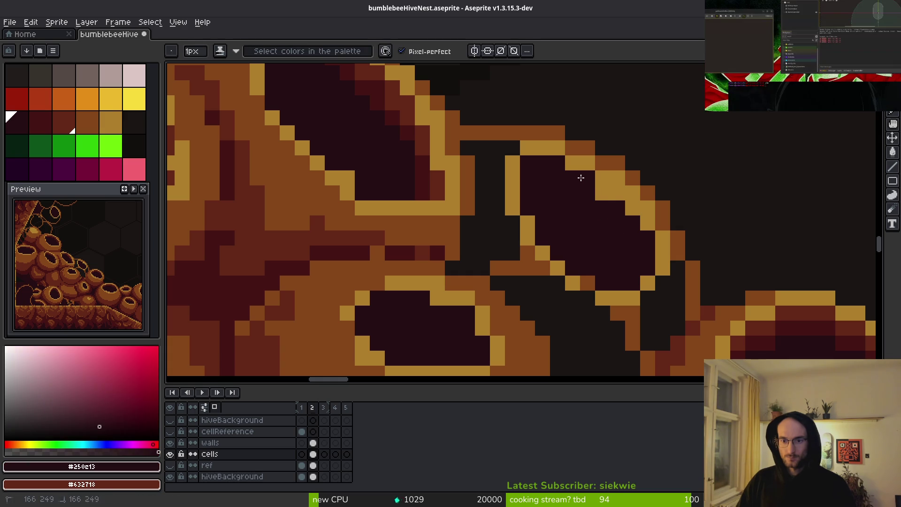
# Turn another rim pixel gold #ae7e2c, alternating with the dark #250e13 colour.
pyautogui.scroll(-2, 640, 247)
pyautogui.scroll(2, 610, 197)
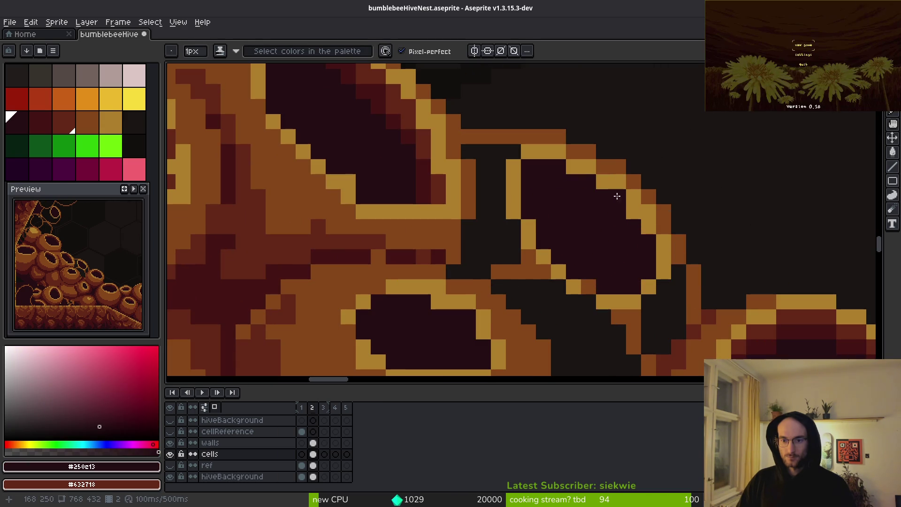
pyautogui.keyDown('alt'); pyautogui.click(592, 163); pyautogui.keyUp('alt')
pyautogui.click(578, 157)
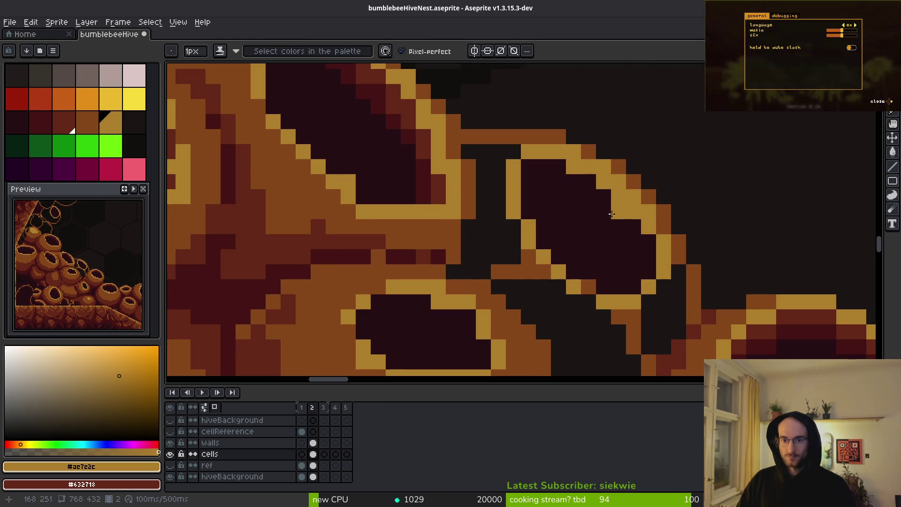
pyautogui.keyDown('alt'); pyautogui.click(567, 168); pyautogui.keyUp('alt')
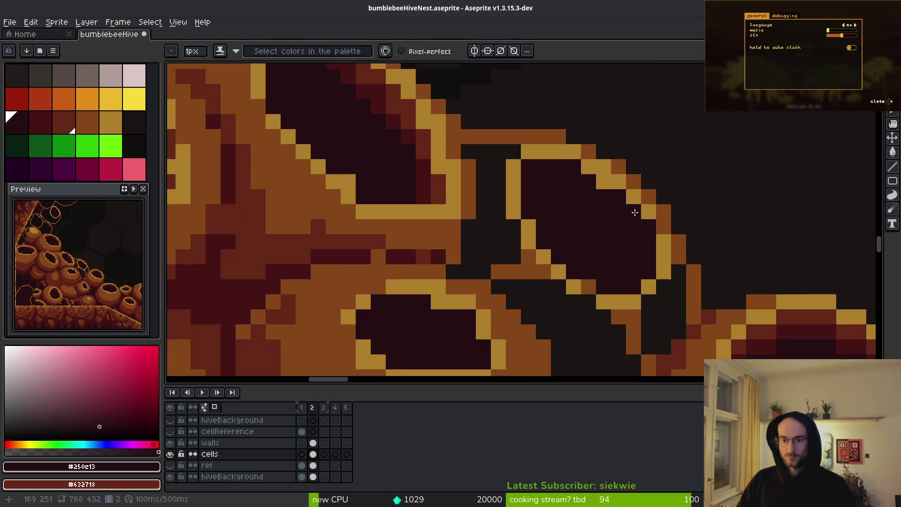
pyautogui.keyDown('alt'); pyautogui.click(649, 215); pyautogui.keyUp('alt')
pyautogui.scroll(-2, 631, 246)
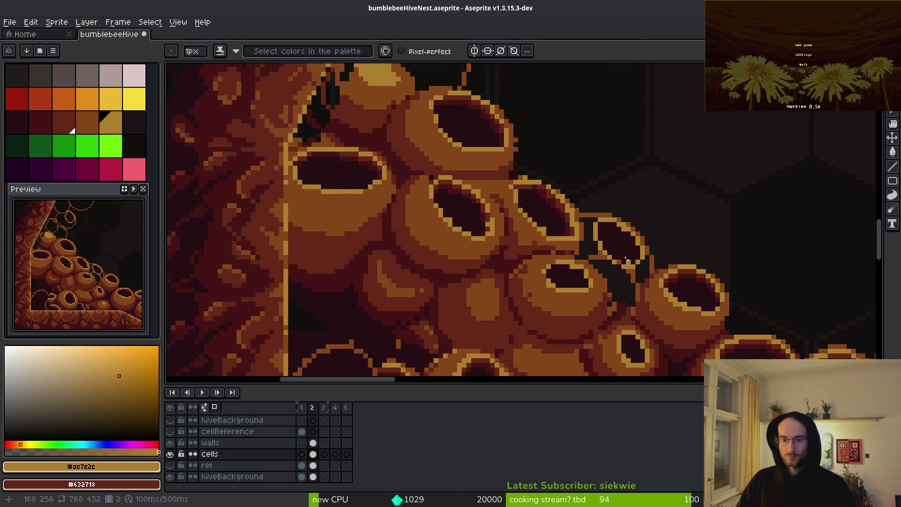
pyautogui.scroll(2, 587, 178)
# Paint the gold line pixels and the gold column left of the cell brown #854619.
pyautogui.keyDown('alt'); pyautogui.click(576, 155); pyautogui.keyUp('alt')
pyautogui.click(564, 183)
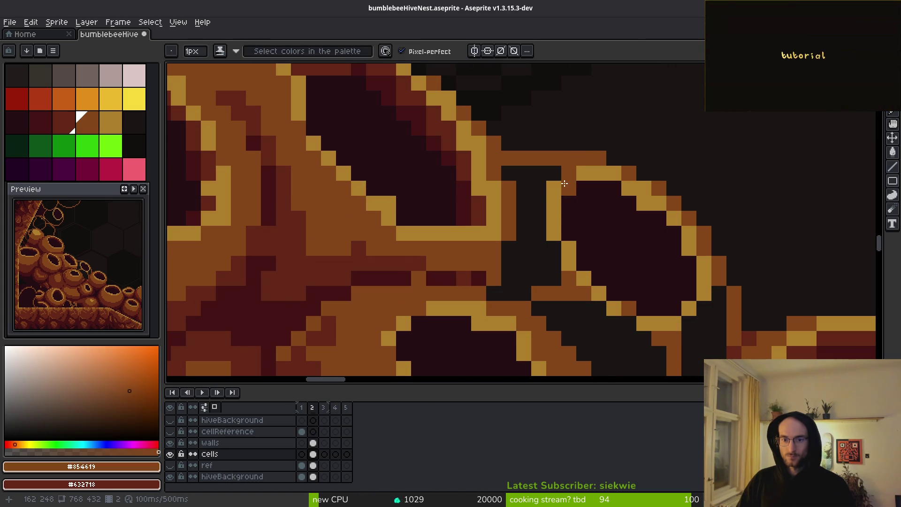
pyautogui.scroll(-2, 572, 215)
pyautogui.scroll(3, 563, 212)
pyautogui.moveTo(553, 213)
pyautogui.mouseDown()
pyautogui.moveTo(550, 277)
pyautogui.moveTo(540, 235)
pyautogui.moveTo(556, 334)
pyautogui.mouseUp()
pyautogui.scroll(-1, 580, 220)
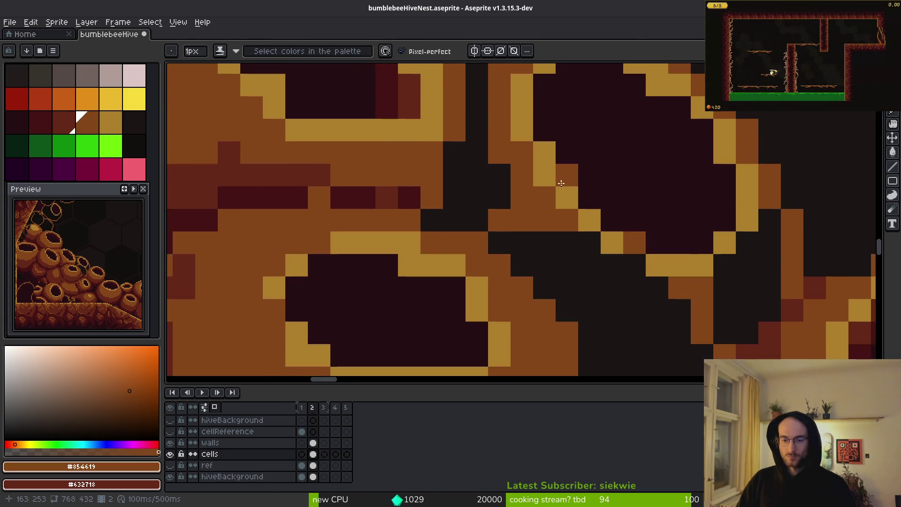
pyautogui.scroll(1, 580, 220)
# Fill dark gaps brown up the wall corner and repaint the black diagonal #632718.
pyautogui.moveTo(579, 220); pyautogui.dragTo(658, 282)
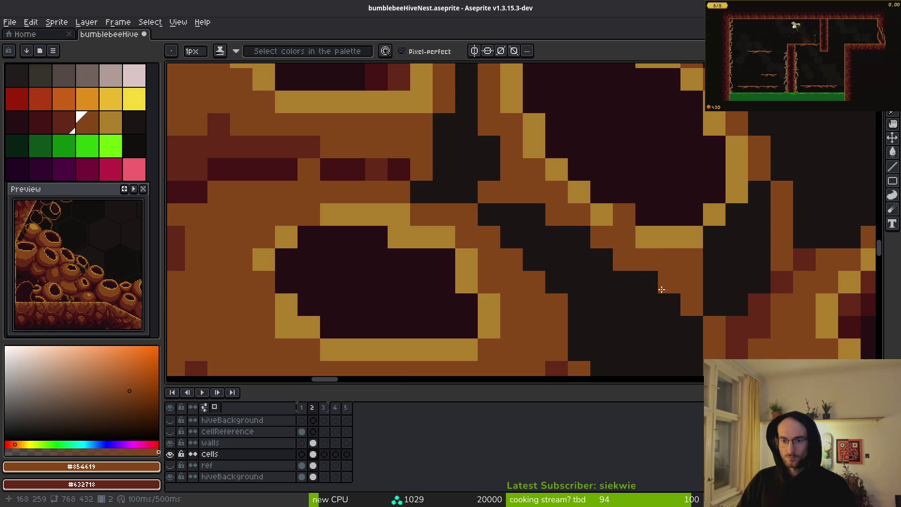
pyautogui.scroll(-2, 610, 183)
pyautogui.moveTo(610, 183); pyautogui.dragTo(604, 189)
pyautogui.keyDown('alt'); pyautogui.click(523, 256); pyautogui.keyUp('alt')
pyautogui.scroll(1, 523, 256)
pyautogui.moveTo(455, 123)
pyautogui.mouseDown()
pyautogui.moveTo(508, 187)
pyautogui.moveTo(471, 154)
pyautogui.moveTo(471, 125)
pyautogui.moveTo(490, 215)
pyautogui.mouseUp()
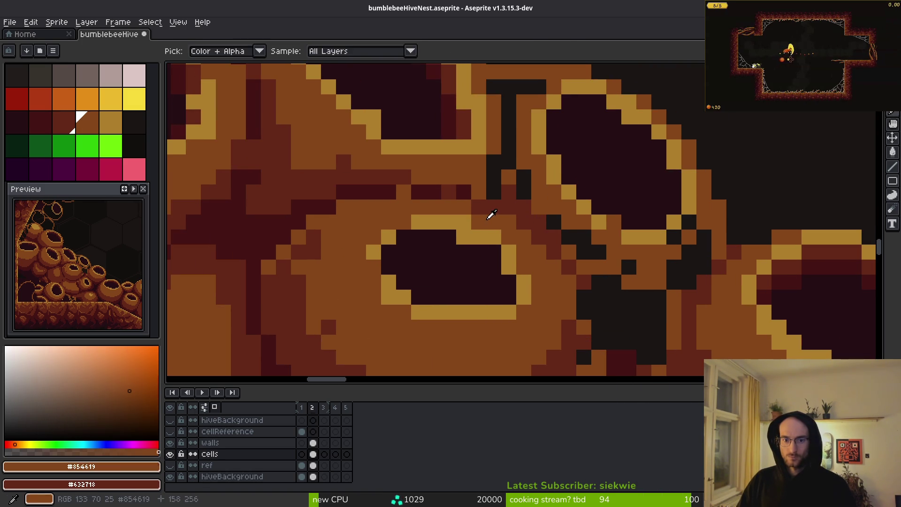
# Sample #1a1614 and dark red #632718 from the artwork, then paint one pixel dark red.
pyautogui.keyDown('alt'); pyautogui.click(509, 225); pyautogui.keyUp('alt')
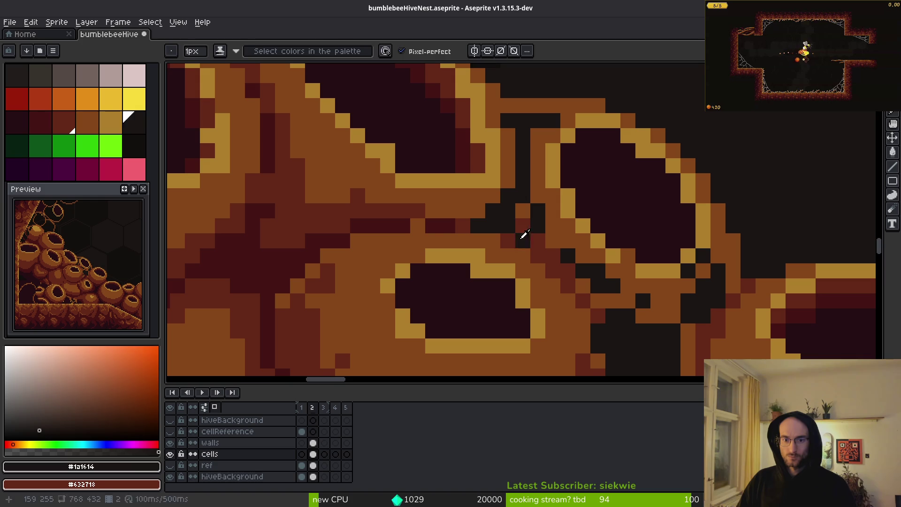
pyautogui.keyDown('alt'); pyautogui.click(520, 239); pyautogui.keyUp('alt')
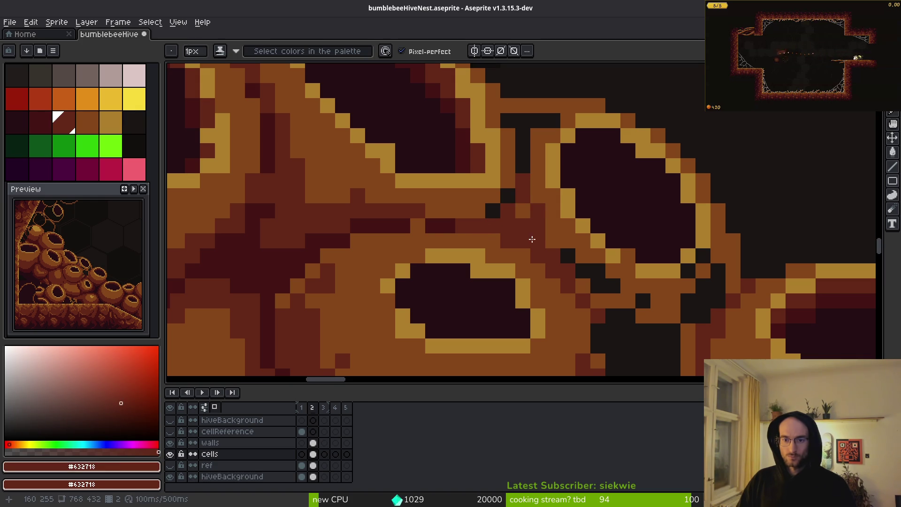
pyautogui.scroll(-3, 532, 238)
pyautogui.scroll(4, 554, 240)
pyautogui.click(485, 166)
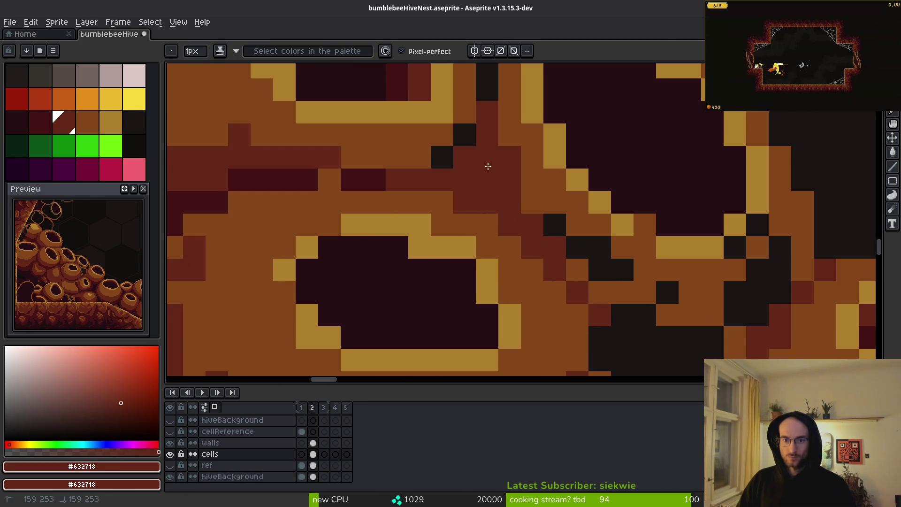
pyautogui.scroll(1, 485, 167)
pyautogui.scroll(-1, 545, 258)
# Repaint the black area and the orange pixels below-left with dark red #632718 pencil strokes.
pyautogui.click(559, 278)
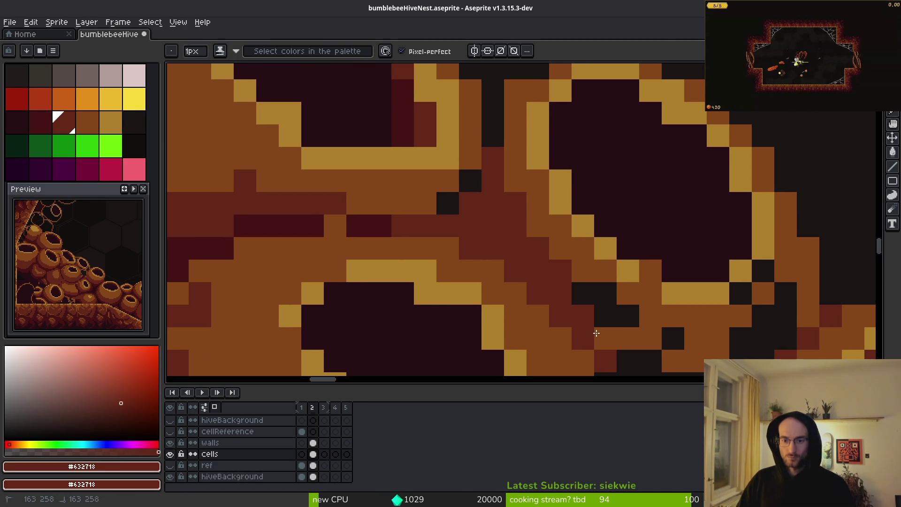
pyautogui.moveTo(587, 324); pyautogui.dragTo(530, 191)
pyautogui.moveTo(516, 235)
pyautogui.mouseDown()
pyautogui.moveTo(610, 251)
pyautogui.moveTo(650, 228)
pyautogui.moveTo(559, 302)
pyautogui.mouseUp()
pyautogui.scroll(-2, 578, 197)
pyautogui.scroll(2, 540, 177)
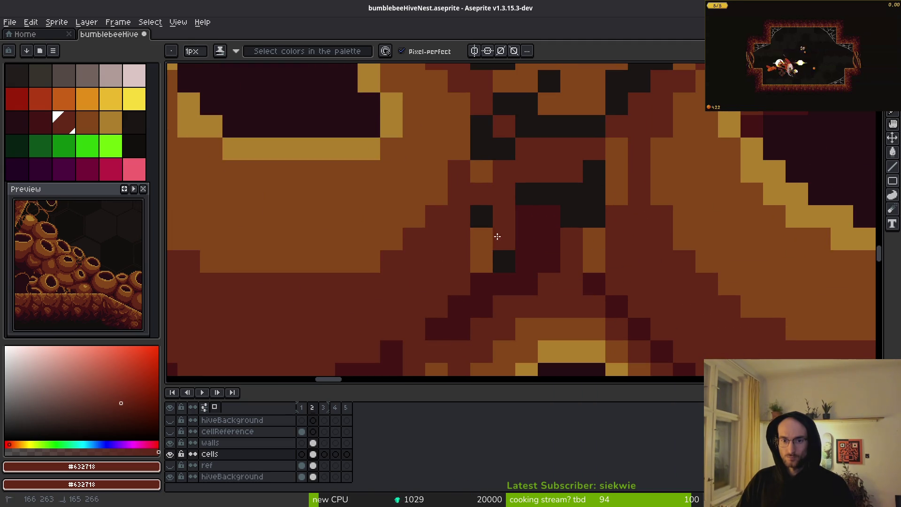
pyautogui.moveTo(481, 265); pyautogui.dragTo(505, 239)
# Bucket-fill several black regions and a stray orange pixel with dark red #632718.
pyautogui.press('g')
pyautogui.click(518, 203)
pyautogui.click(482, 141)
pyautogui.click(526, 125)
pyautogui.click(483, 171)
pyautogui.scroll(-2, 483, 171)
pyautogui.scroll(2, 597, 232)
pyautogui.click(598, 231)
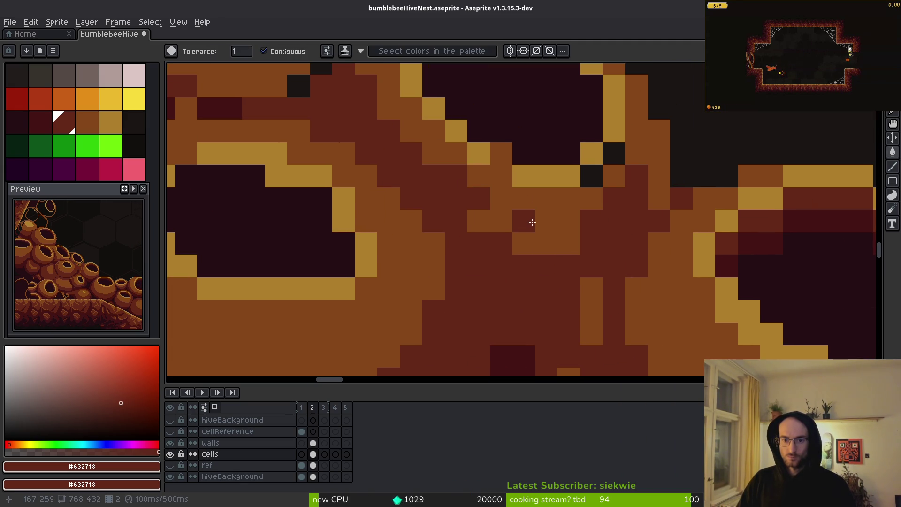
# Fill the black L-shaped block and a single black pixel with orange #854619.
pyautogui.keyDown('alt'); pyautogui.click(502, 207); pyautogui.keyUp('alt')
pyautogui.click(459, 196)
pyautogui.click(529, 229)
pyautogui.scroll(-2, 528, 229)
pyautogui.scroll(2, 529, 229)
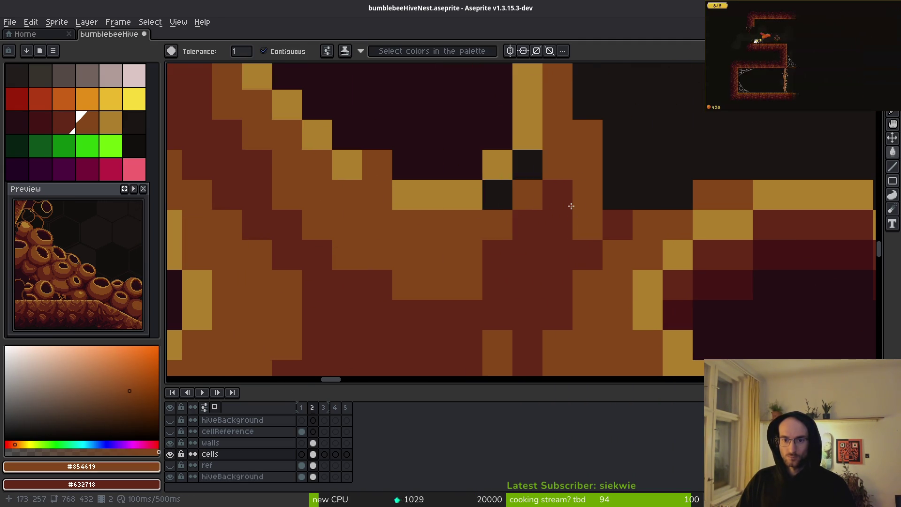
# With the pencil, draw a dark #431414 vertical stroke in the crevice.
pyautogui.press('b')
pyautogui.scroll(-5, 422, 288)
pyautogui.scroll(2, 422, 288)
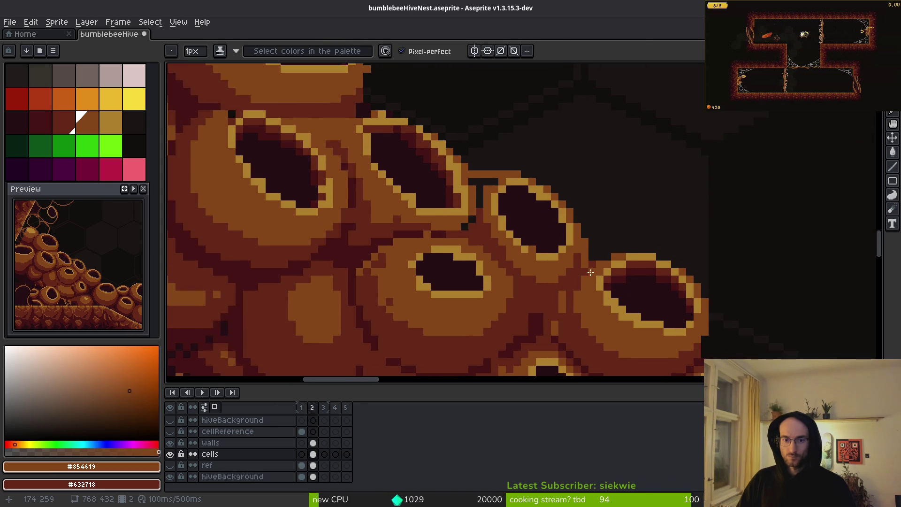
pyautogui.scroll(-1, 470, 263)
pyautogui.scroll(2, 539, 277)
pyautogui.keyDown('alt'); pyautogui.click(539, 277); pyautogui.keyUp('alt')
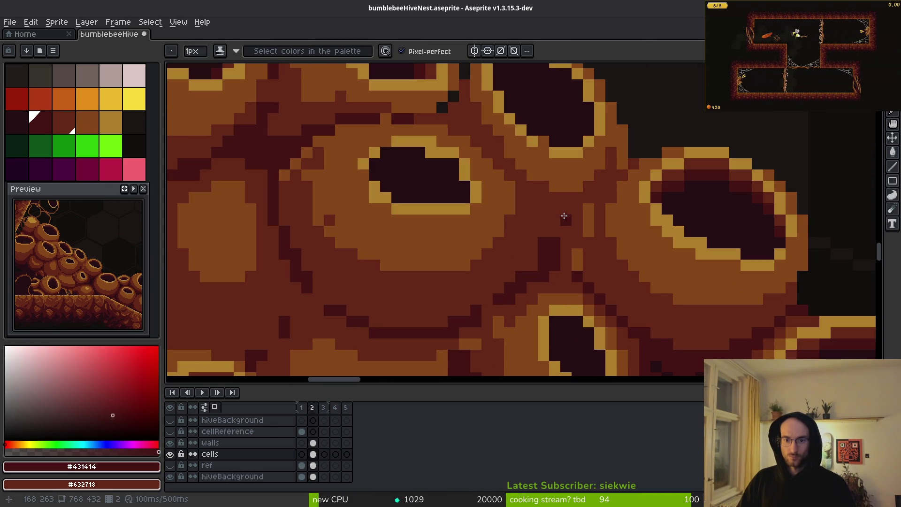
pyautogui.scroll(1, 558, 235)
pyautogui.scroll(-1, 534, 222)
pyautogui.keyDown('alt'); pyautogui.click(554, 207); pyautogui.keyUp('alt')
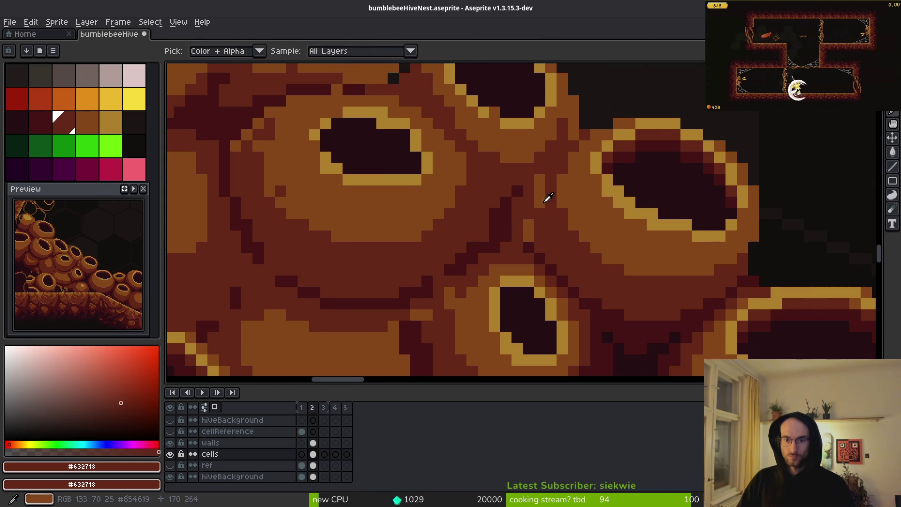
pyautogui.scroll(-3, 584, 277)
pyautogui.scroll(3, 590, 284)
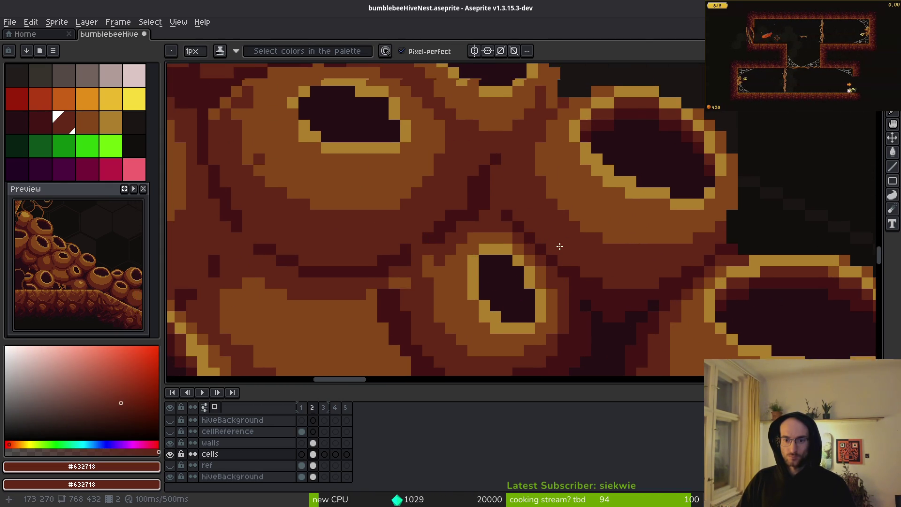
pyautogui.keyDown('alt'); pyautogui.click(510, 214); pyautogui.keyUp('alt')
pyautogui.moveTo(506, 209); pyautogui.dragTo(509, 164)
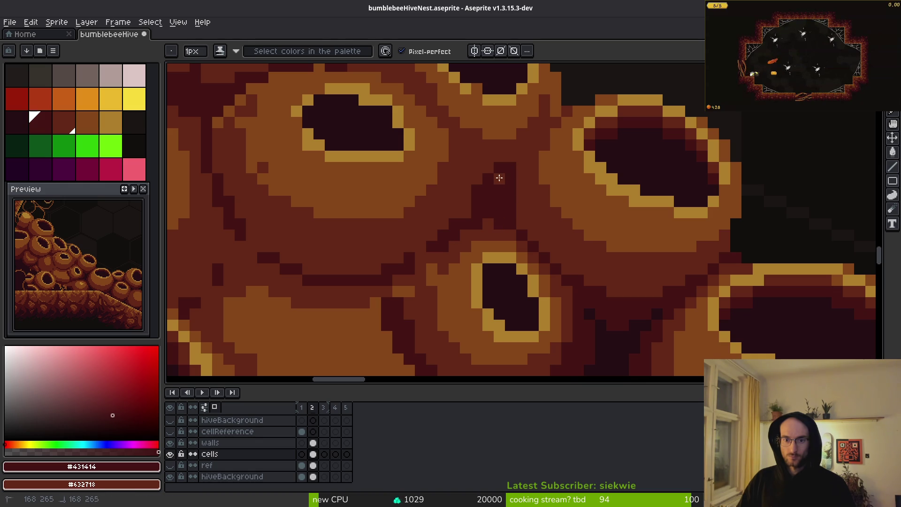
# Sample the crevice reds and draw a dark pixel and line between the cells.
pyautogui.keyDown('alt'); pyautogui.click(519, 204); pyautogui.keyUp('alt')
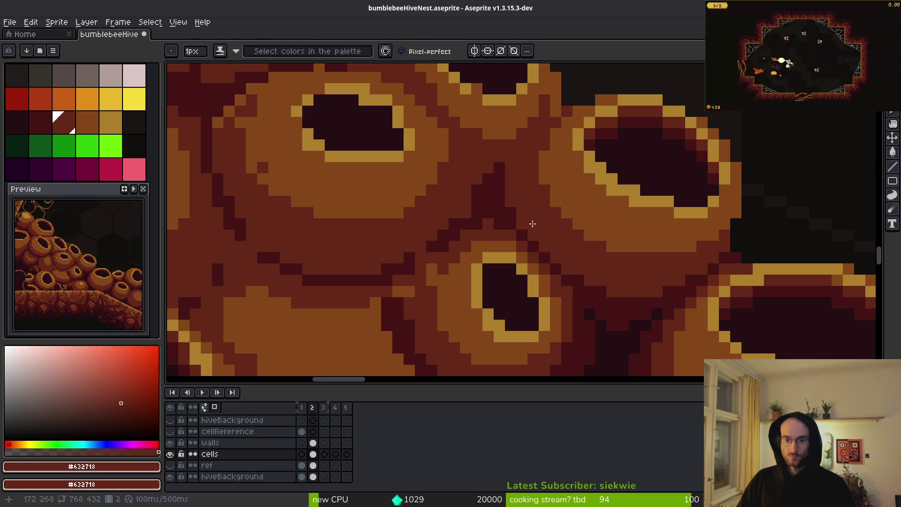
pyautogui.scroll(-3, 540, 224)
pyautogui.scroll(3, 547, 239)
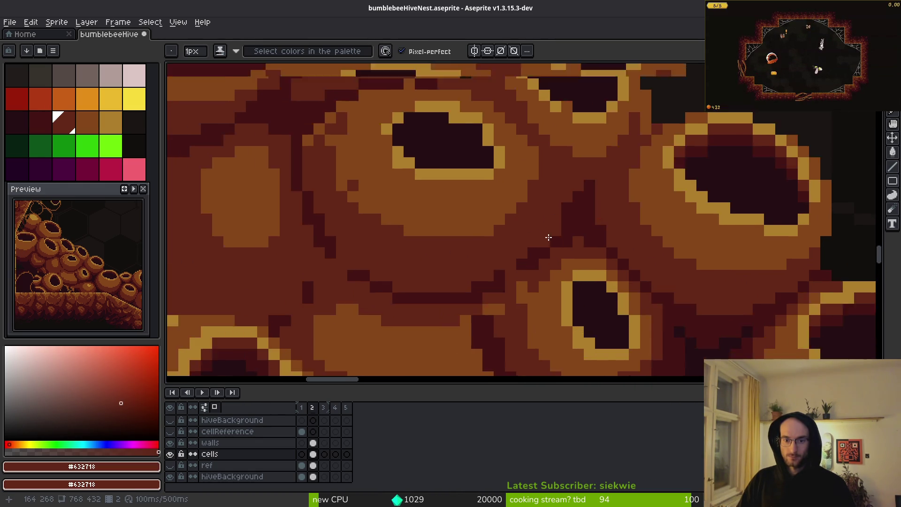
pyautogui.scroll(3, 546, 239)
pyautogui.keyDown('alt'); pyautogui.click(587, 186); pyautogui.keyUp('alt')
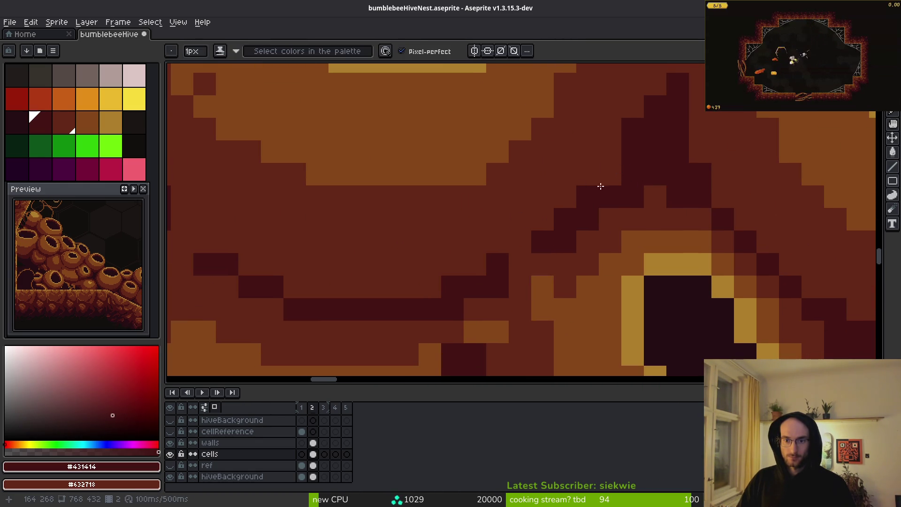
pyautogui.scroll(-3, 665, 212)
pyautogui.scroll(1, 643, 221)
pyautogui.scroll(-3, 643, 217)
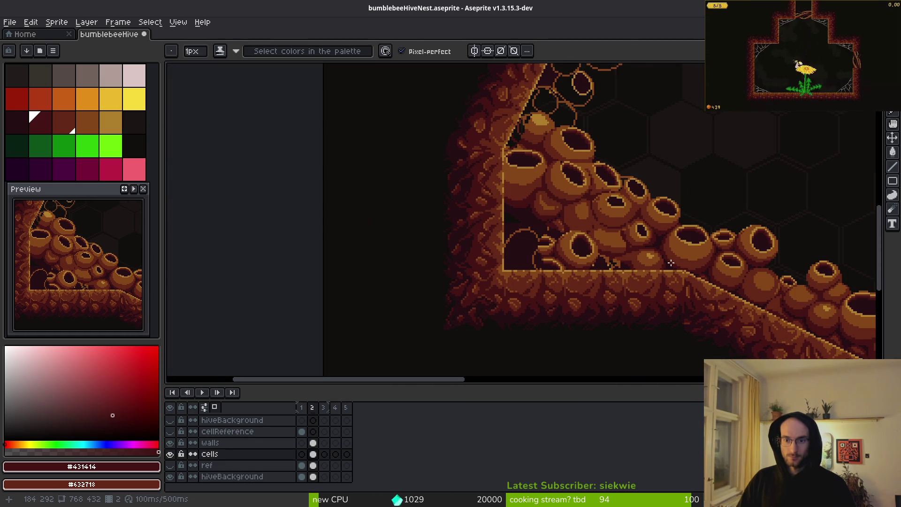
pyautogui.scroll(5, 641, 242)
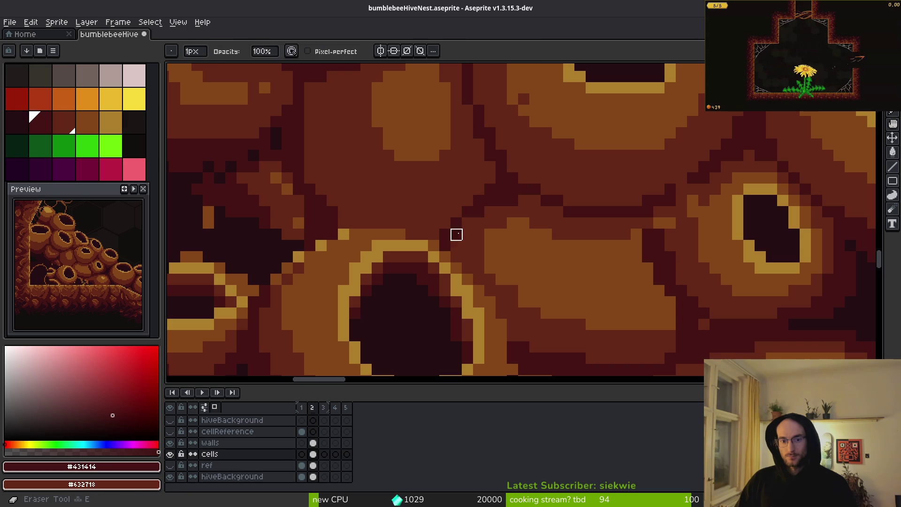
pyautogui.keyDown('alt'); pyautogui.click(459, 234); pyautogui.keyUp('alt')
pyautogui.scroll(-3, 516, 230)
pyautogui.scroll(3, 519, 233)
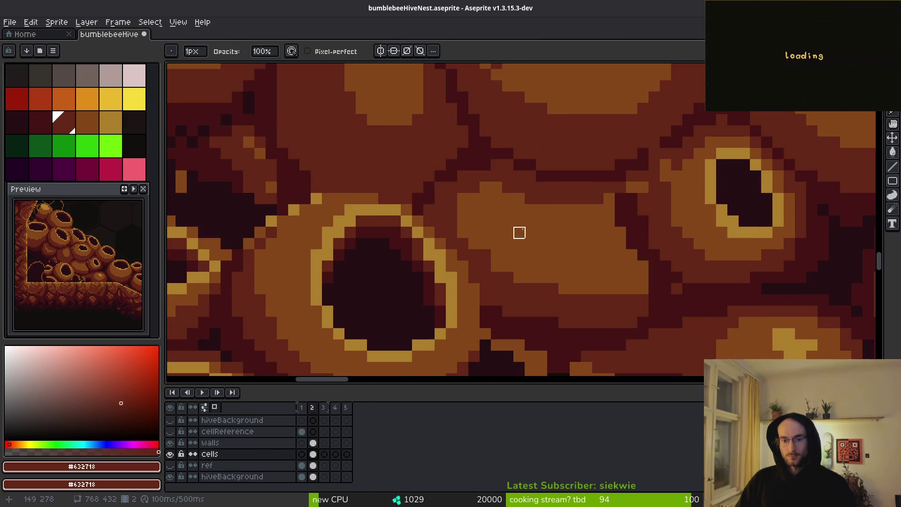
pyautogui.scroll(2, 519, 233)
pyautogui.keyDown('alt'); pyautogui.click(463, 200); pyautogui.keyUp('alt')
pyautogui.moveTo(445, 223)
pyautogui.mouseDown()
pyautogui.moveTo(471, 227)
pyautogui.moveTo(359, 220)
pyautogui.mouseUp()
# Undo the misplaced dark pixel and draw a short dark stroke along the crevice.
pyautogui.scroll(-3, 516, 235)
pyautogui.scroll(2, 488, 236)
pyautogui.hotkey('ctrl', 'z')
pyautogui.scroll(-3, 510, 255)
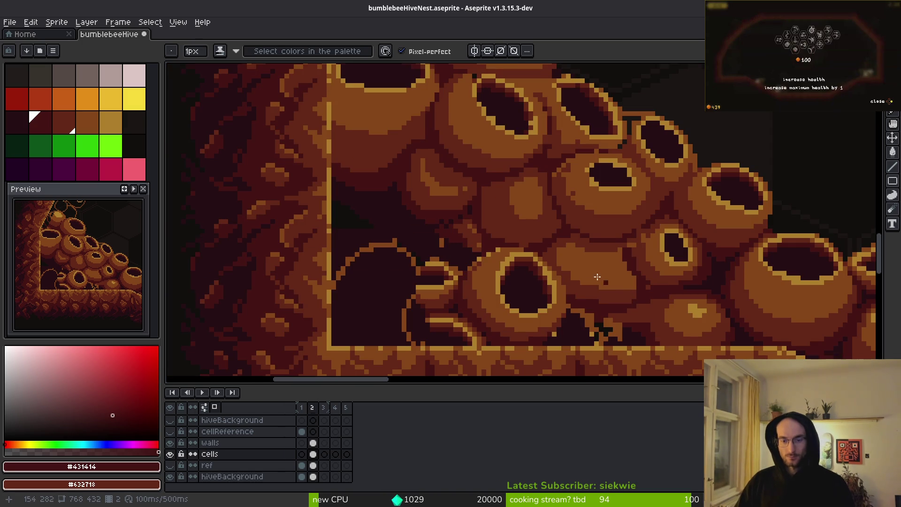
pyautogui.scroll(3, 477, 230)
pyautogui.moveTo(496, 221); pyautogui.dragTo(536, 271)
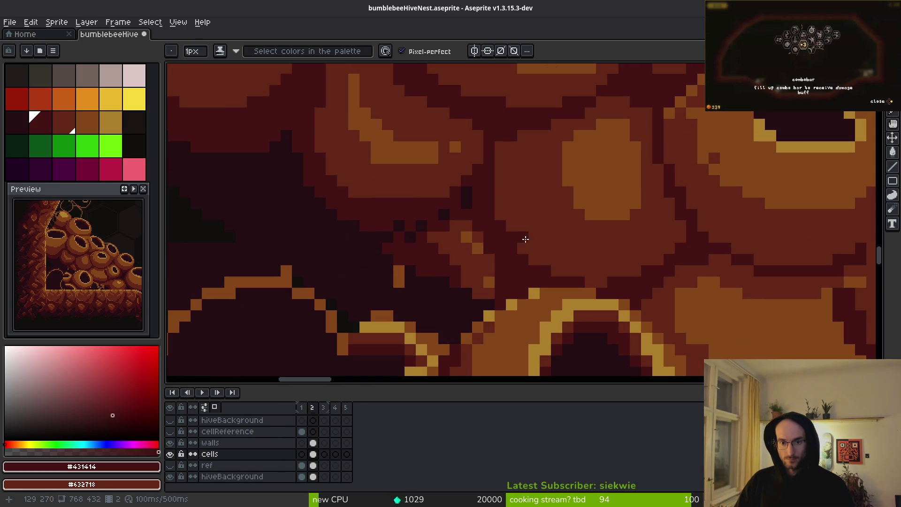
# Sample the darkest red and paint a dark column of crevice pixels.
pyautogui.keyDown('alt'); pyautogui.click(503, 230); pyautogui.keyUp('alt')
pyautogui.scroll(-2, 514, 239)
pyautogui.scroll(2, 528, 197)
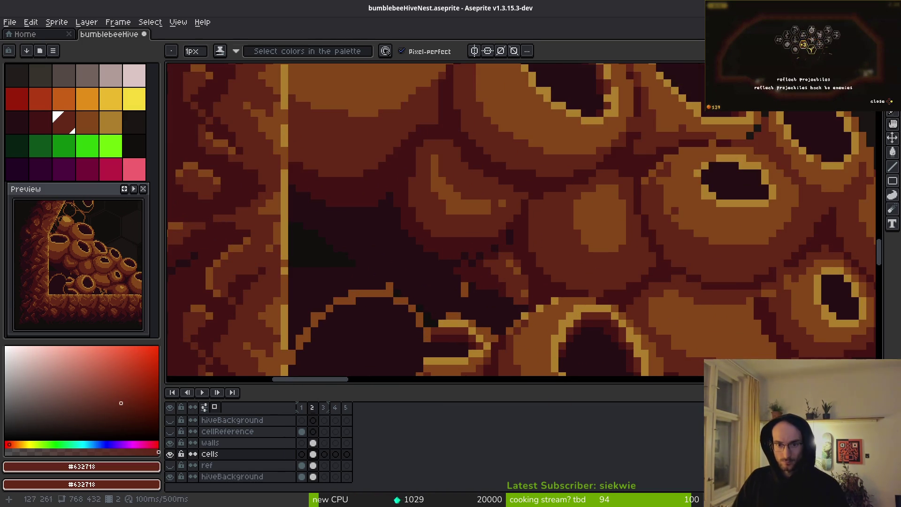
pyautogui.keyDown('alt'); pyautogui.click(528, 197); pyautogui.keyUp('alt')
pyautogui.scroll(1, 530, 202)
pyautogui.moveTo(532, 183); pyautogui.dragTo(522, 242)
# Move to another crevice and paint two dark-red #632718 pixels into it.
pyautogui.scroll(-2, 564, 195)
pyautogui.moveTo(709, 263); pyautogui.dragTo(566, 262)
pyautogui.scroll(2, 487, 225)
pyautogui.moveTo(486, 225); pyautogui.dragTo(554, 306)
pyautogui.keyDown('alt'); pyautogui.click(497, 241); pyautogui.keyUp('alt')
pyautogui.keyDown('alt'); pyautogui.click(516, 251); pyautogui.keyUp('alt')
pyautogui.keyDown('alt'); pyautogui.click(486, 221); pyautogui.keyUp('alt')
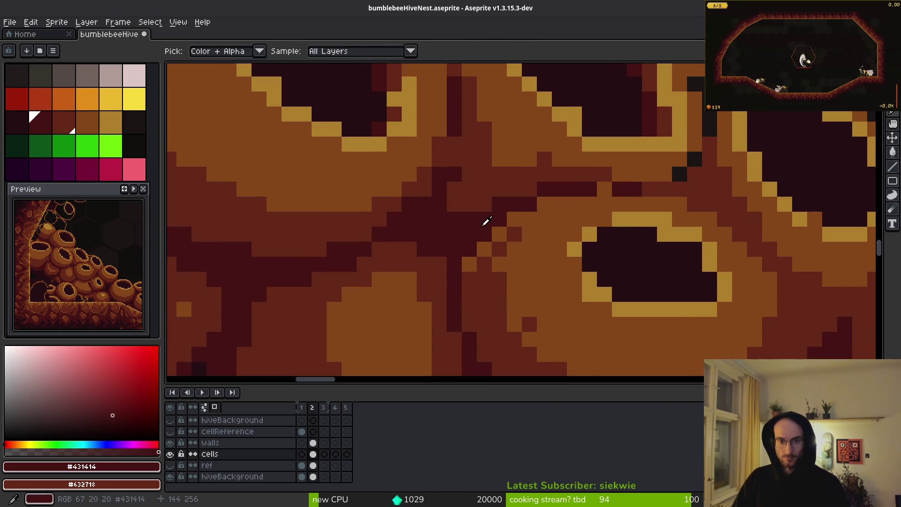
pyautogui.keyDown('alt'); pyautogui.click(496, 236); pyautogui.keyUp('alt')
pyautogui.moveTo(529, 219); pyautogui.dragTo(545, 203)
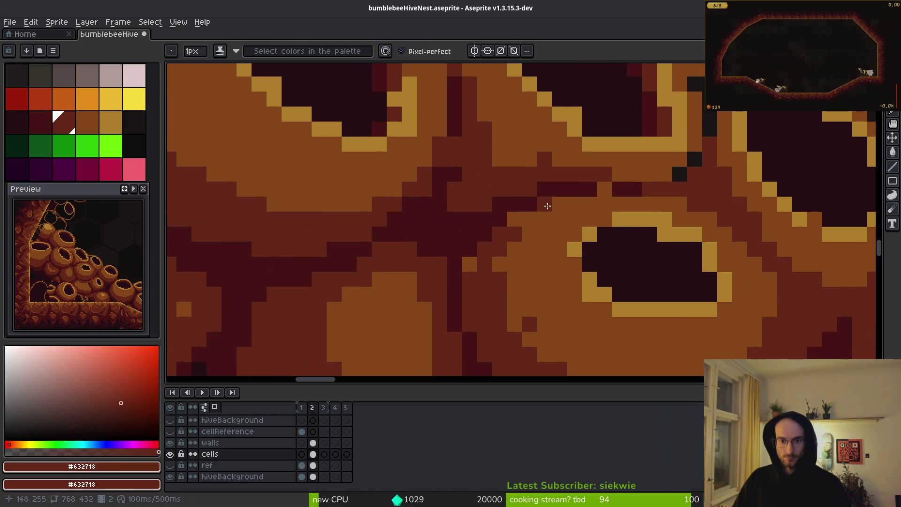
# Add a darkest-red #431414 pixel into the crevice.
pyautogui.keyDown('alt'); pyautogui.click(517, 259); pyautogui.keyUp('alt')
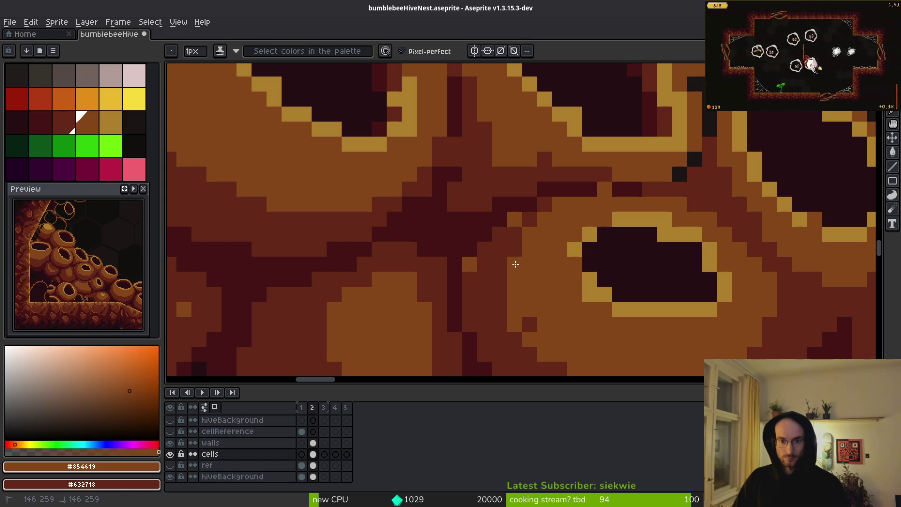
pyautogui.scroll(-4, 568, 296)
pyautogui.scroll(4, 568, 295)
pyautogui.keyDown('alt'); pyautogui.click(549, 220); pyautogui.keyUp('alt')
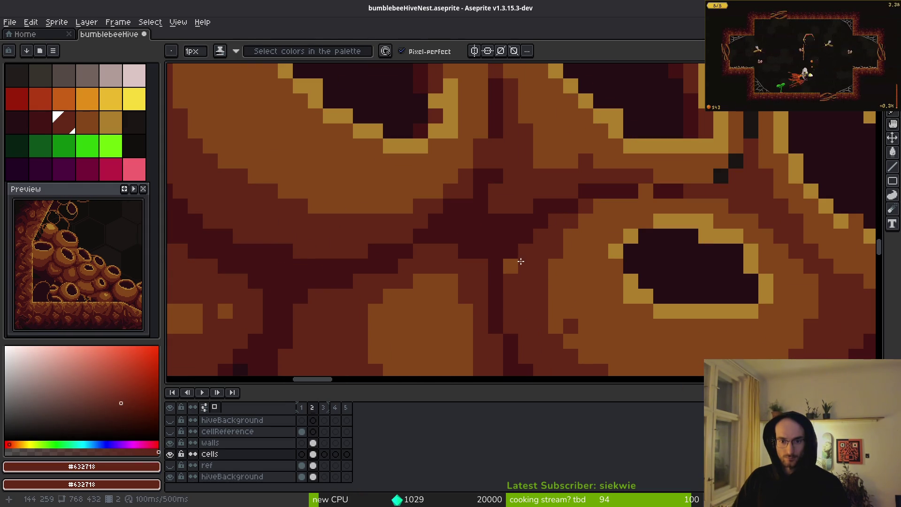
pyautogui.keyDown('alt'); pyautogui.click(509, 225); pyautogui.keyUp('alt')
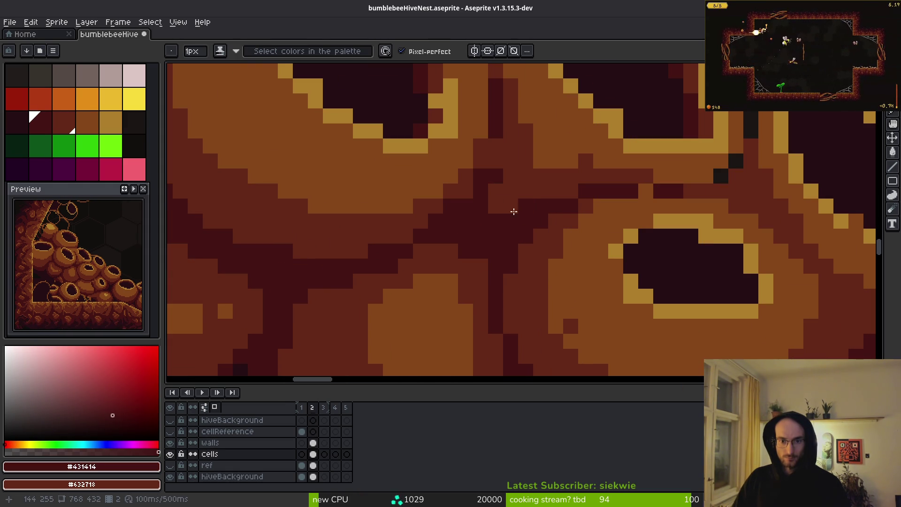
pyautogui.keyDown('alt'); pyautogui.click(500, 200); pyautogui.keyUp('alt')
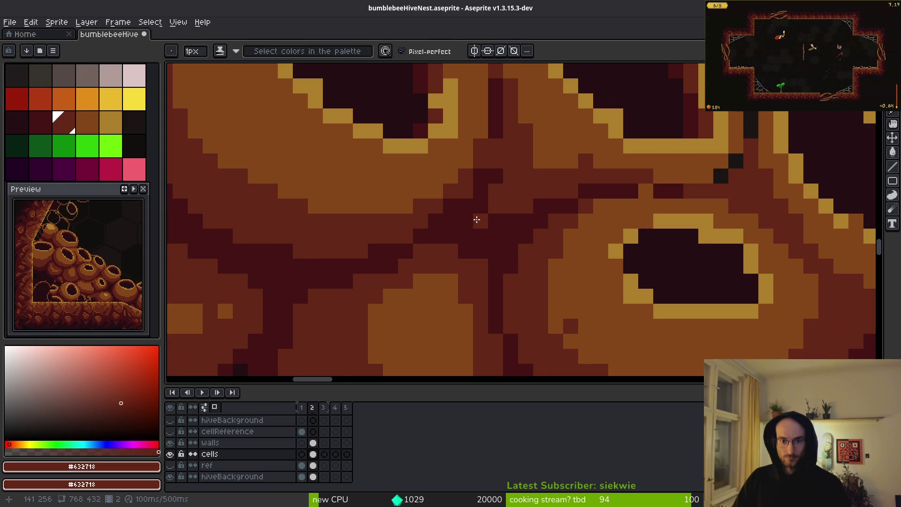
pyautogui.scroll(-3, 477, 220)
pyautogui.scroll(1, 517, 215)
pyautogui.scroll(2, 517, 215)
pyautogui.keyDown('alt'); pyautogui.click(539, 233); pyautogui.keyUp('alt')
pyautogui.scroll(4, 537, 217)
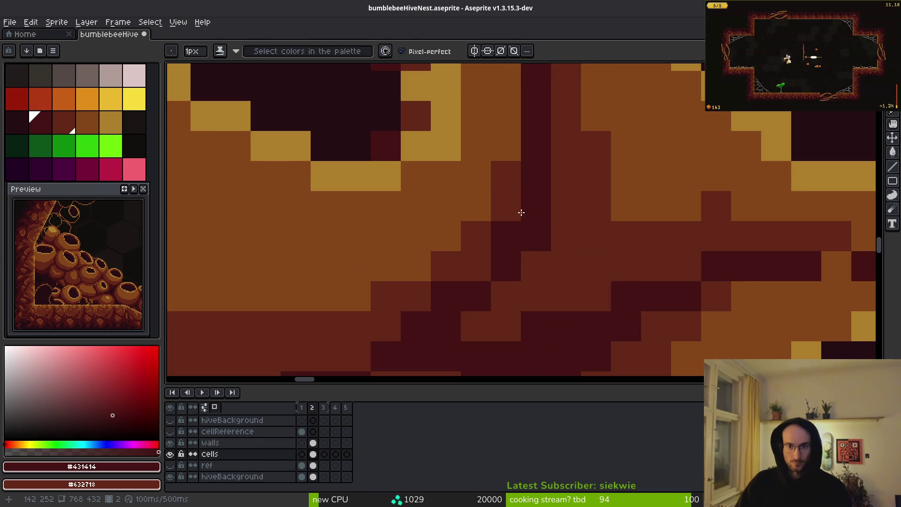
pyautogui.click(506, 206)
# Add dark-red pixels beside the crevice and along the cell's lower edge.
pyautogui.scroll(-3, 507, 216)
pyautogui.scroll(3, 470, 230)
pyautogui.keyDown('alt'); pyautogui.click(449, 229); pyautogui.keyUp('alt')
pyautogui.click(448, 248)
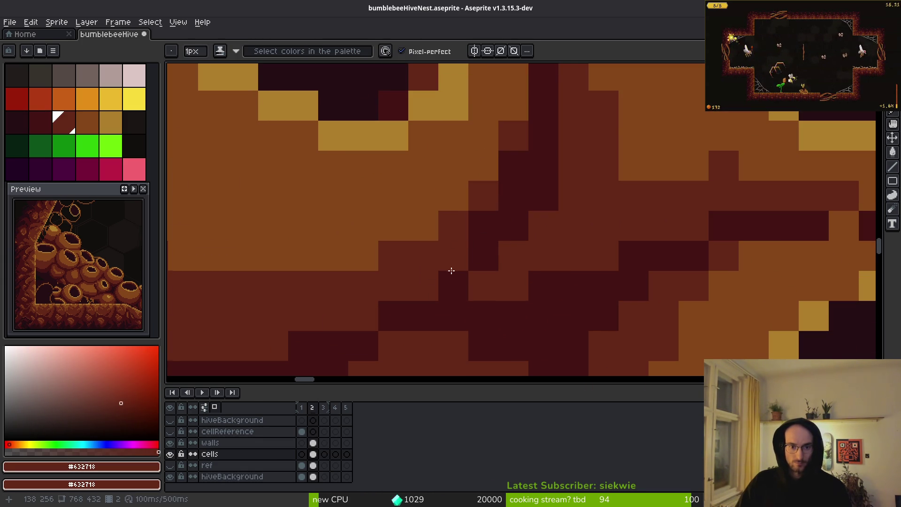
pyautogui.scroll(-4, 432, 278)
pyautogui.scroll(3, 650, 251)
pyautogui.scroll(1, 670, 246)
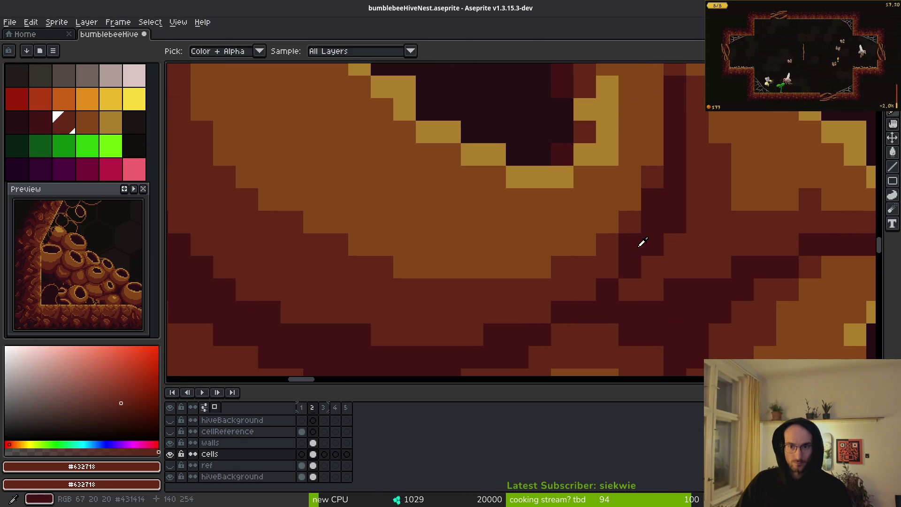
pyautogui.scroll(-5, 629, 239)
pyautogui.scroll(3, 674, 252)
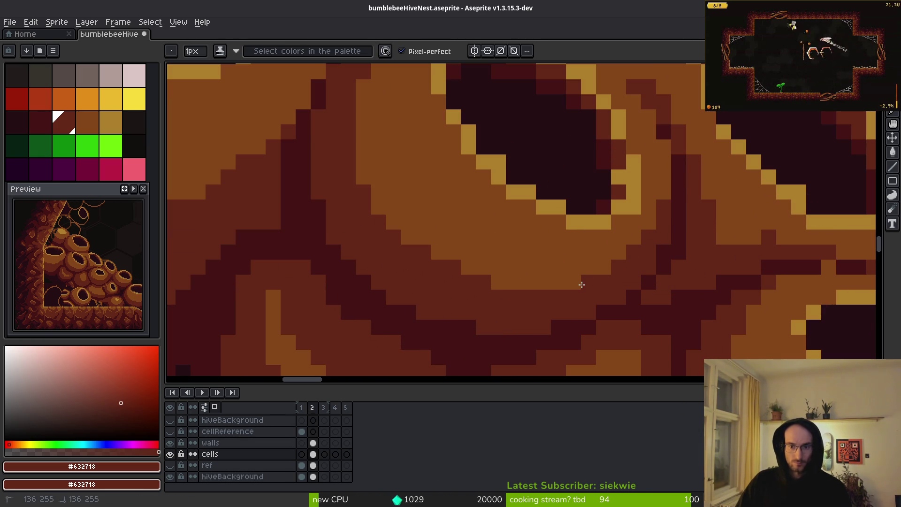
pyautogui.click(648, 222)
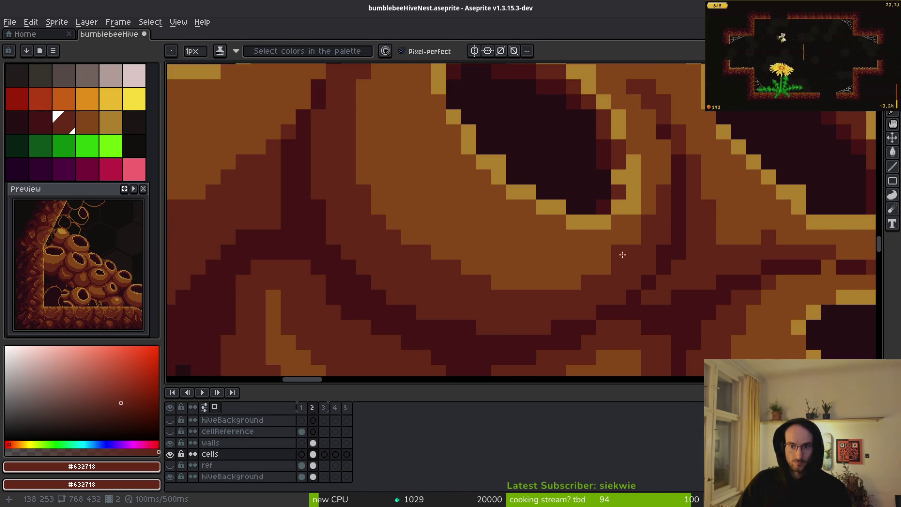
# Extend the dark crevice line beneath the cell.
pyautogui.scroll(-3, 616, 254)
pyautogui.scroll(4, 670, 279)
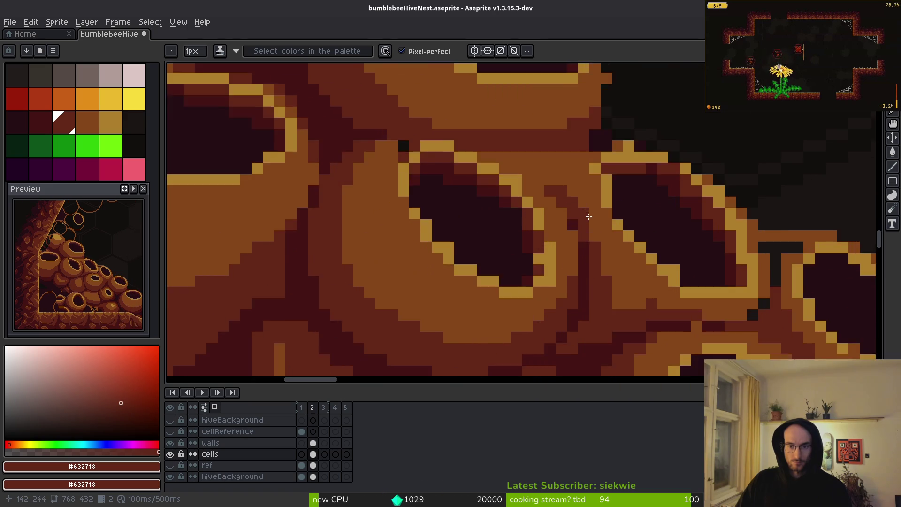
pyautogui.moveTo(516, 201)
pyautogui.mouseDown()
pyautogui.moveTo(477, 151)
pyautogui.moveTo(509, 187)
pyautogui.mouseUp()
pyautogui.scroll(-2, 509, 188)
pyautogui.scroll(-1, 555, 204)
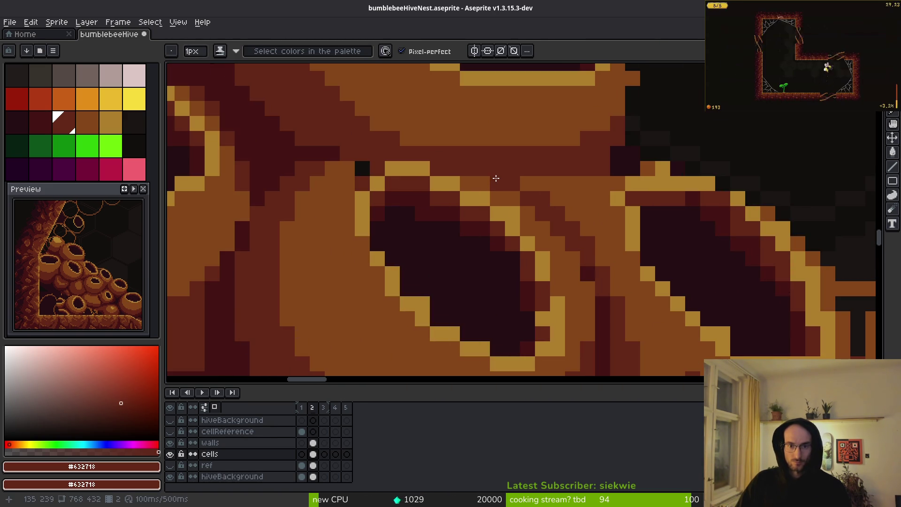
pyautogui.scroll(-2, 584, 248)
pyautogui.scroll(3, 585, 268)
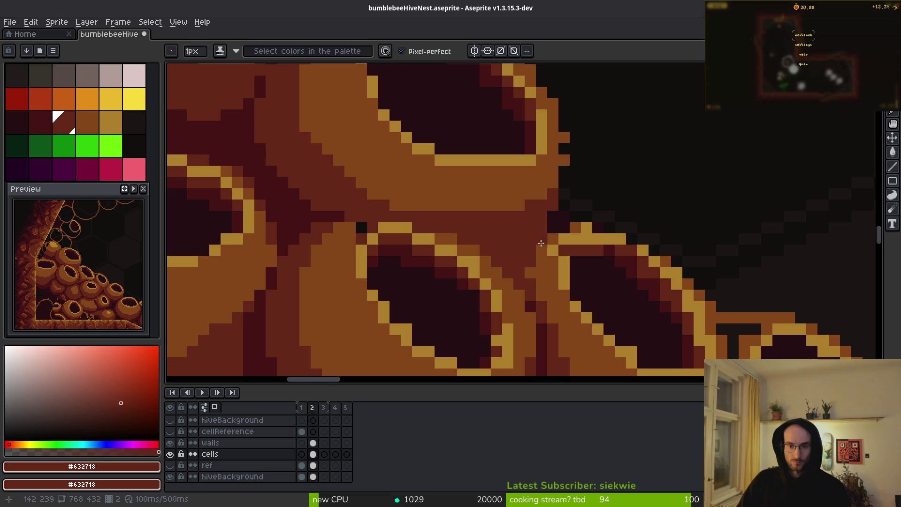
# Extend the golden rim by one pixel, add gold beside the rim column, and turn a stray gold pixel dark red.
pyautogui.keyDown('alt'); pyautogui.click(532, 256); pyautogui.keyUp('alt')
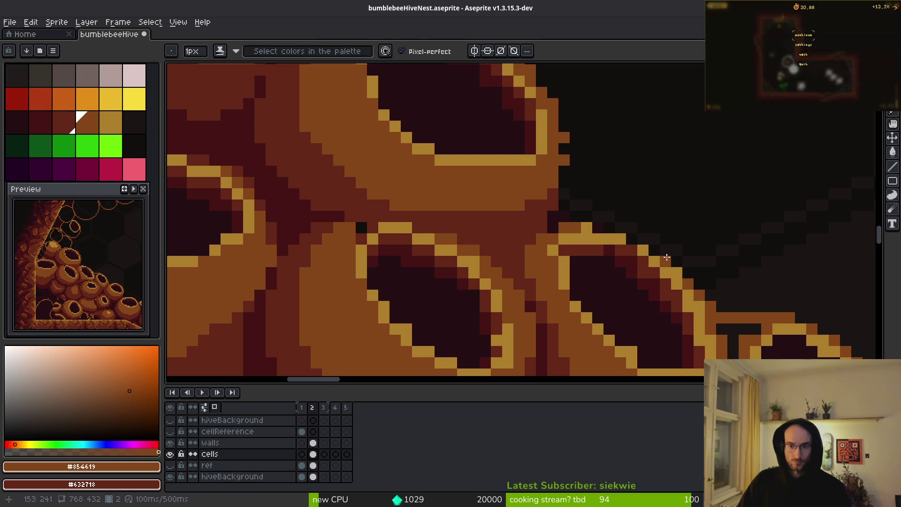
pyautogui.scroll(2, 549, 219)
pyautogui.keyDown('alt'); pyautogui.click(509, 201); pyautogui.keyUp('alt')
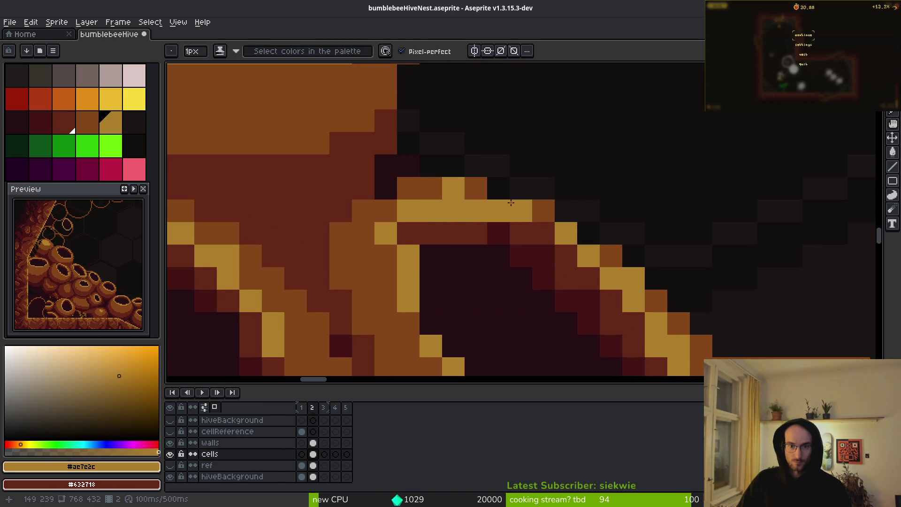
pyautogui.click(497, 189)
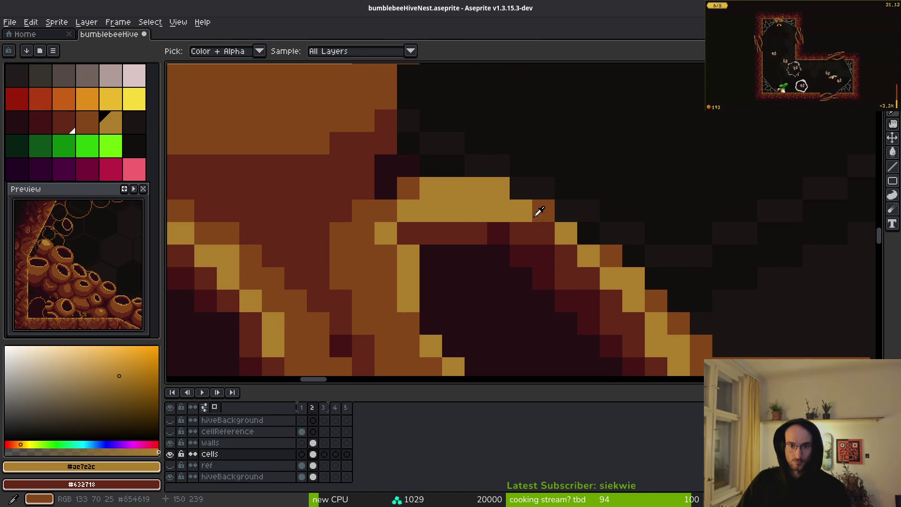
pyautogui.keyDown('alt'); pyautogui.click(540, 211); pyautogui.keyUp('alt')
pyautogui.click(506, 251)
pyautogui.moveTo(498, 211)
pyautogui.mouseDown()
pyautogui.moveTo(431, 211)
pyautogui.moveTo(439, 206)
pyautogui.mouseUp()
pyautogui.hotkey('ctrl', 'z')
pyautogui.keyDown('alt'); pyautogui.click(529, 230); pyautogui.keyUp('alt')
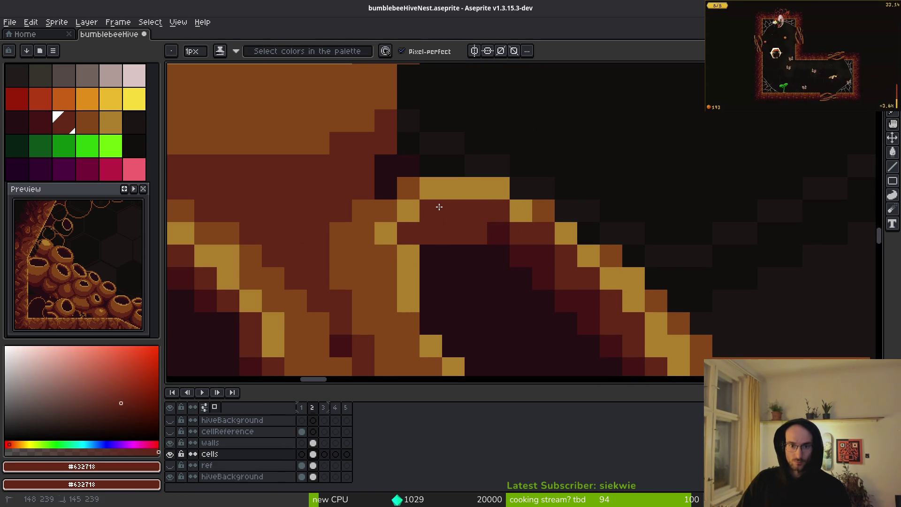
pyautogui.keyDown('alt'); pyautogui.click(406, 256); pyautogui.keyUp('alt')
pyautogui.click(386, 256)
pyautogui.keyDown('alt'); pyautogui.click(439, 217); pyautogui.keyUp('alt')
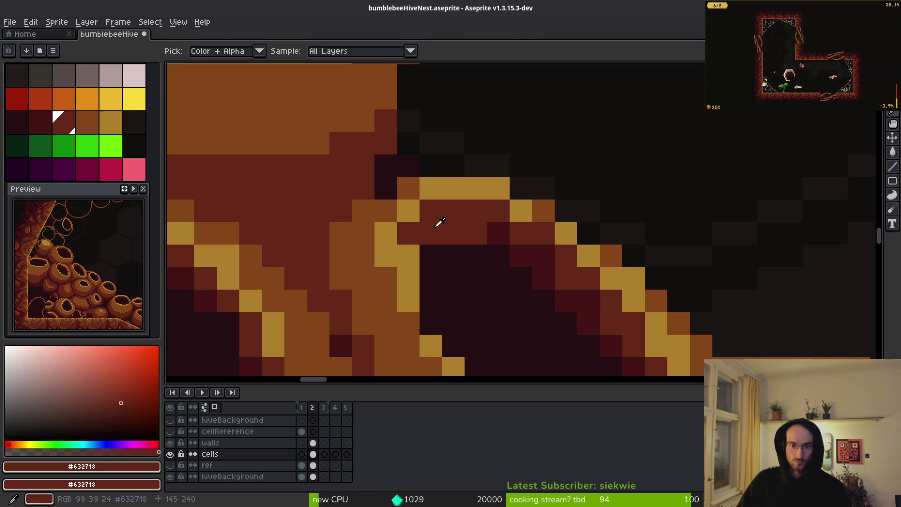
pyautogui.click(408, 256)
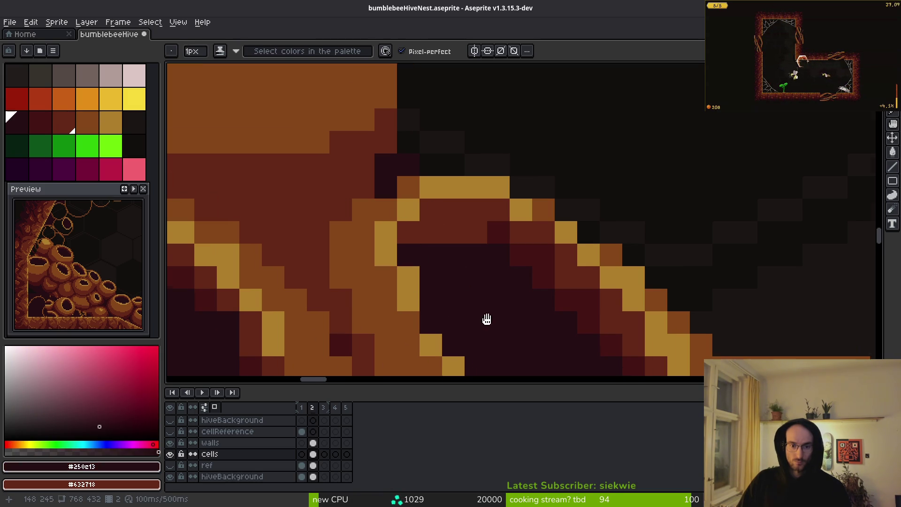
# Add gold rim pixels and draw a gold diagonal highlight along the cell rim.
pyautogui.scroll(-5, 502, 337)
pyautogui.hscroll(3, 502, 337)
pyautogui.keyDown('alt'); pyautogui.click(339, 199); pyautogui.keyUp('alt')
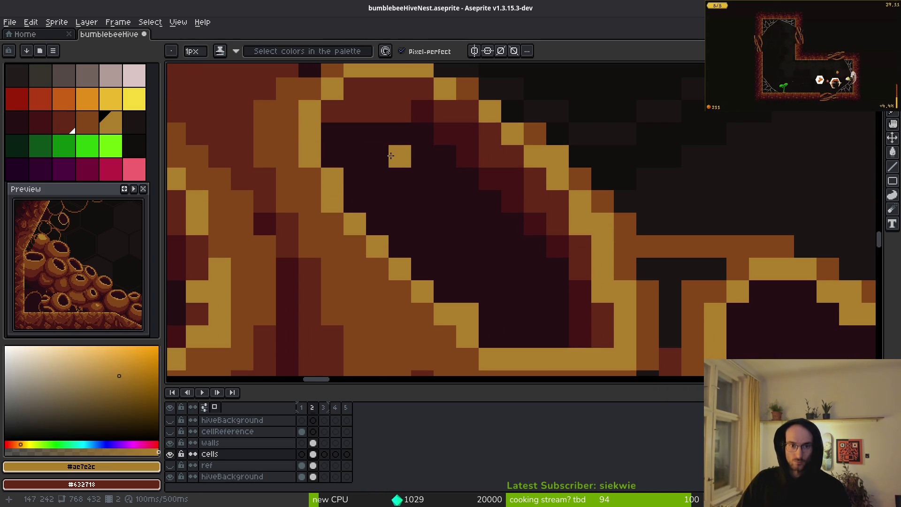
pyautogui.scroll(-3, 471, 284)
pyautogui.hscroll(3, 471, 283)
pyautogui.click(426, 264)
pyautogui.click(448, 263)
pyautogui.click(516, 308)
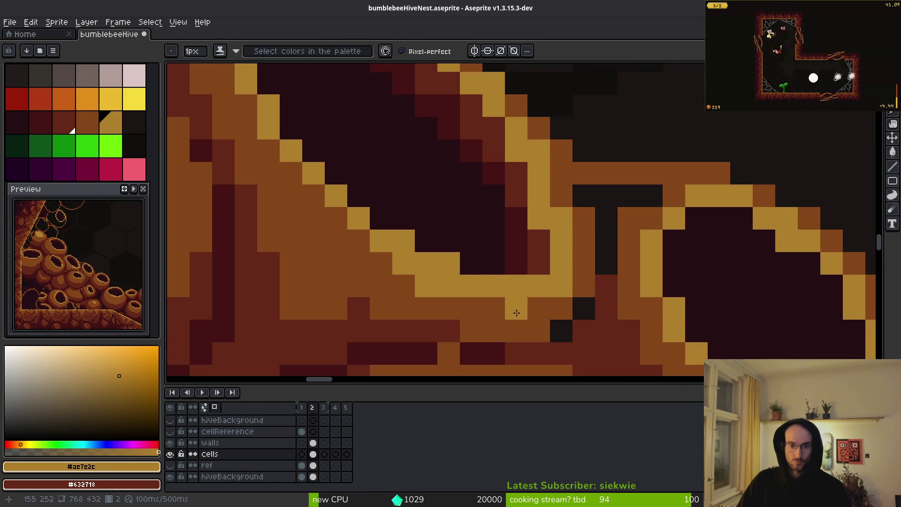
pyautogui.keyDown('alt'); pyautogui.click(516, 313); pyautogui.keyUp('alt')
pyautogui.moveTo(418, 284); pyautogui.dragTo(449, 280)
pyautogui.keyDown('alt'); pyautogui.click(471, 275); pyautogui.keyUp('alt')
pyautogui.hotkey('ctrl', 'z')
pyautogui.moveTo(359, 239); pyautogui.dragTo(269, 150)
pyautogui.click(395, 182)
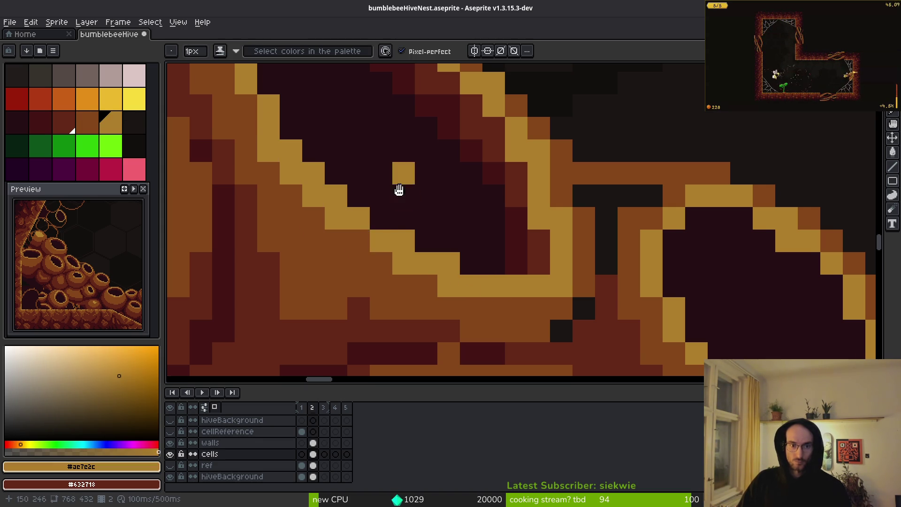
# Paint #431414 dark-red shading pixels inside the cell, recolouring brown and rim pixels.
pyautogui.scroll(4, 395, 182)
pyautogui.hscroll(-4, 396, 182)
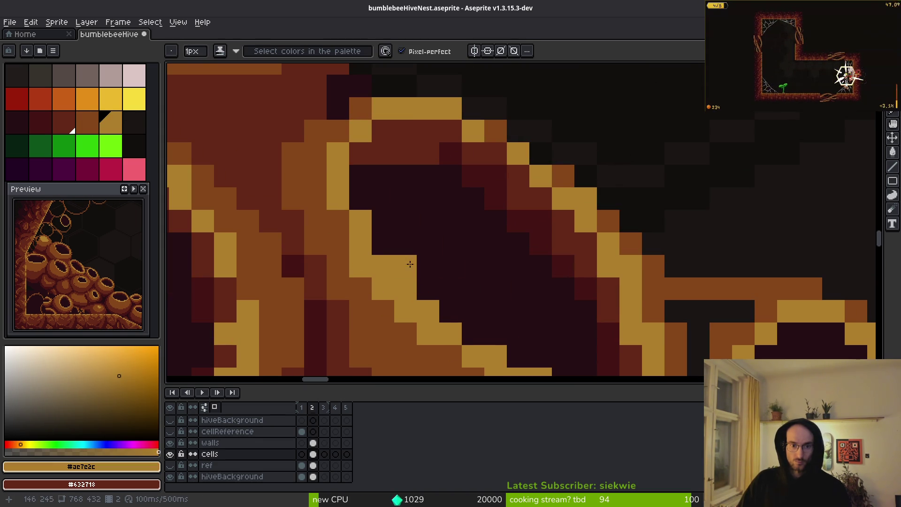
pyautogui.scroll(-2, 406, 263)
pyautogui.scroll(-2, 442, 211)
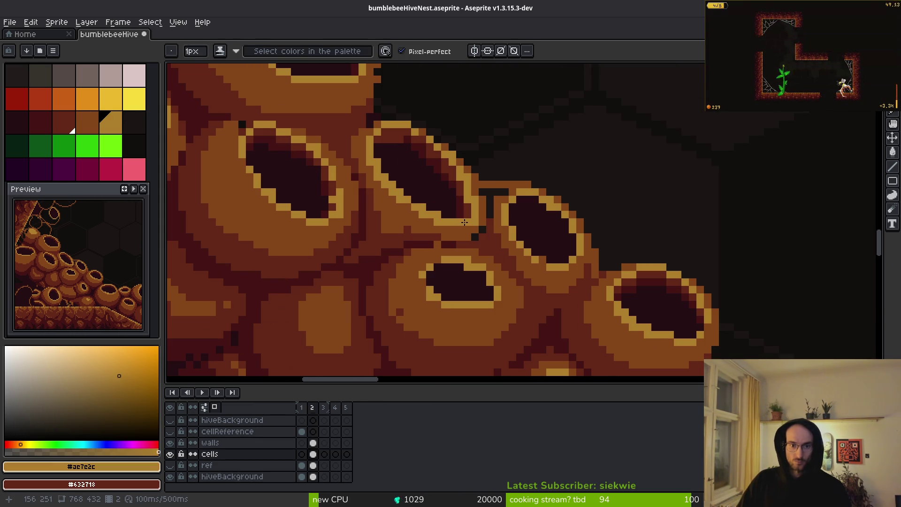
pyautogui.scroll(3, 464, 223)
pyautogui.keyDown('alt'); pyautogui.click(433, 247); pyautogui.keyUp('alt')
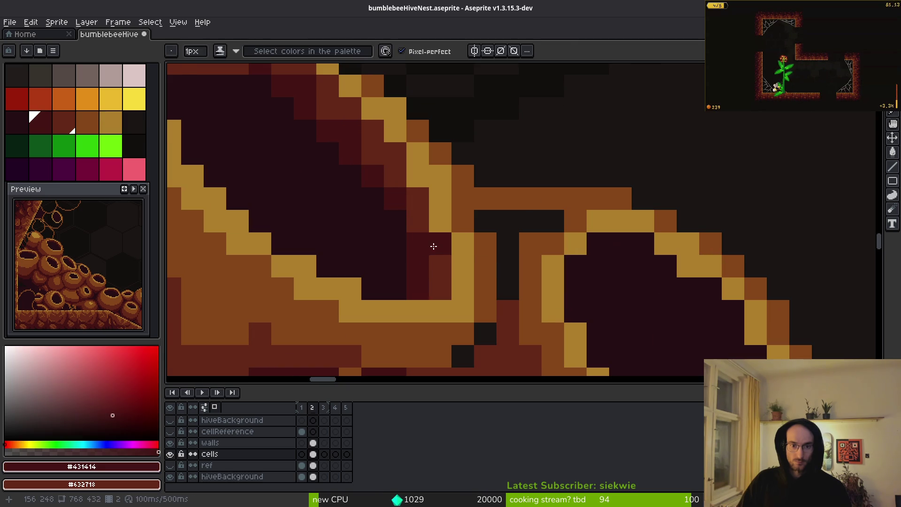
pyautogui.keyDown('alt'); pyautogui.click(439, 275); pyautogui.keyUp('alt')
pyautogui.click(443, 245)
pyautogui.keyDown('alt'); pyautogui.click(419, 257); pyautogui.keyUp('alt')
pyautogui.click(432, 284)
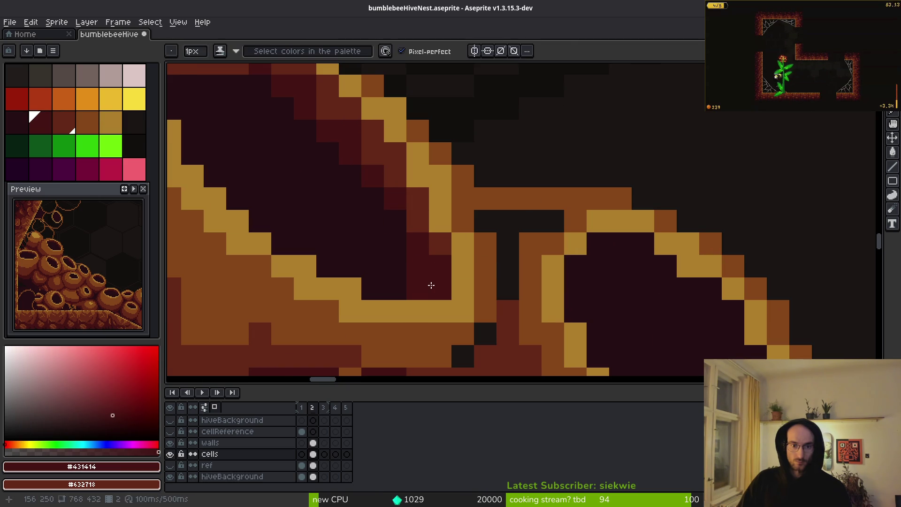
# Darken the opening's inner edge and corner with the #250e13 crevice colour.
pyautogui.keyDown('alt'); pyautogui.click(381, 254); pyautogui.keyUp('alt')
pyautogui.click(418, 288)
pyautogui.click(417, 266)
pyautogui.moveTo(380, 236); pyautogui.dragTo(460, 289)
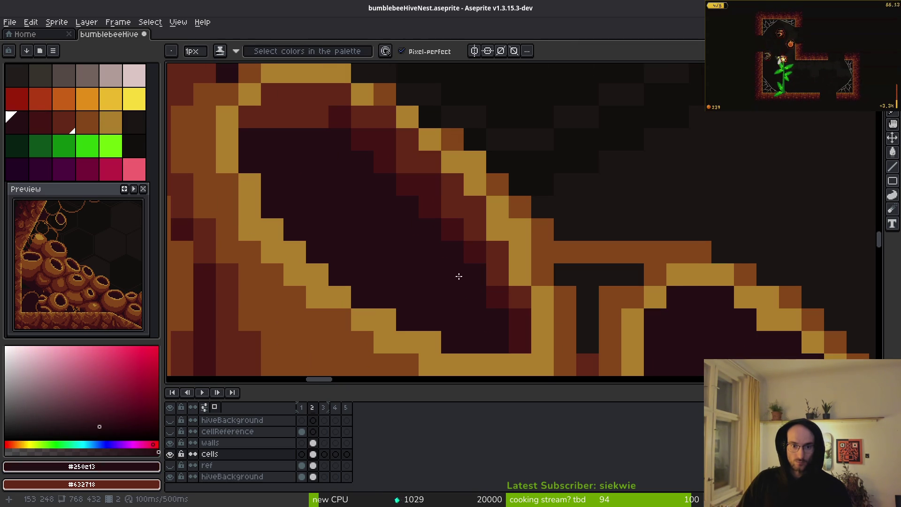
pyautogui.click(452, 225)
# Darken another pixel inside the neighbouring opening with #250e13 and add a #854619 brown rim-edge pixel.
pyautogui.keyDown('alt'); pyautogui.click(435, 182); pyautogui.keyUp('alt')
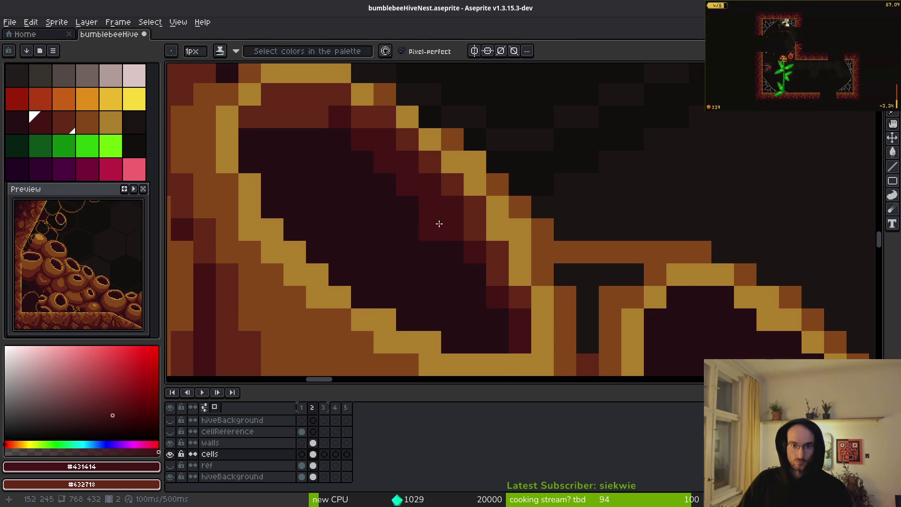
pyautogui.moveTo(328, 116); pyautogui.dragTo(407, 217)
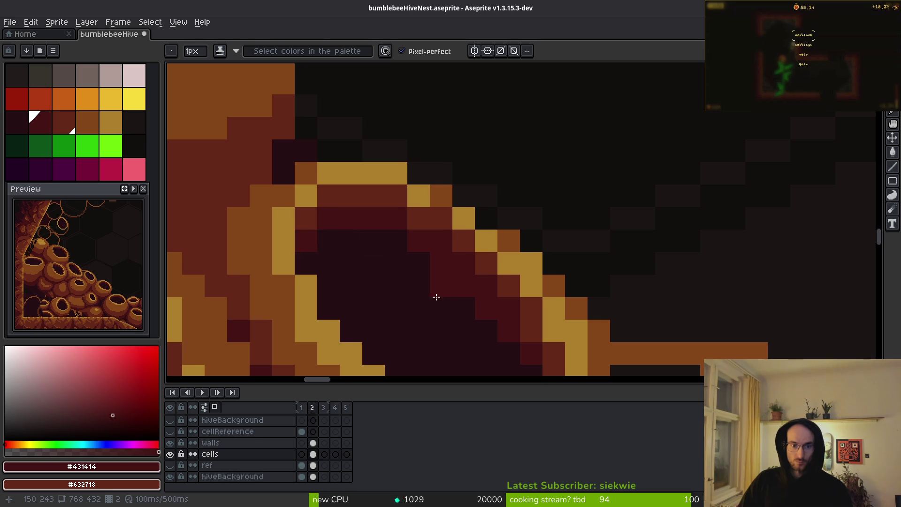
pyautogui.moveTo(436, 296); pyautogui.dragTo(415, 264)
pyautogui.keyDown('alt'); pyautogui.click(411, 227); pyautogui.keyUp('alt')
pyautogui.click(457, 282)
pyautogui.scroll(-3, 457, 281)
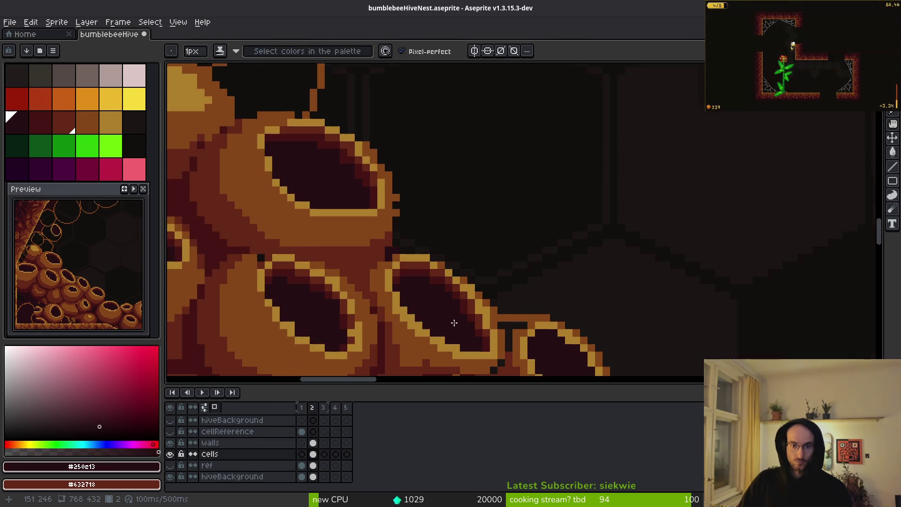
pyautogui.scroll(4, 412, 288)
pyautogui.keyDown('alt'); pyautogui.click(412, 288); pyautogui.keyUp('alt')
pyautogui.click(343, 234)
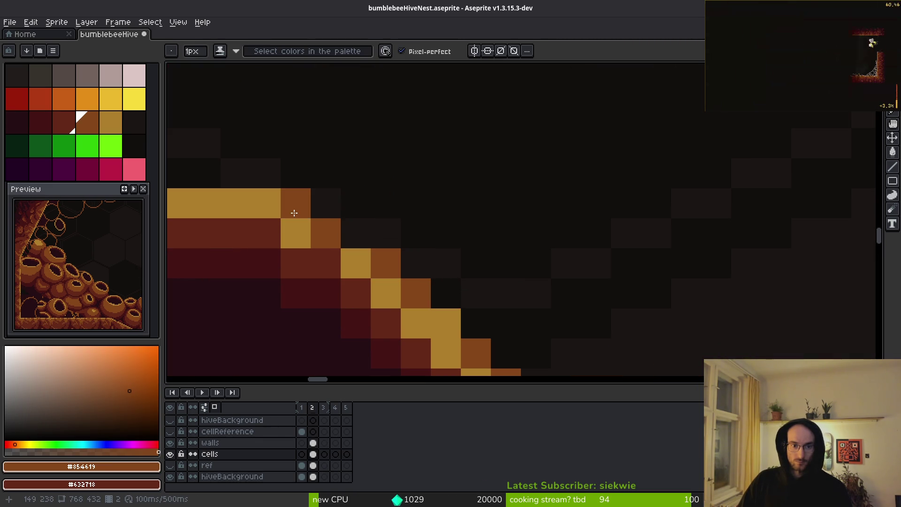
pyautogui.scroll(-5, 396, 277)
pyautogui.scroll(3, 515, 289)
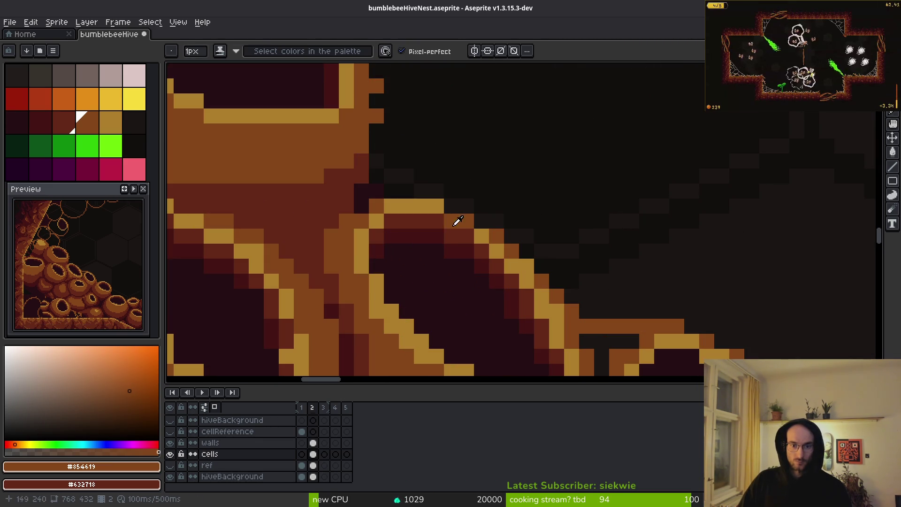
# Turn the diagonal rim pixels gold.
pyautogui.keyDown('alt'); pyautogui.click(468, 217); pyautogui.keyUp('alt')
pyautogui.click(536, 263)
pyautogui.moveTo(500, 247)
pyautogui.mouseDown()
pyautogui.moveTo(512, 251)
pyautogui.moveTo(452, 221)
pyautogui.mouseUp()
pyautogui.scroll(-5, 575, 279)
pyautogui.scroll(2, 574, 279)
pyautogui.scroll(-2, 547, 300)
pyautogui.scroll(2, 549, 287)
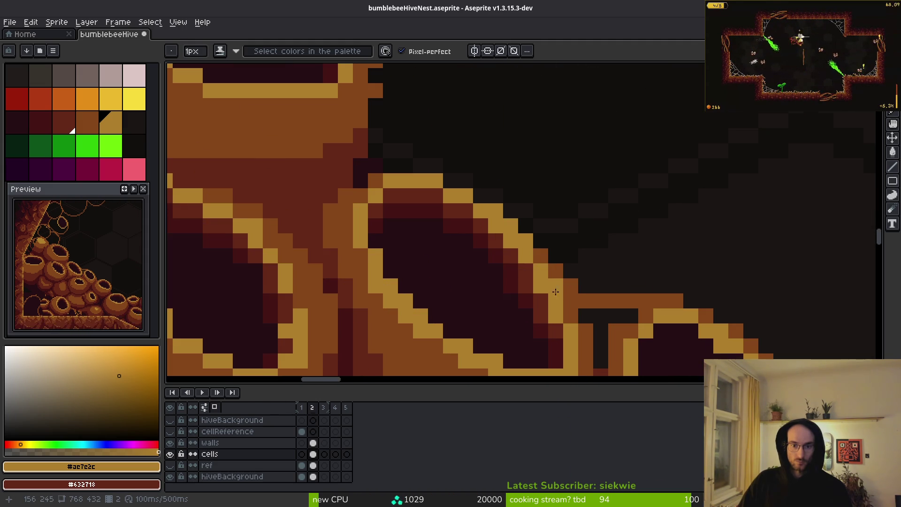
pyautogui.scroll(-2, 551, 277)
pyautogui.scroll(3, 555, 269)
# Fill the black gap between two cells with #632718 dark red and tidy its edges with #854619 brown.
pyautogui.moveTo(555, 269); pyautogui.dragTo(504, 222)
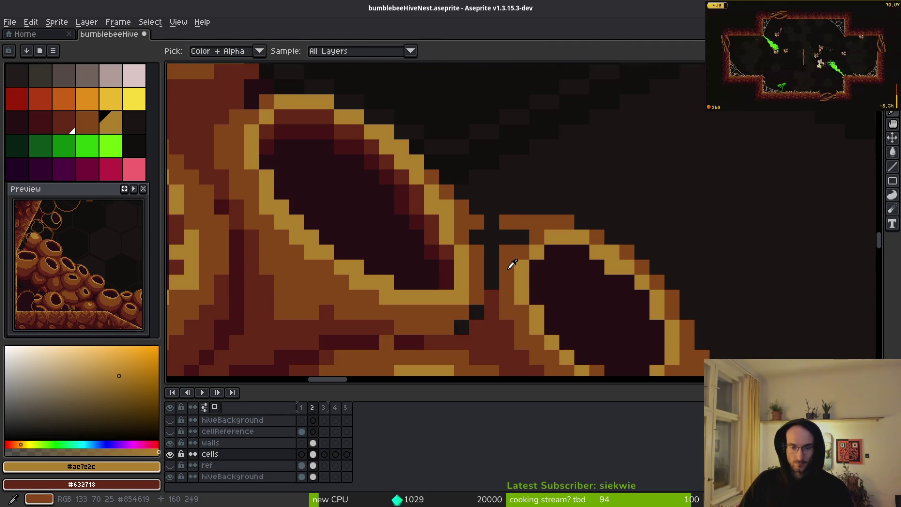
pyautogui.keyDown('alt'); pyautogui.click(493, 298); pyautogui.keyUp('alt')
pyautogui.moveTo(494, 298); pyautogui.dragTo(494, 283)
pyautogui.click(507, 237)
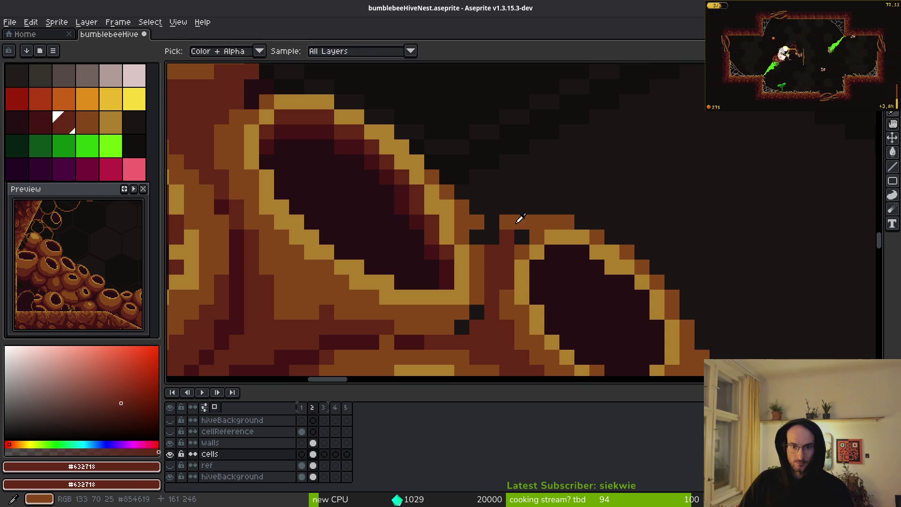
pyautogui.keyDown('alt'); pyautogui.click(519, 218); pyautogui.keyUp('alt')
pyautogui.press('e')
pyautogui.press('b')
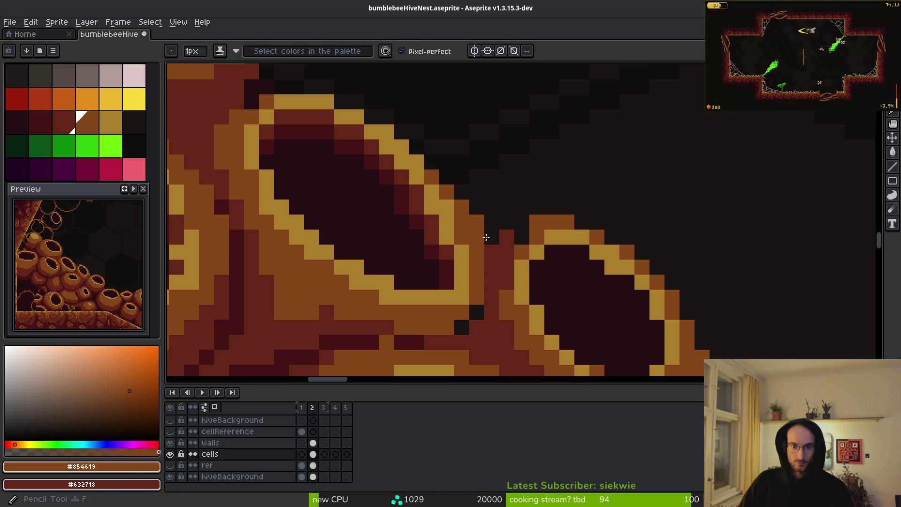
pyautogui.moveTo(505, 239); pyautogui.dragTo(492, 254)
pyautogui.click(491, 282)
pyautogui.press('e')
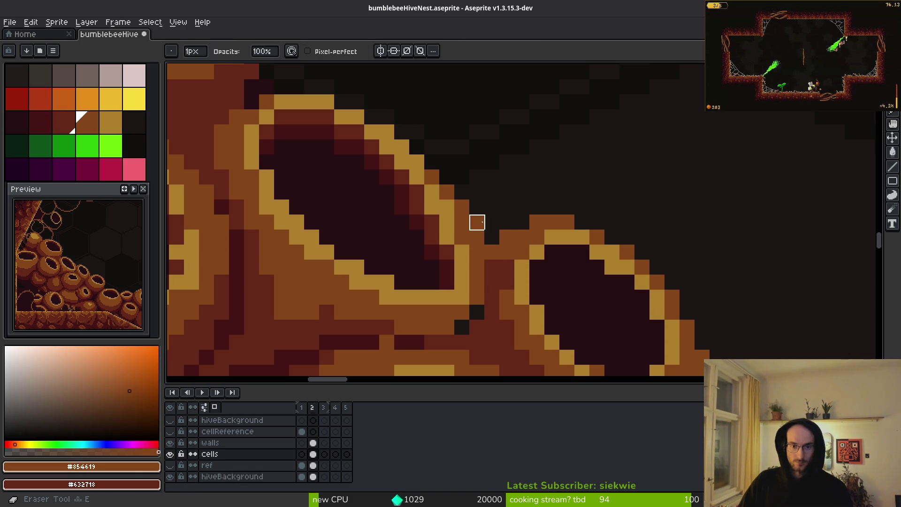
pyautogui.keyDown('alt'); pyautogui.click(499, 272); pyautogui.keyUp('alt')
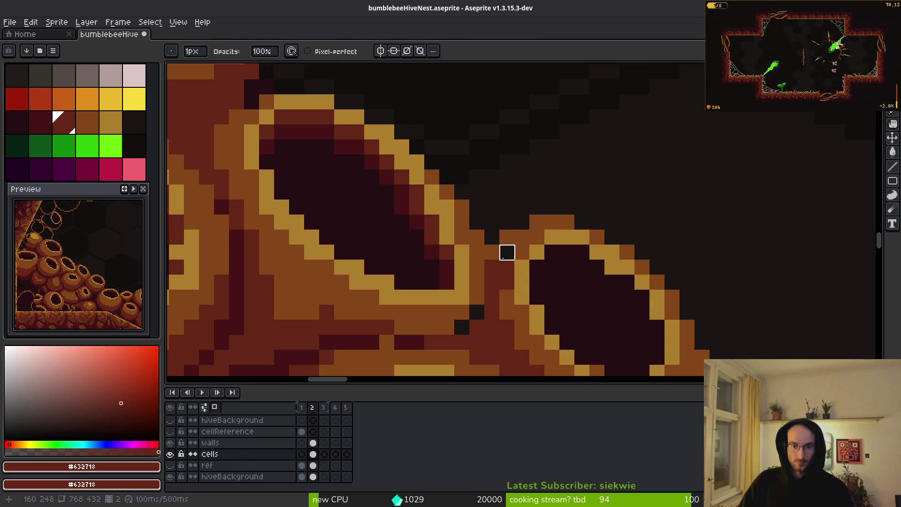
pyautogui.keyDown('alt'); pyautogui.click(519, 245); pyautogui.keyUp('alt')
pyautogui.press('b')
pyautogui.click(509, 274)
# Paint a row of #632718 dark-red pixels along the crevice between the pots.
pyautogui.scroll(2, 498, 268)
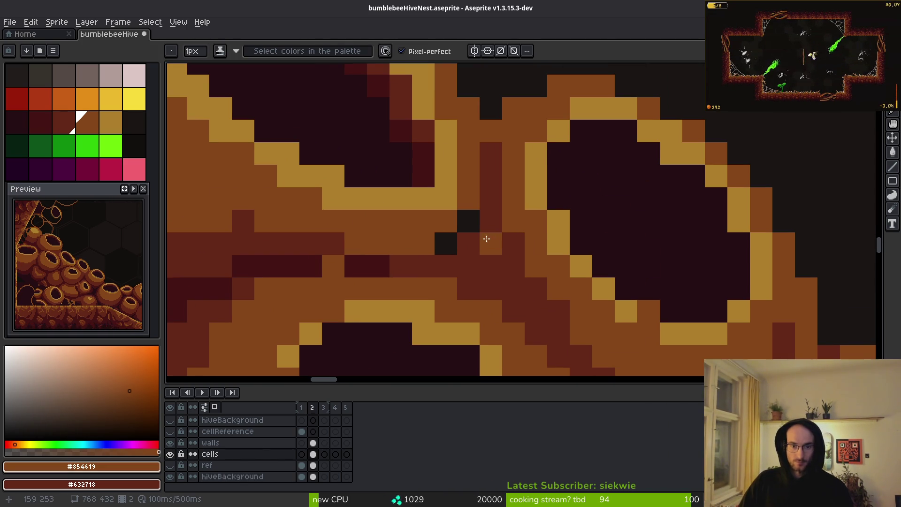
pyautogui.keyDown('alt'); pyautogui.click(452, 248); pyautogui.keyUp('alt')
pyautogui.scroll(-3, 399, 269)
pyautogui.scroll(3, 468, 267)
pyautogui.moveTo(503, 242); pyautogui.dragTo(451, 241)
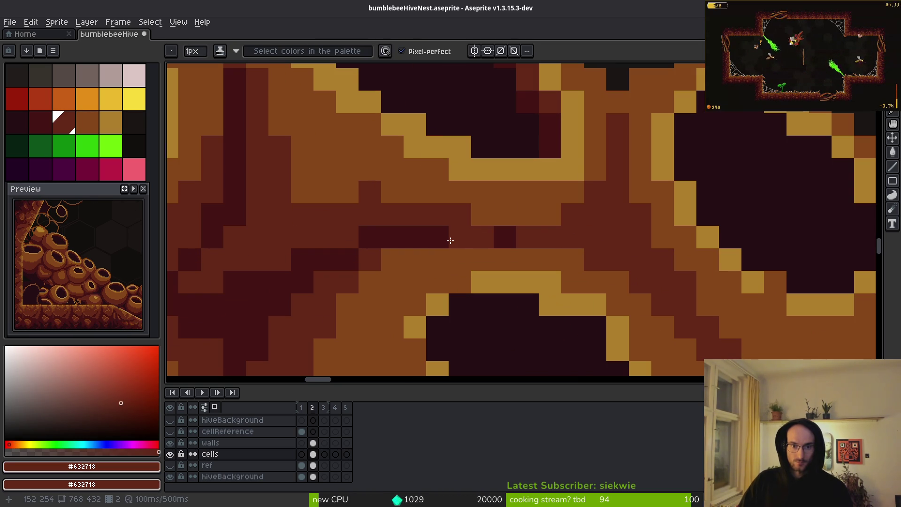
pyautogui.scroll(-3, 478, 220)
pyautogui.scroll(3, 516, 242)
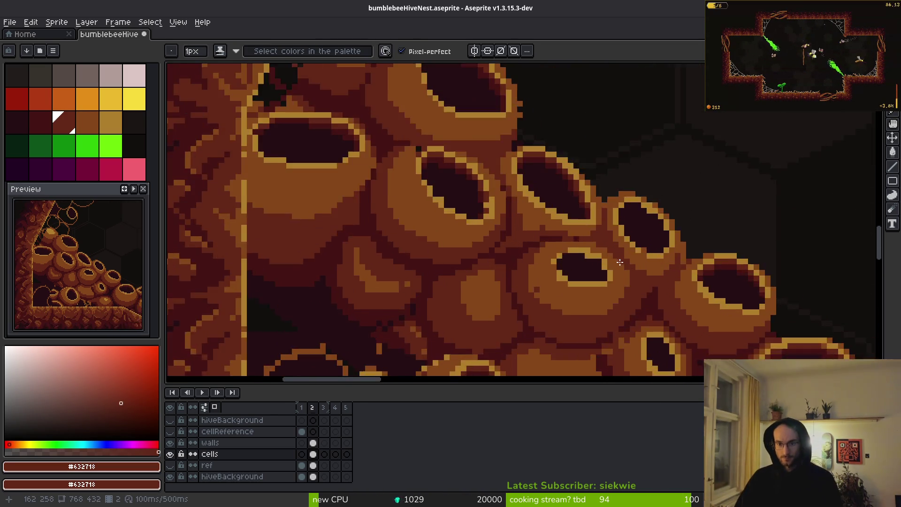
pyautogui.click(521, 243)
pyautogui.keyDown('alt'); pyautogui.click(516, 221); pyautogui.keyUp('alt')
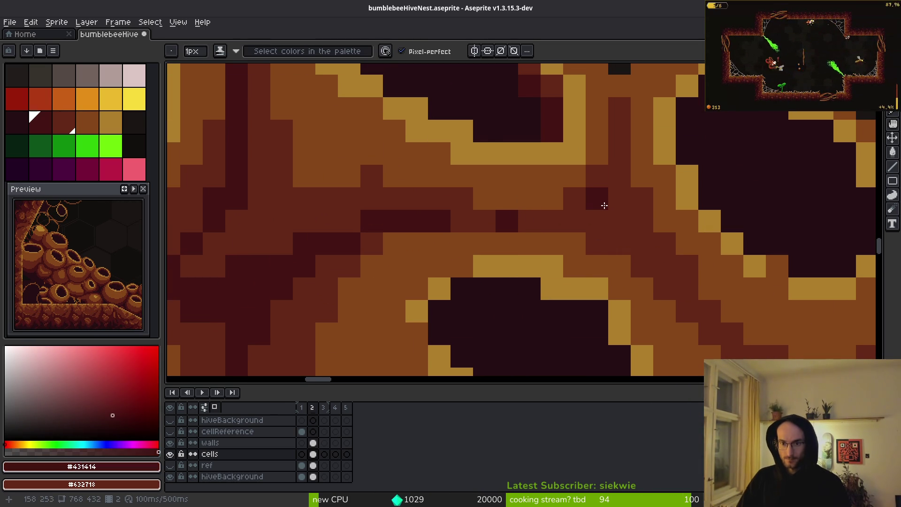
pyautogui.scroll(-3, 632, 239)
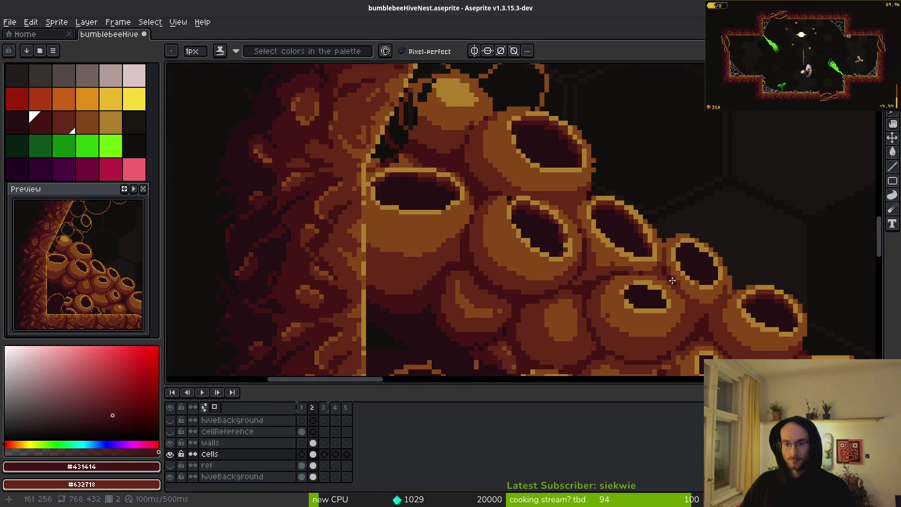
pyautogui.scroll(2, 635, 255)
pyautogui.scroll(-1, 660, 291)
pyautogui.scroll(-1, 660, 294)
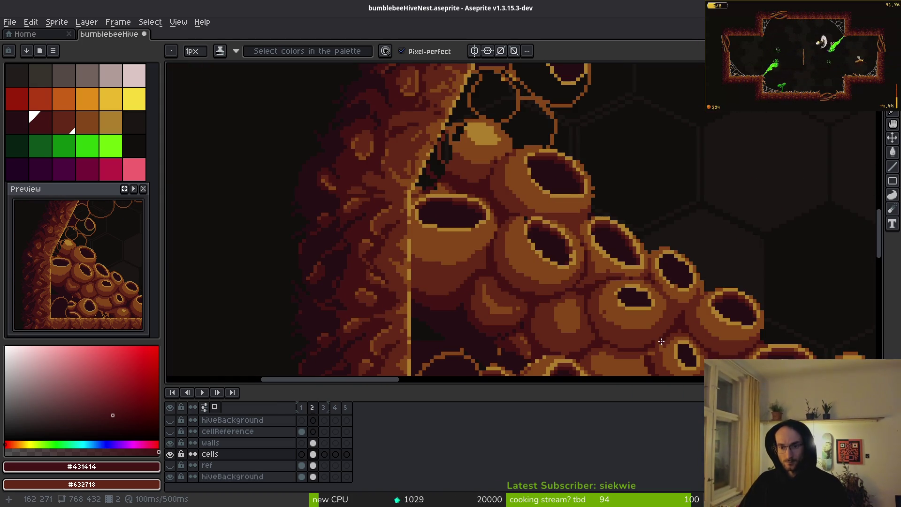
pyautogui.scroll(3, 624, 324)
pyautogui.scroll(2, 587, 205)
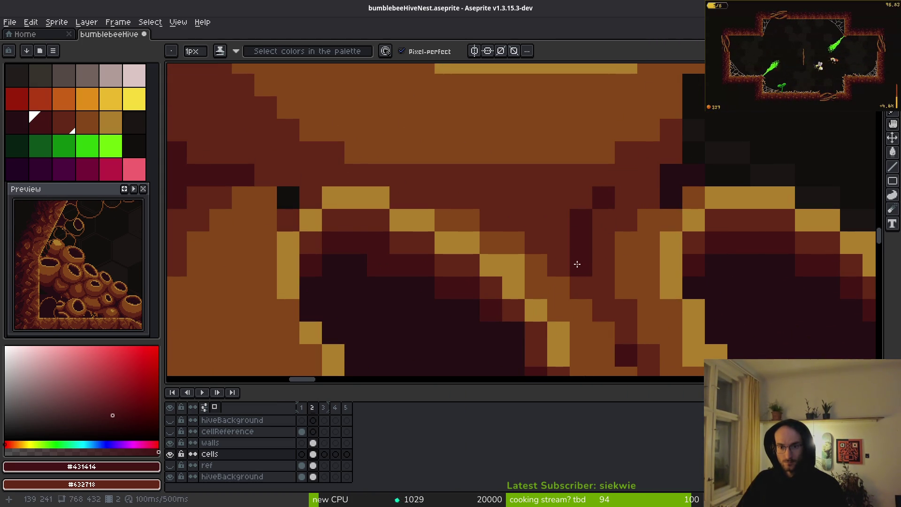
# Paint a dark crevice pixel beneath the rim, comparing the #632718 and #431414 reds.
pyautogui.click(513, 197)
pyautogui.scroll(-3, 595, 233)
pyautogui.scroll(3, 596, 237)
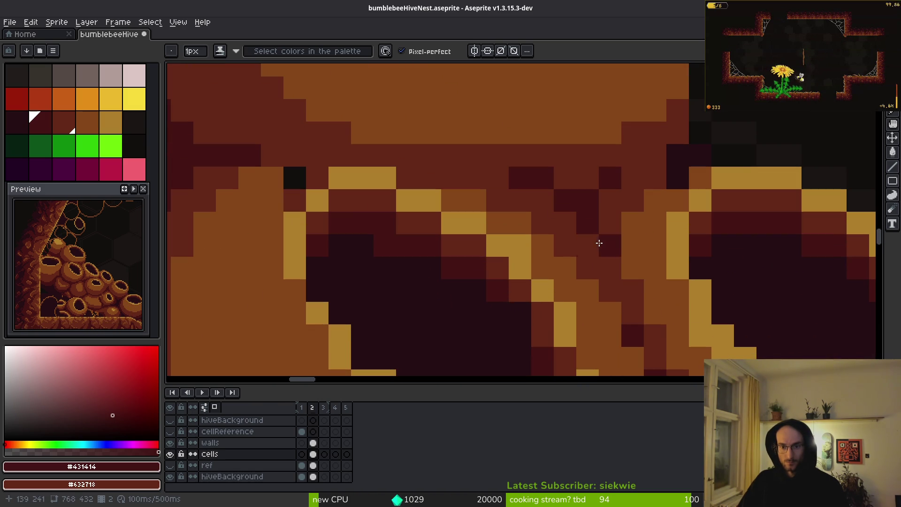
pyautogui.keyDown('alt'); pyautogui.click(627, 272); pyautogui.keyUp('alt')
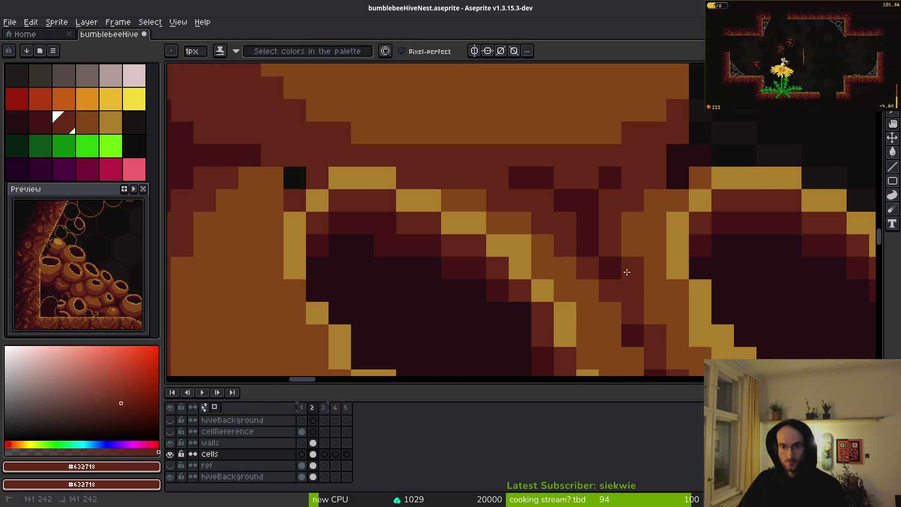
pyautogui.scroll(-4, 639, 280)
pyautogui.scroll(3, 630, 280)
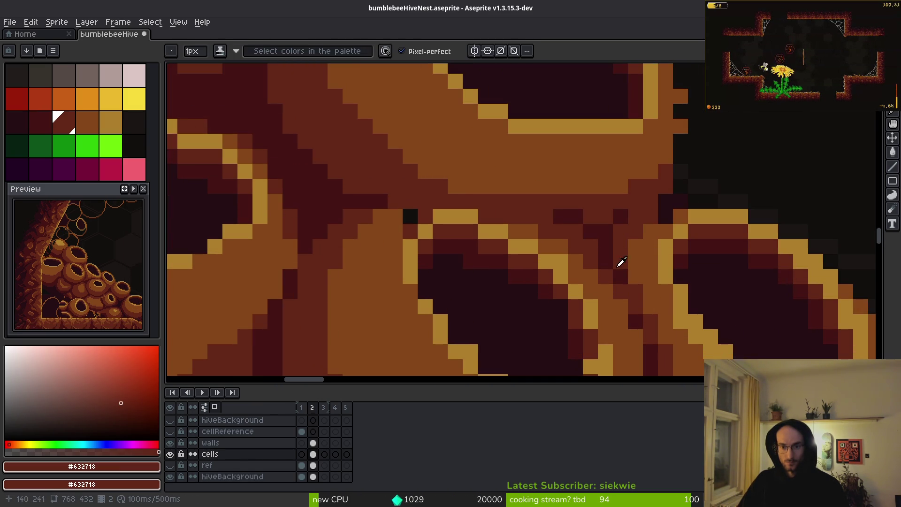
pyautogui.keyDown('alt'); pyautogui.click(610, 262); pyautogui.keyUp('alt')
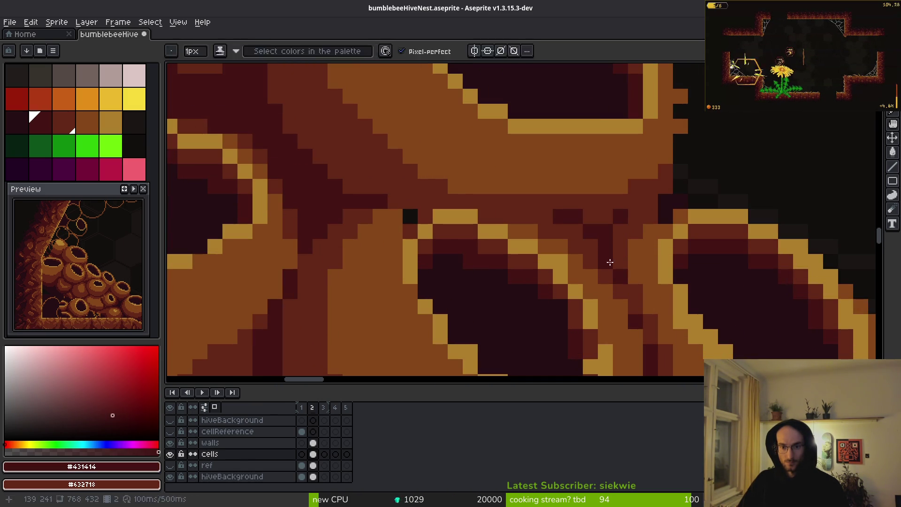
pyautogui.scroll(-1, 642, 204)
pyautogui.scroll(1, 631, 221)
pyautogui.keyDown('alt'); pyautogui.click(626, 207); pyautogui.keyUp('alt')
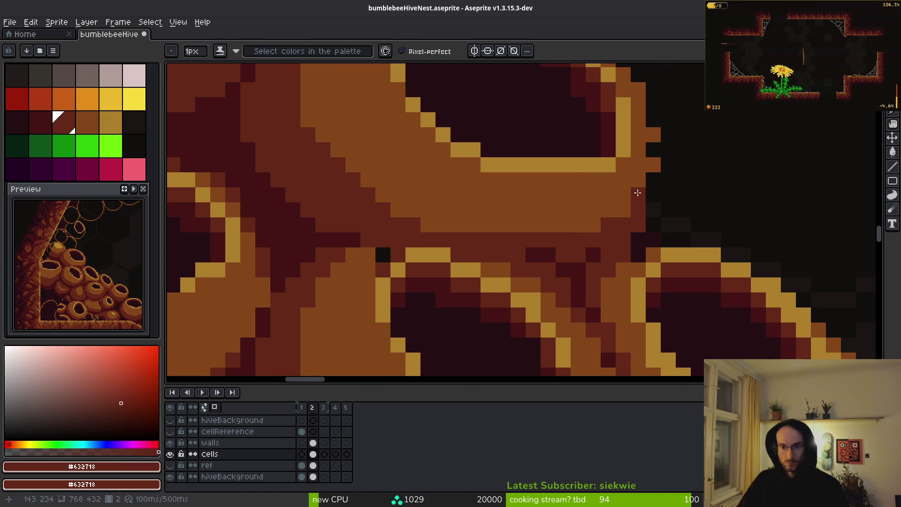
pyautogui.scroll(1, 648, 240)
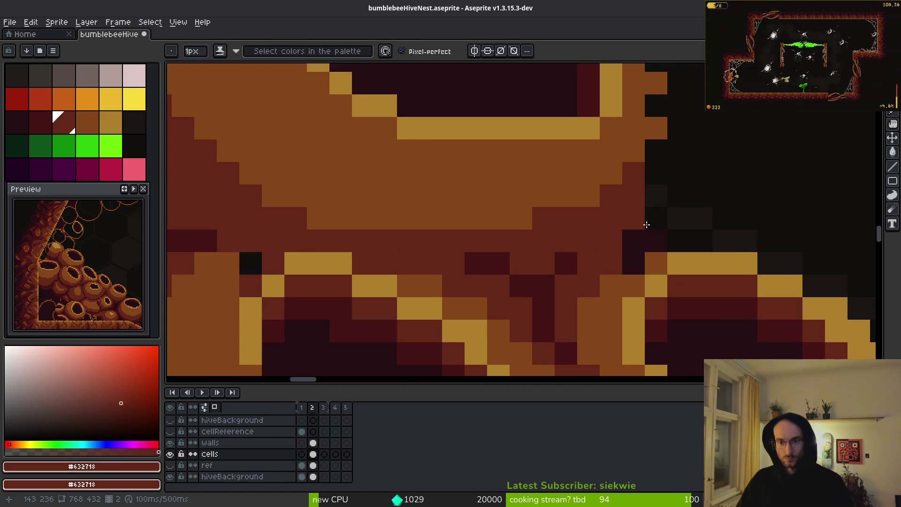
# Draw a dark maroon shadow stroke under the cell's lower rim.
pyautogui.press('e')
pyautogui.scroll(-1, 632, 260)
pyautogui.scroll(1, 770, 242)
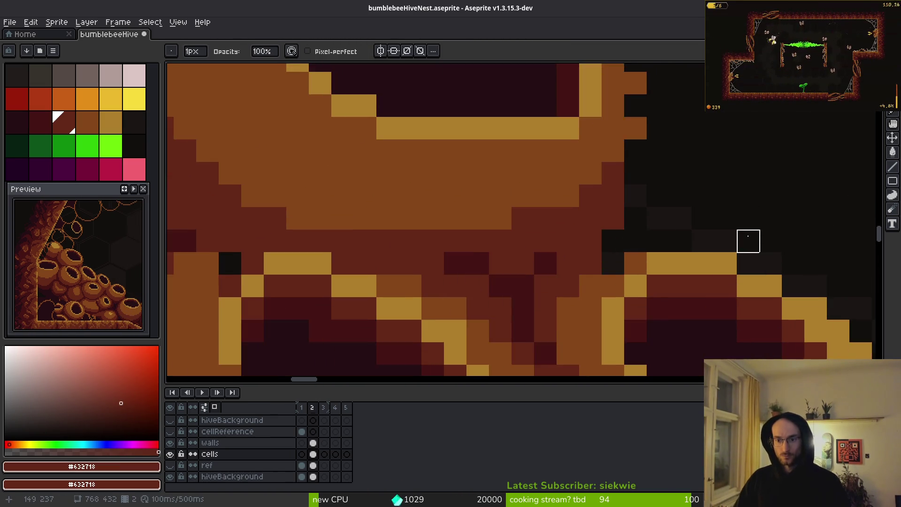
pyautogui.press('alt')
pyautogui.keyDown('alt'); pyautogui.click(505, 286); pyautogui.keyUp('alt')
pyautogui.click(554, 268)
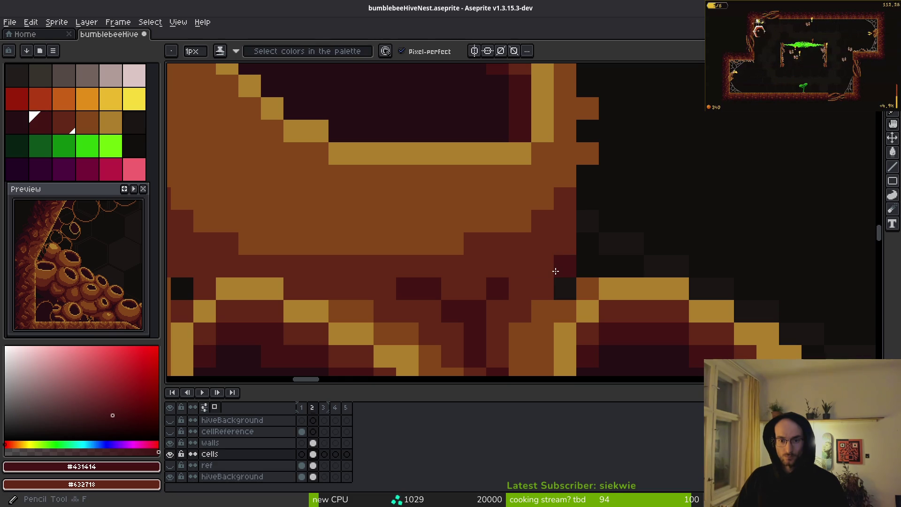
pyautogui.moveTo(554, 267); pyautogui.dragTo(490, 308)
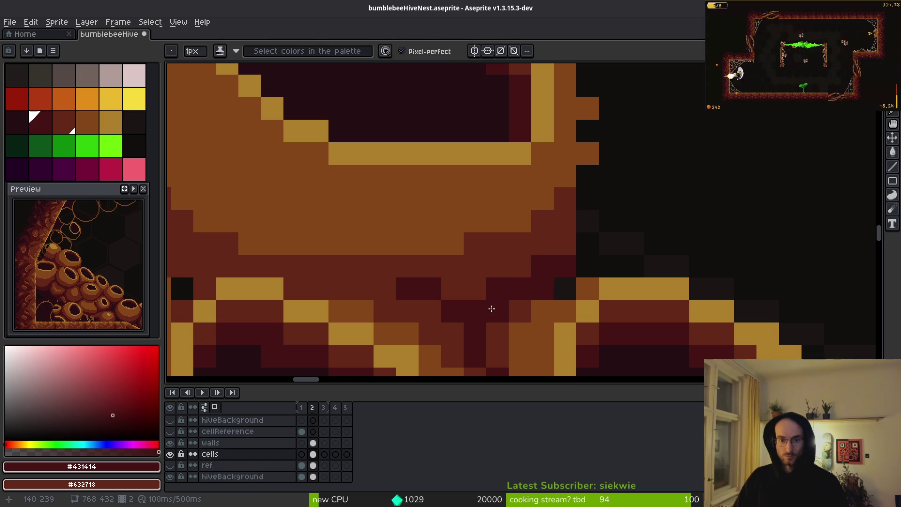
# Paint brown pixels up the cell's right edge.
pyautogui.press('e')
pyautogui.scroll(-4, 598, 274)
pyautogui.scroll(4, 548, 271)
pyautogui.scroll(-4, 638, 263)
pyautogui.scroll(3, 638, 263)
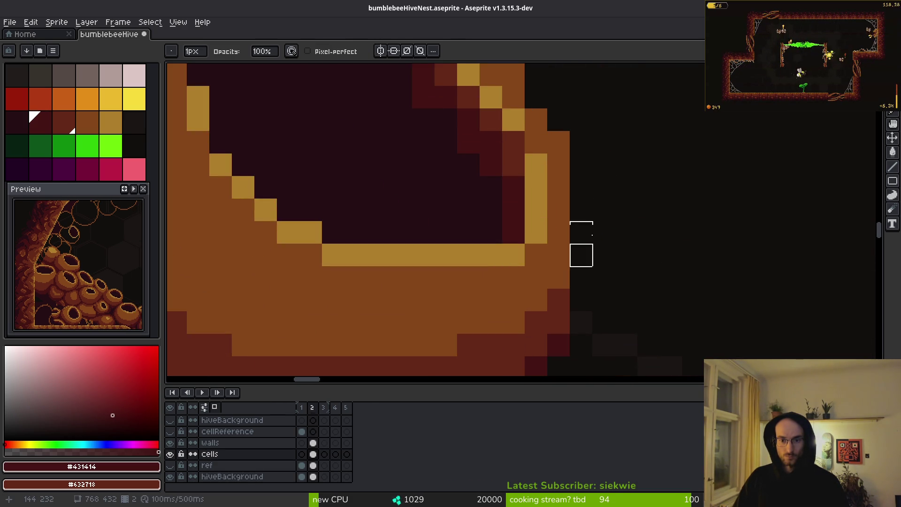
pyautogui.keyDown('alt'); pyautogui.click(568, 261); pyautogui.keyUp('alt')
pyautogui.press('b')
pyautogui.moveTo(585, 234); pyautogui.dragTo(585, 193)
# Recolour the dark pixel on the cell's upper-right rim brown.
pyautogui.scroll(-2, 577, 261)
pyautogui.moveTo(564, 221); pyautogui.dragTo(539, 198)
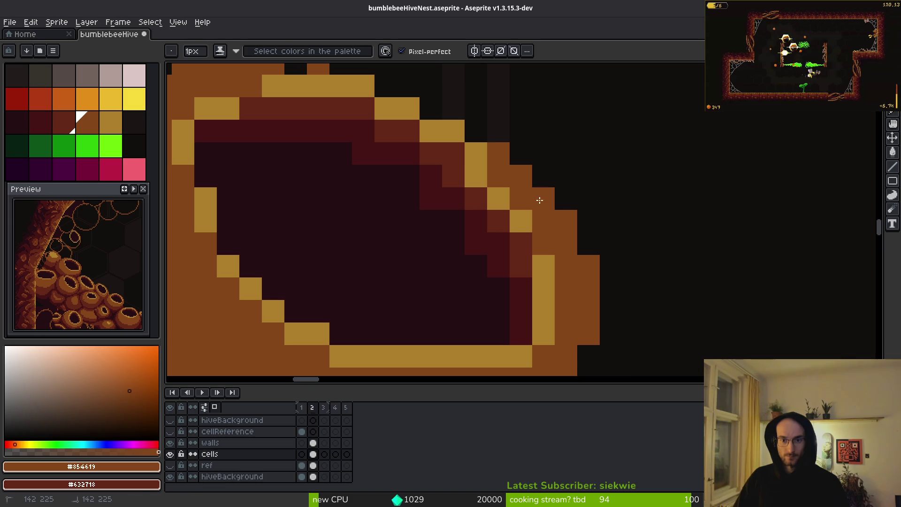
pyautogui.scroll(-2, 536, 190)
pyautogui.scroll(2, 531, 249)
pyautogui.moveTo(553, 246)
pyautogui.mouseDown()
pyautogui.moveTo(533, 211)
pyautogui.moveTo(570, 245)
pyautogui.mouseUp()
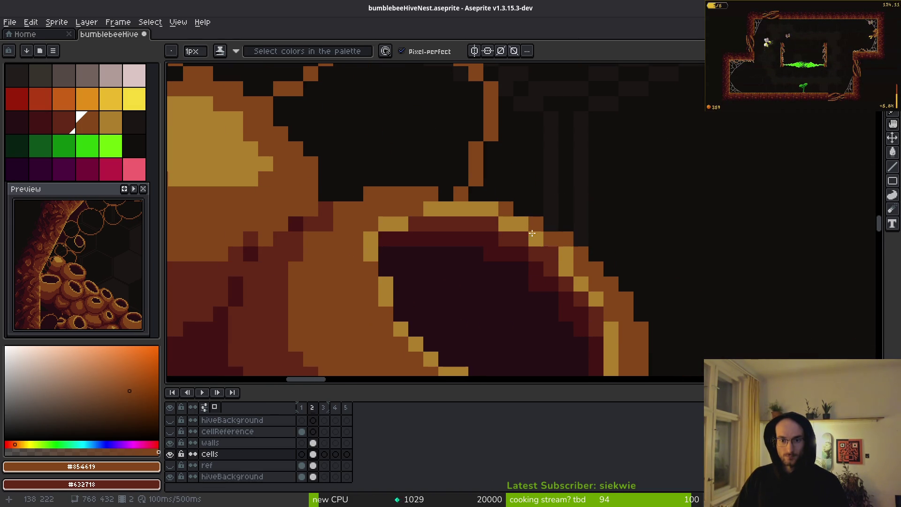
pyautogui.click(452, 195)
pyautogui.scroll(-2, 469, 234)
pyautogui.scroll(2, 493, 282)
pyautogui.keyDown('alt'); pyautogui.click(474, 252); pyautogui.keyUp('alt')
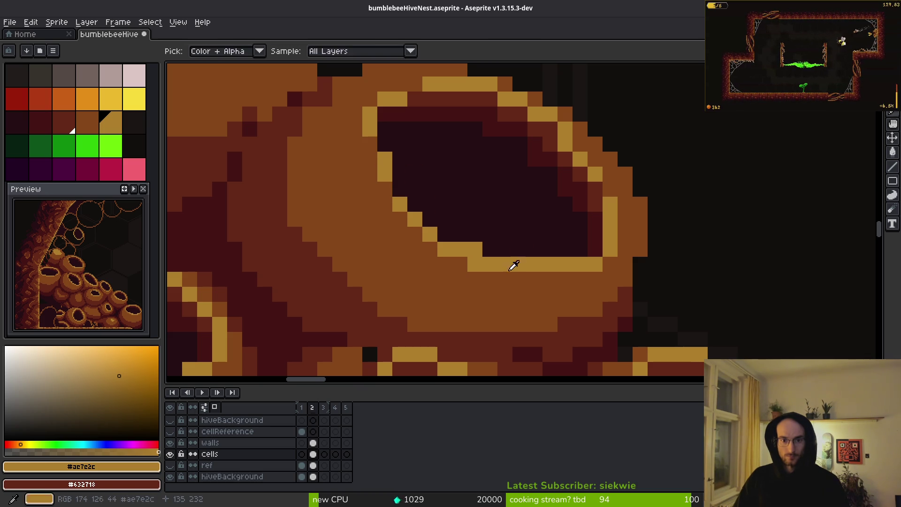
# Touch up the right and bottom rim, swapping stray pixels between gold and brown.
pyautogui.keyDown('alt'); pyautogui.click(473, 266); pyautogui.keyUp('alt')
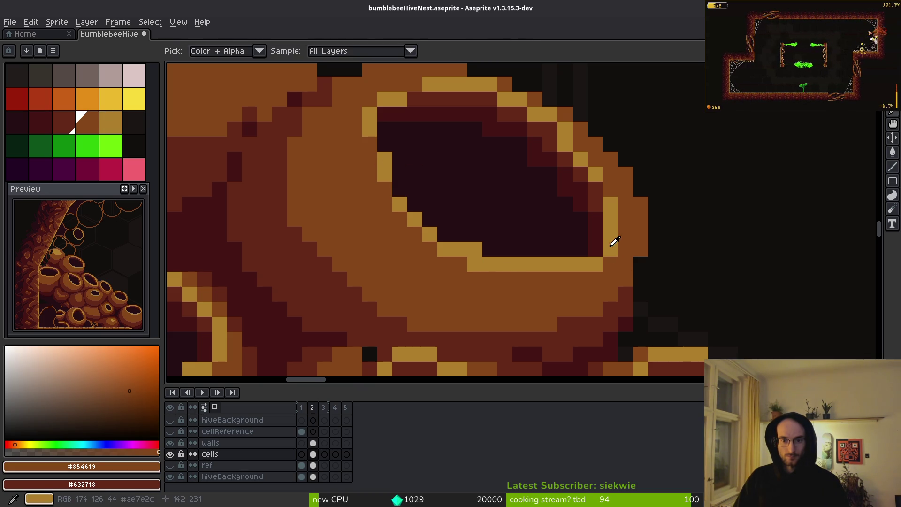
pyautogui.keyDown('alt'); pyautogui.click(613, 241); pyautogui.keyUp('alt')
pyautogui.click(595, 250)
pyautogui.keyDown('alt'); pyautogui.click(613, 259); pyautogui.keyUp('alt')
pyautogui.click(597, 261)
pyautogui.click(580, 265)
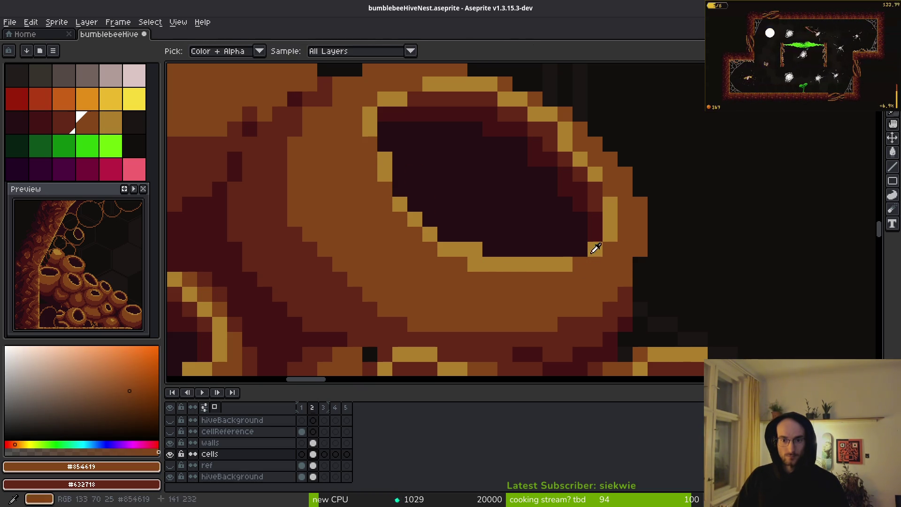
pyautogui.keyDown('alt'); pyautogui.click(611, 239); pyautogui.keyUp('alt')
pyautogui.click(580, 250)
# Add gold pixels along the cell's left rim and one on the bottom rim.
pyautogui.scroll(-2, 601, 256)
pyautogui.scroll(2, 610, 257)
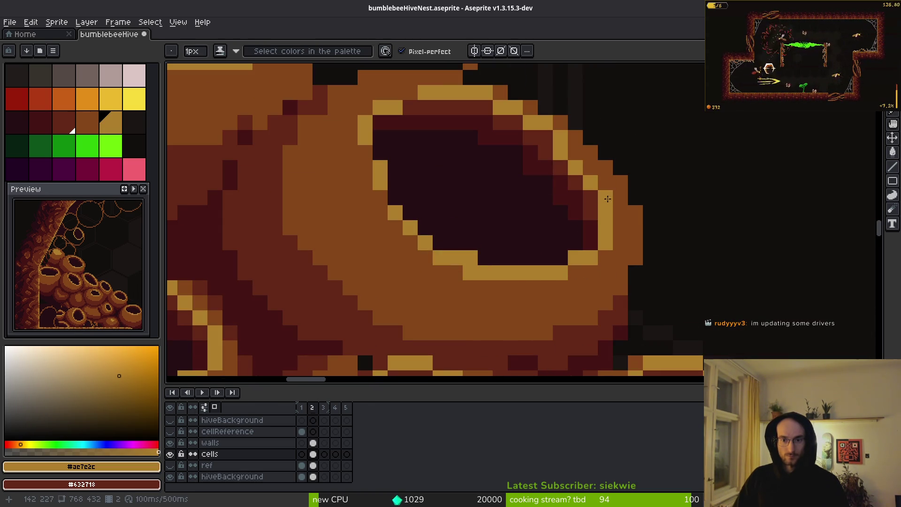
pyautogui.scroll(-3, 621, 262)
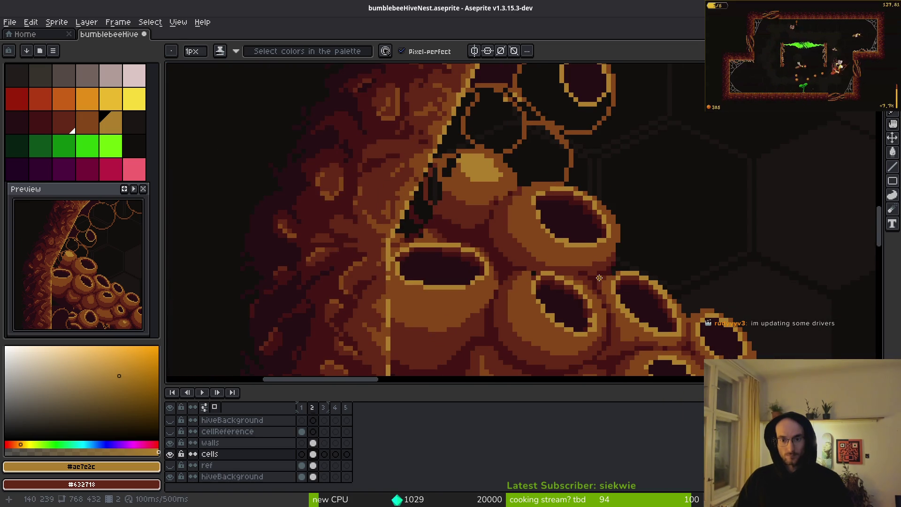
pyautogui.scroll(3, 599, 278)
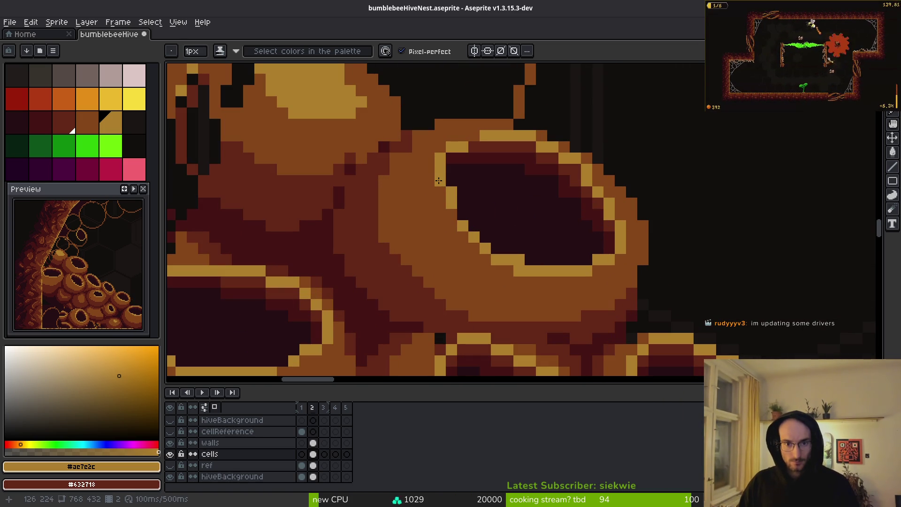
pyautogui.moveTo(445, 193); pyautogui.dragTo(482, 249)
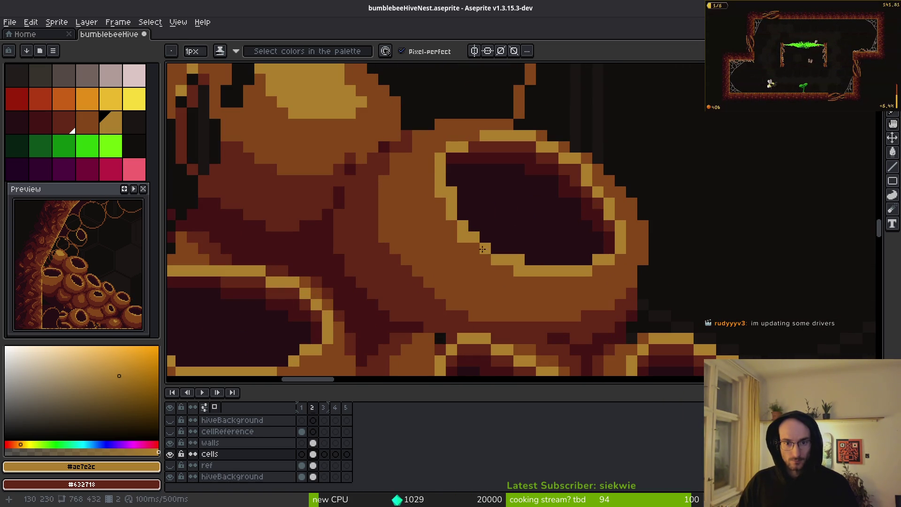
pyautogui.click(594, 271)
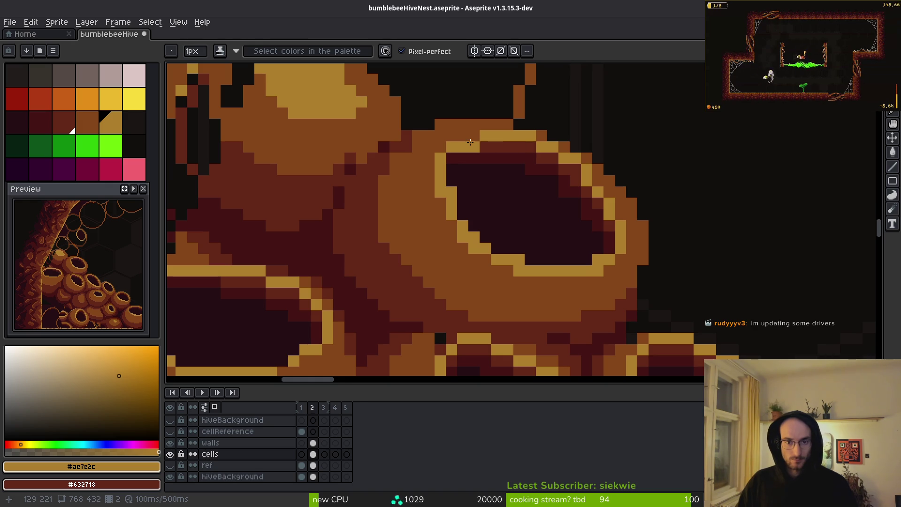
# Darken a top rim pixel to dark maroon, undoing one stray interior maroon pixel.
pyautogui.click(474, 147)
pyautogui.keyDown('alt'); pyautogui.click(455, 167); pyautogui.keyUp('alt')
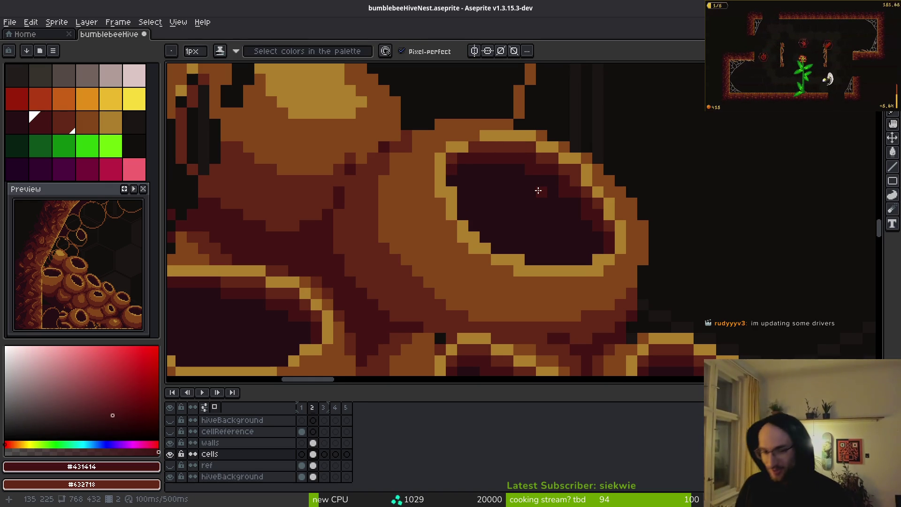
pyautogui.scroll(2, 482, 251)
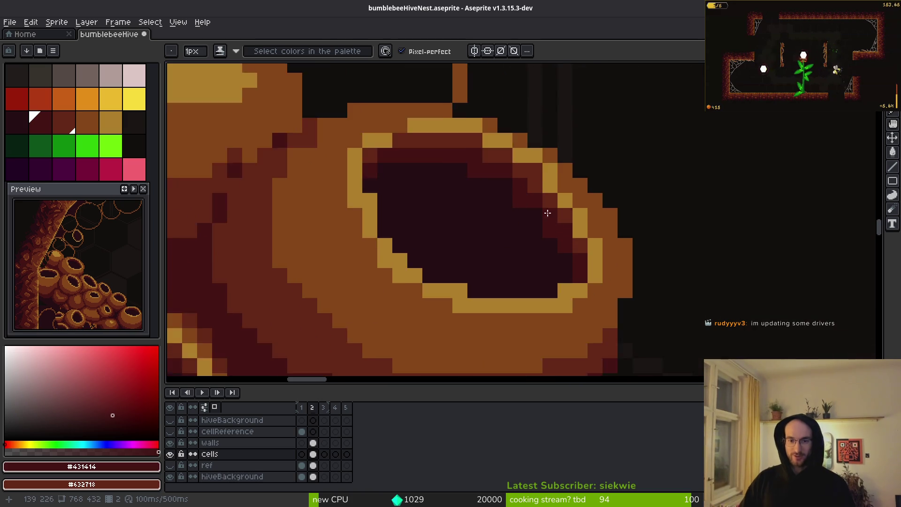
pyautogui.keyDown('alt'); pyautogui.click(509, 254); pyautogui.keyUp('alt')
pyautogui.keyDown('alt'); pyautogui.click(543, 186); pyautogui.keyUp('alt')
pyautogui.click(516, 171)
pyautogui.hotkey('ctrl', 'z')
# Sample the gold rim colour again and zoom out to view the whole cell.
pyautogui.scroll(-4, 572, 257)
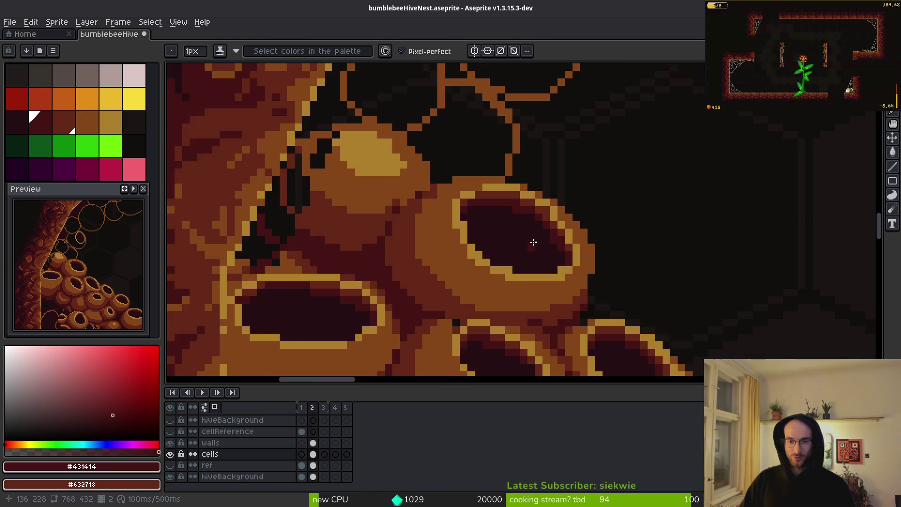
pyautogui.scroll(4, 535, 246)
pyautogui.keyDown('alt'); pyautogui.click(592, 211); pyautogui.keyUp('alt')
pyautogui.scroll(-4, 665, 296)
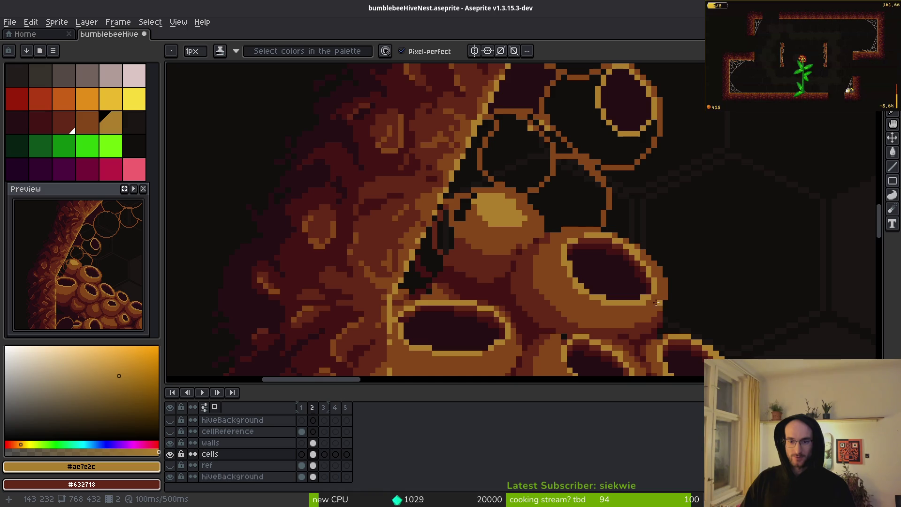
pyautogui.scroll(-5, 658, 303)
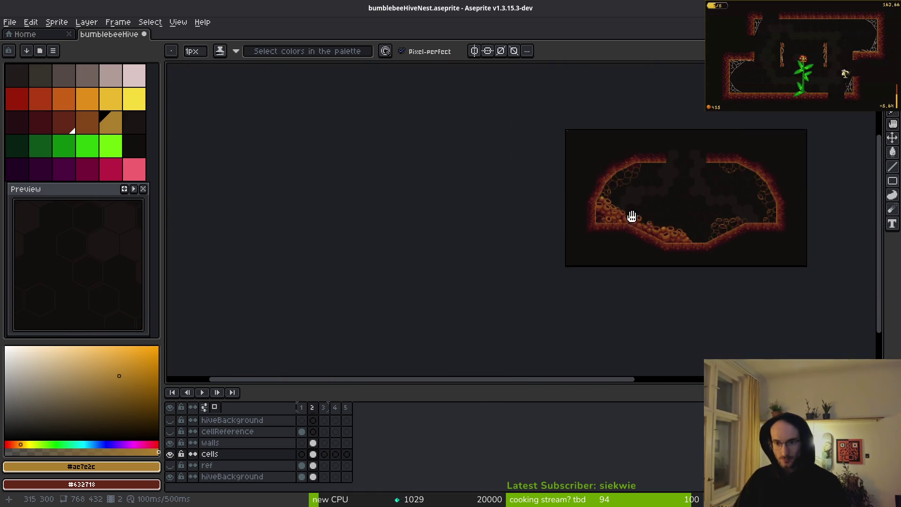
pyautogui.moveTo(668, 225); pyautogui.dragTo(601, 218)
pyautogui.scroll(1, 574, 214)
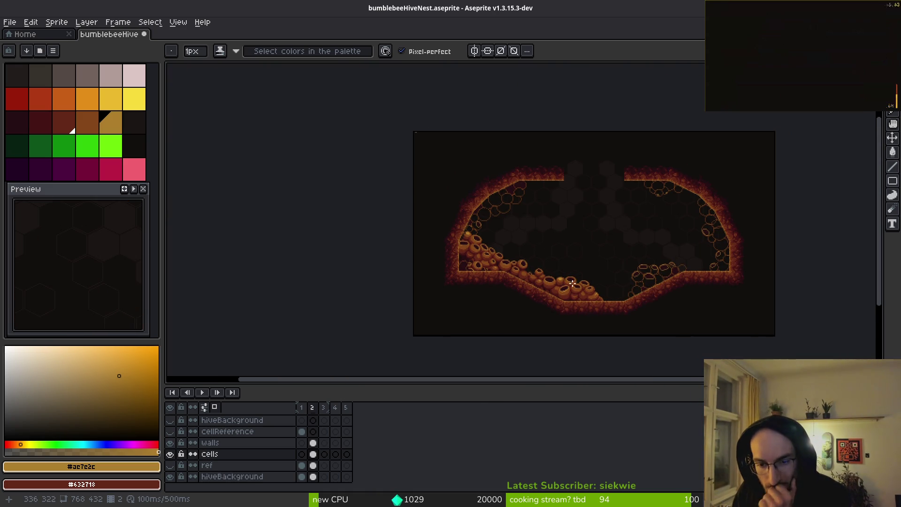
pyautogui.scroll(2, 551, 280)
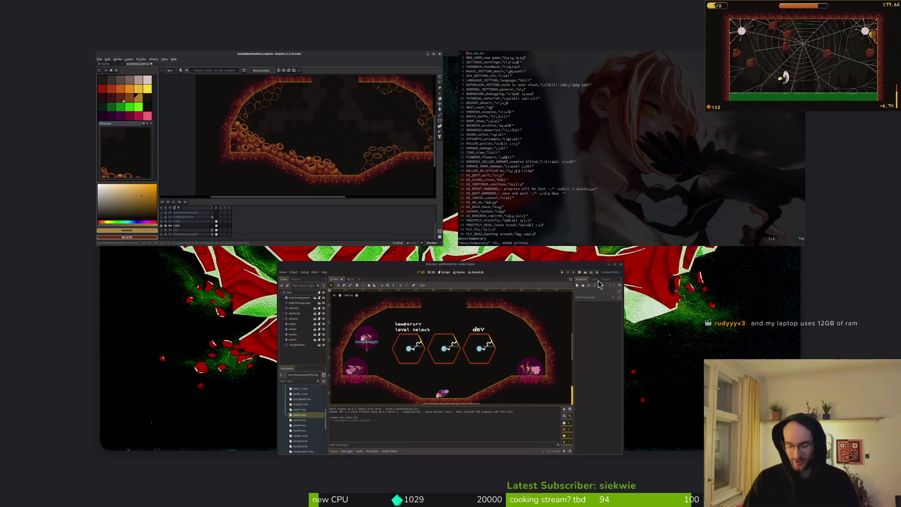
pyautogui.hotkey('alt', 'Tab')
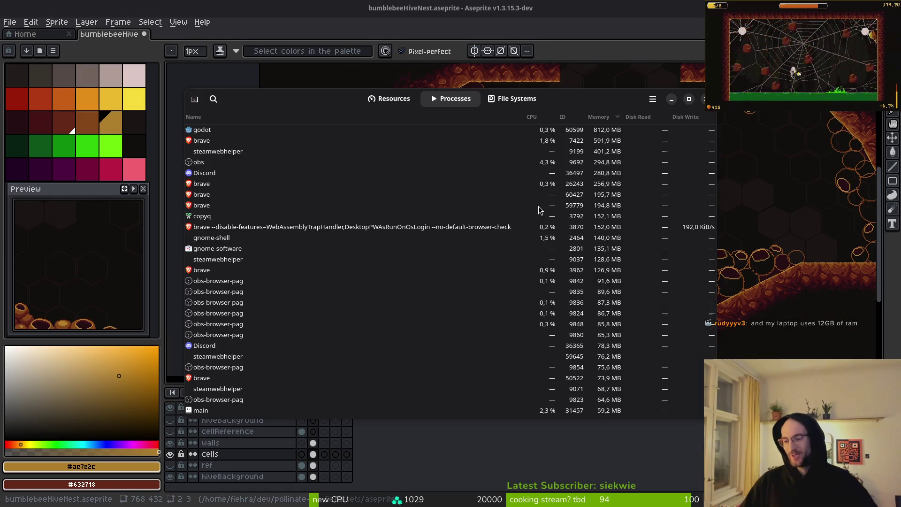
pyautogui.click(389, 99)
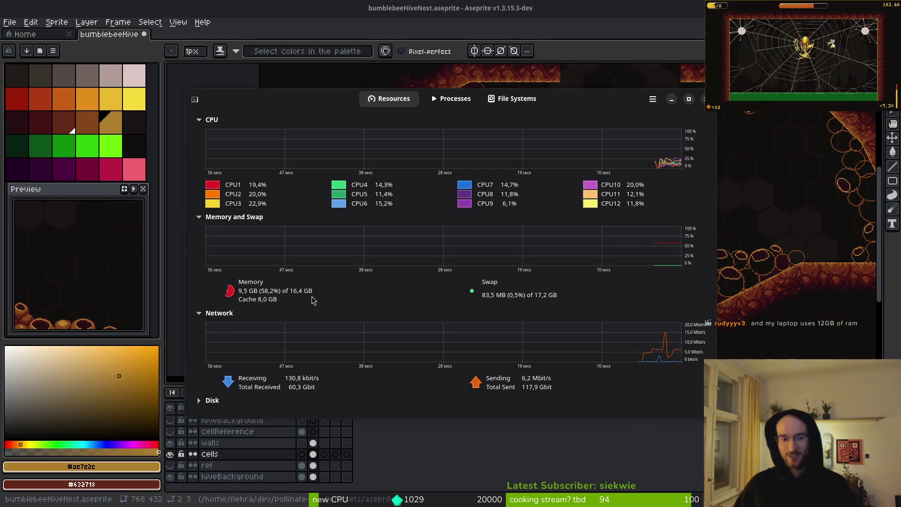
pyautogui.press('super')
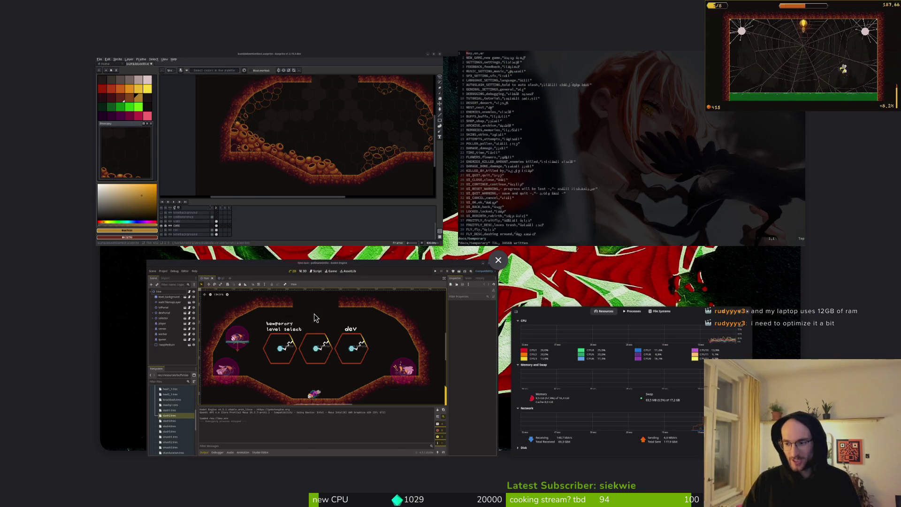
pyautogui.press('super')
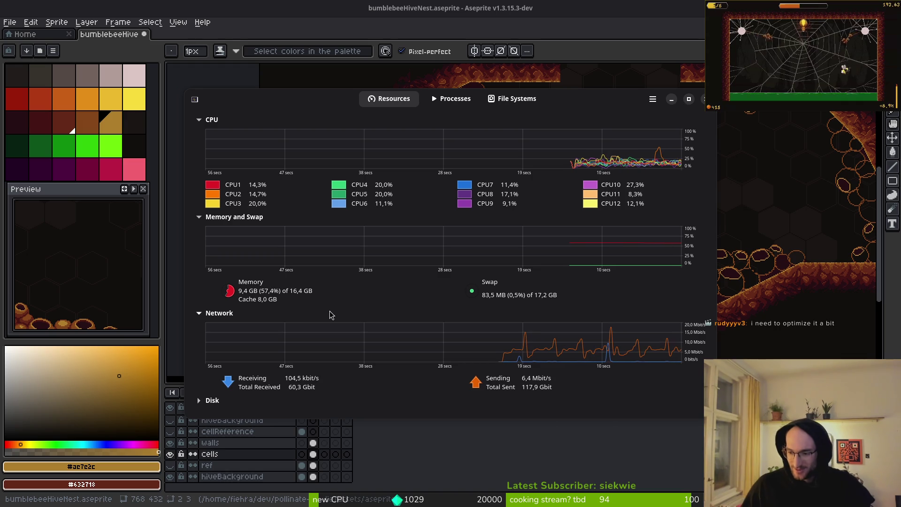
pyautogui.hotkey('alt', 'Tab')
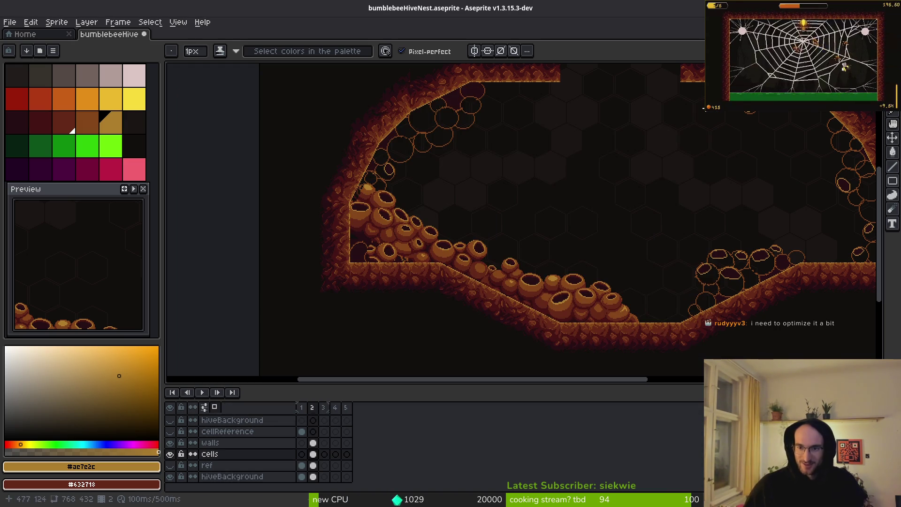
pyautogui.moveTo(704, 348); pyautogui.dragTo(648, 297)
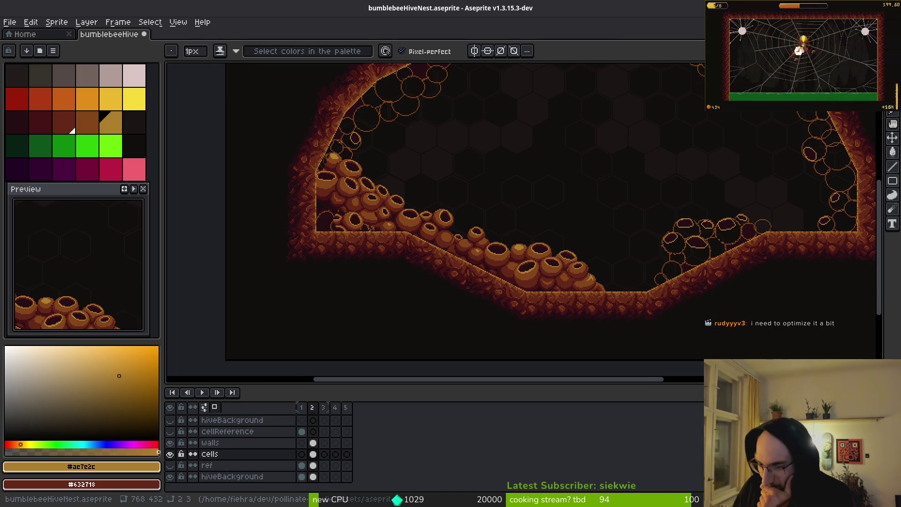
pyautogui.moveTo(530, 248); pyautogui.dragTo(594, 280)
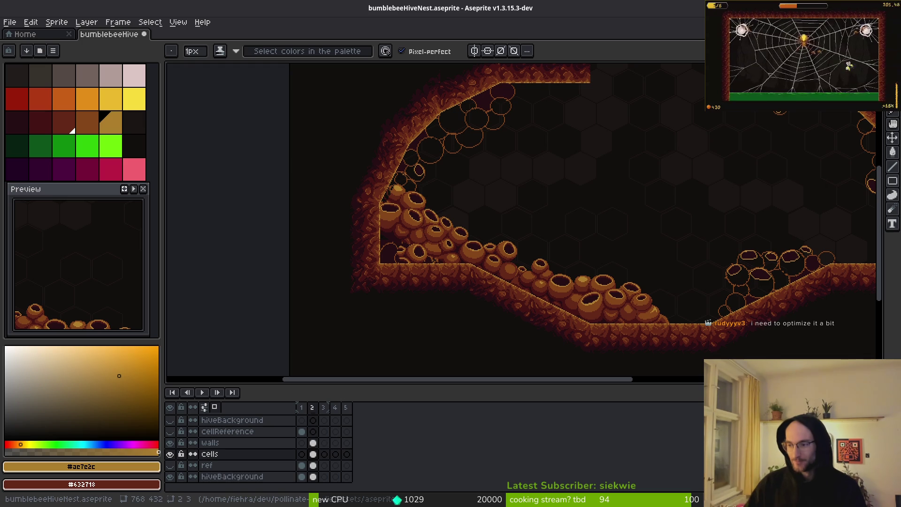
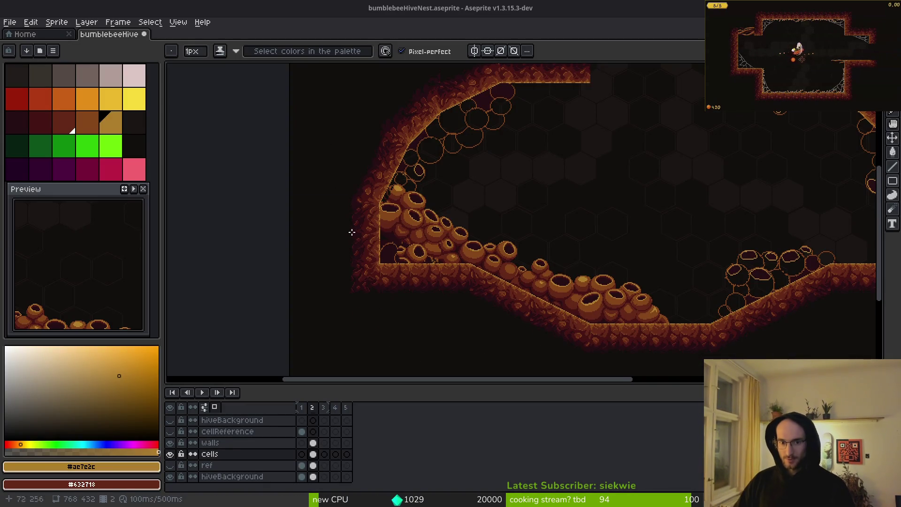
# Eyedrop the dark red #431414 and paint a dark line along the upper cell gap.
pyautogui.moveTo(393, 264); pyautogui.dragTo(471, 254)
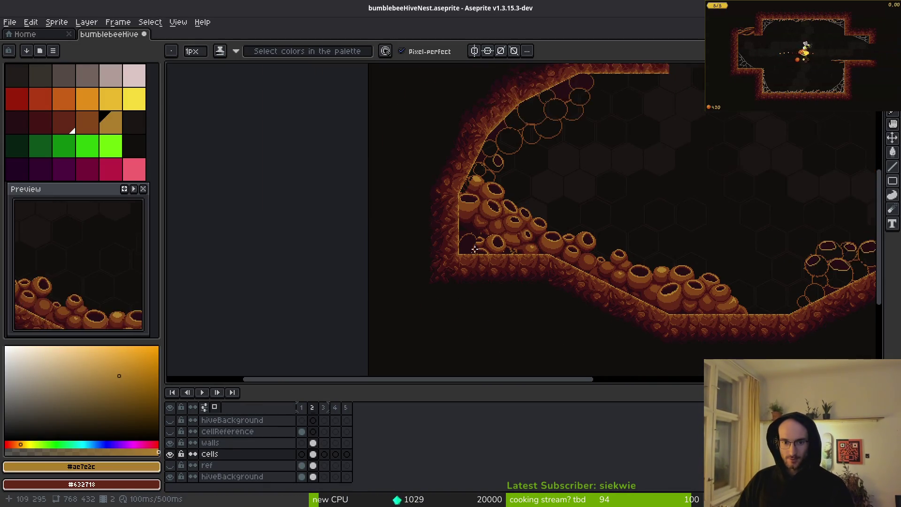
pyautogui.scroll(5, 472, 254)
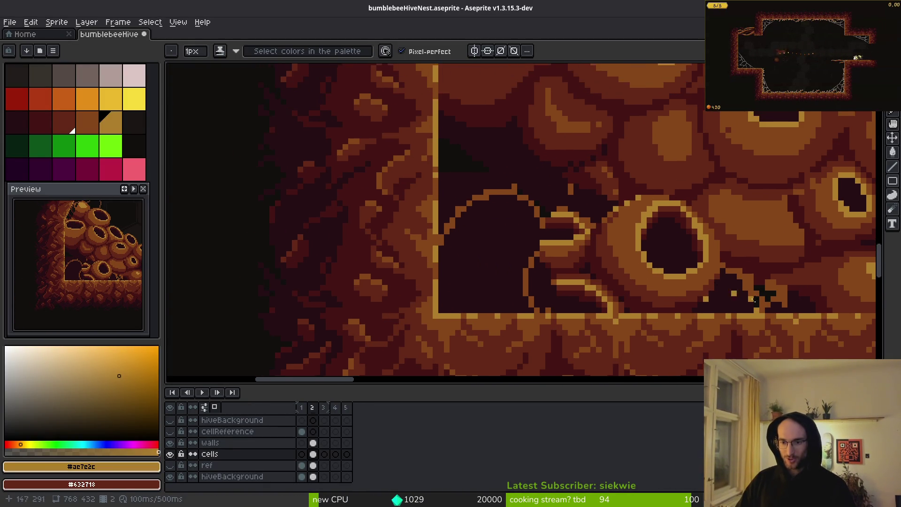
pyautogui.scroll(3, 713, 285)
pyautogui.press('alt')
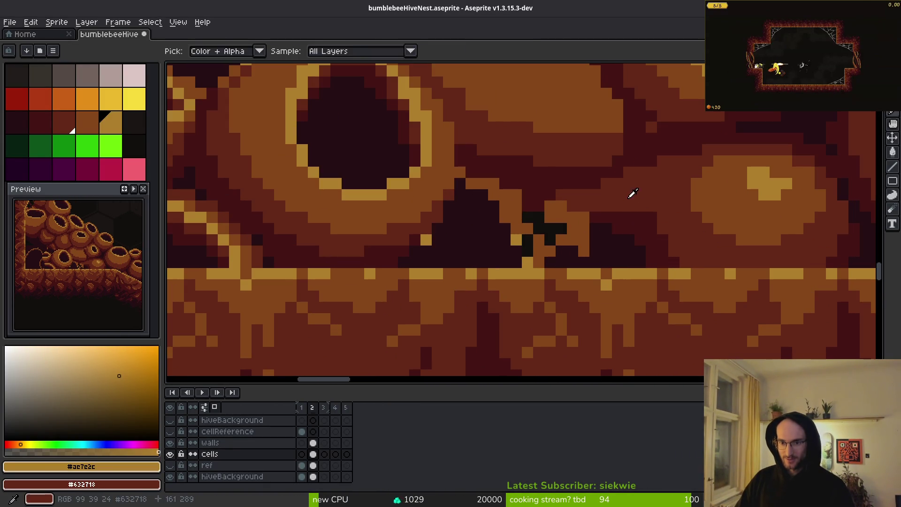
pyautogui.scroll(-5, 625, 202)
pyautogui.scroll(1, 606, 223)
pyautogui.scroll(-1, 604, 225)
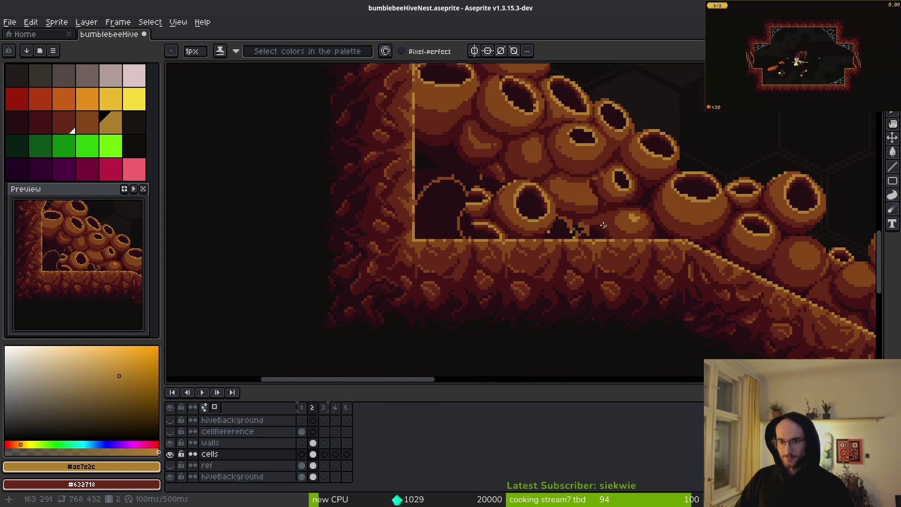
pyautogui.scroll(-4, 603, 225)
pyautogui.scroll(4, 608, 230)
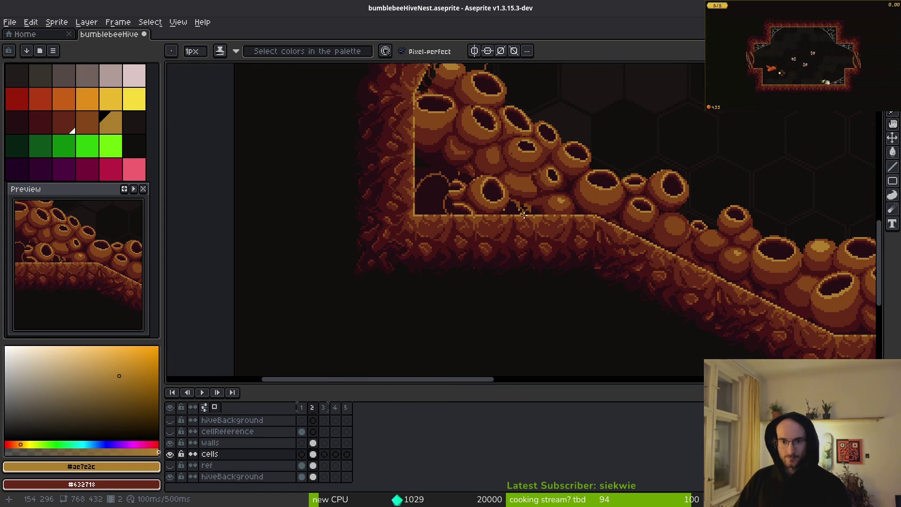
pyautogui.scroll(3, 524, 100)
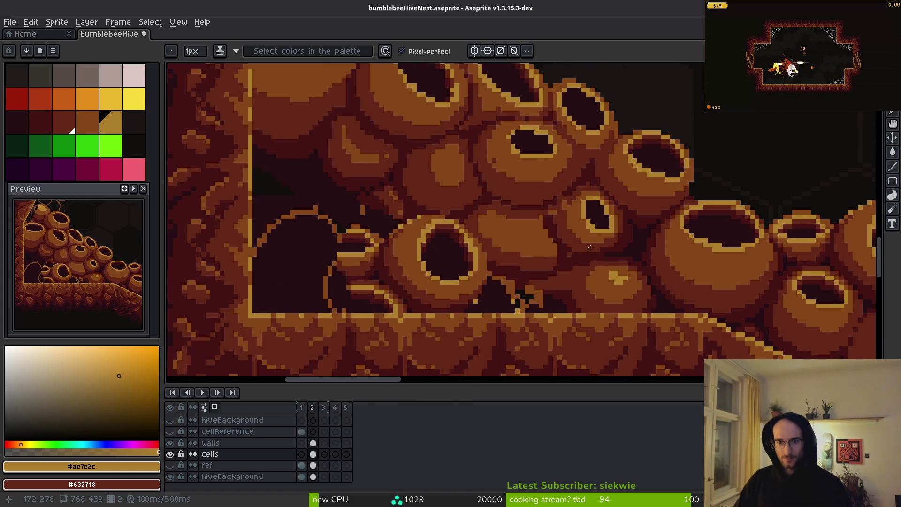
pyautogui.scroll(3, 617, 224)
pyautogui.keyDown('alt'); pyautogui.click(578, 196); pyautogui.keyUp('alt')
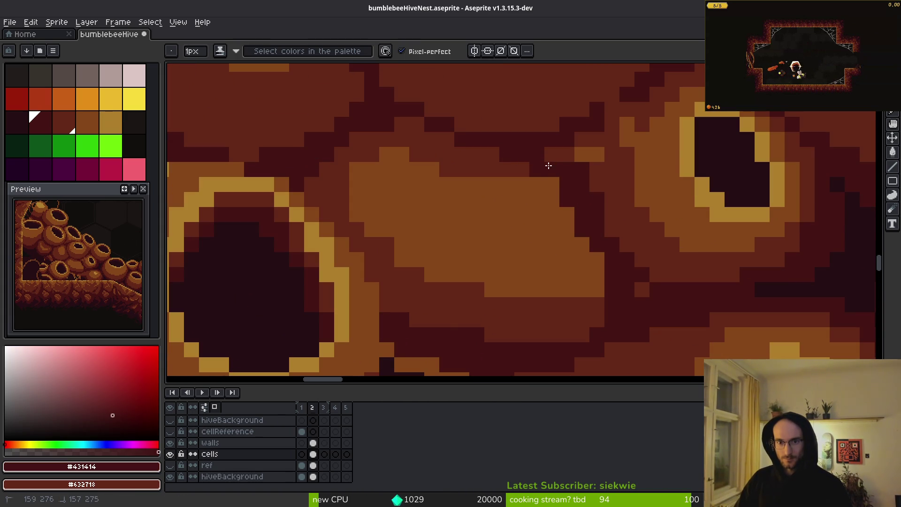
pyautogui.moveTo(548, 154); pyautogui.dragTo(359, 115)
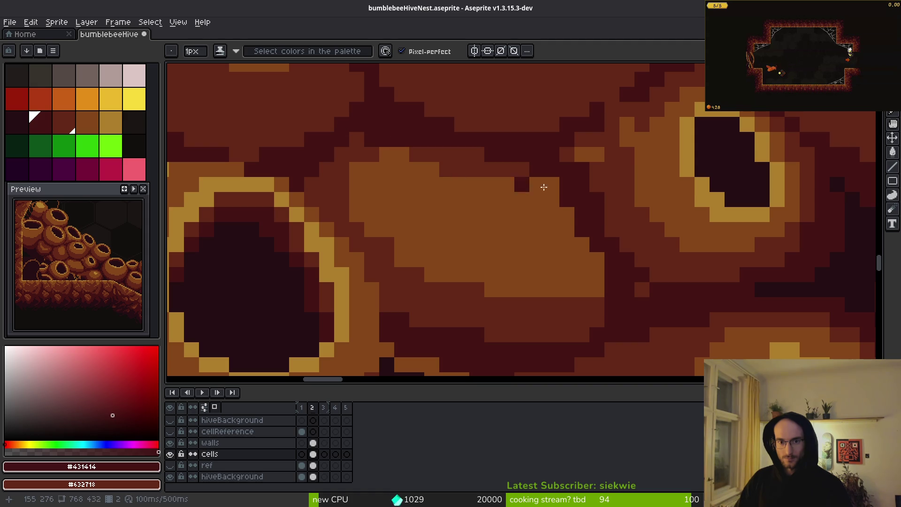
# Paint mid-brown #632718 over the orange cell edges near the floor corner.
pyautogui.scroll(-3, 513, 181)
pyautogui.scroll(3, 527, 171)
pyautogui.moveTo(527, 171); pyautogui.dragTo(550, 219)
pyautogui.scroll(2, 523, 177)
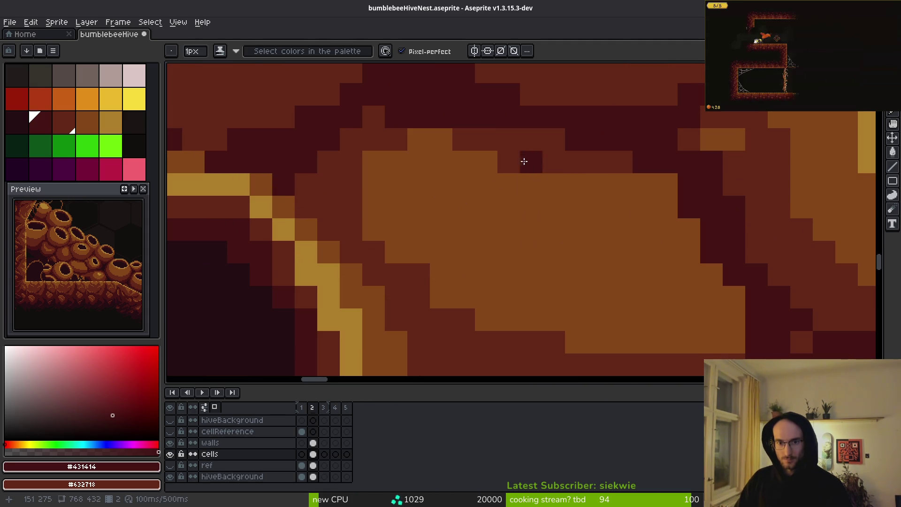
pyautogui.keyDown('alt'); pyautogui.click(533, 167); pyautogui.keyUp('alt')
pyautogui.moveTo(547, 178); pyautogui.dragTo(705, 296)
pyautogui.moveTo(599, 184)
pyautogui.mouseDown()
pyautogui.moveTo(698, 237)
pyautogui.moveTo(726, 322)
pyautogui.moveTo(711, 335)
pyautogui.mouseUp()
# Darken the gap between two cells with dark red and add one brown pixel beside it.
pyautogui.click(644, 185)
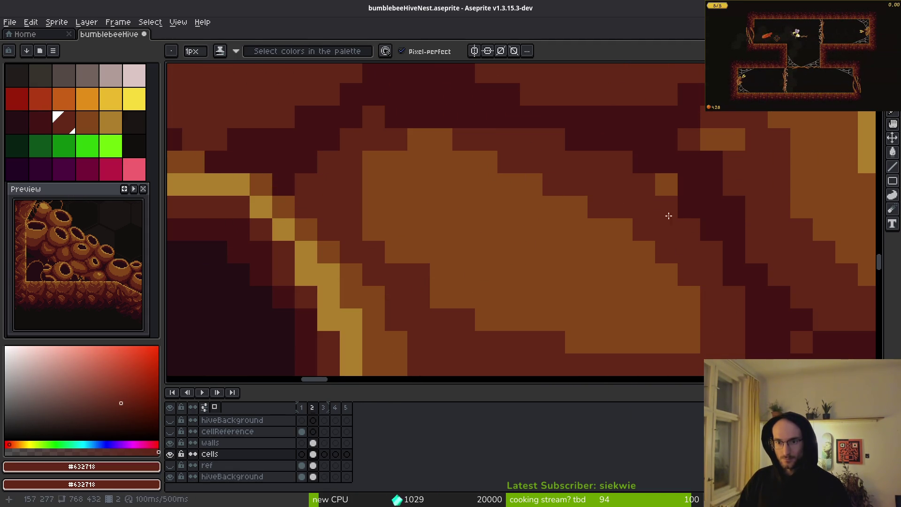
pyautogui.keyDown('alt'); pyautogui.click(676, 188); pyautogui.keyUp('alt')
pyautogui.moveTo(672, 187)
pyautogui.mouseDown()
pyautogui.moveTo(656, 183)
pyautogui.moveTo(679, 168)
pyautogui.mouseUp()
pyautogui.moveTo(723, 136); pyautogui.dragTo(670, 227)
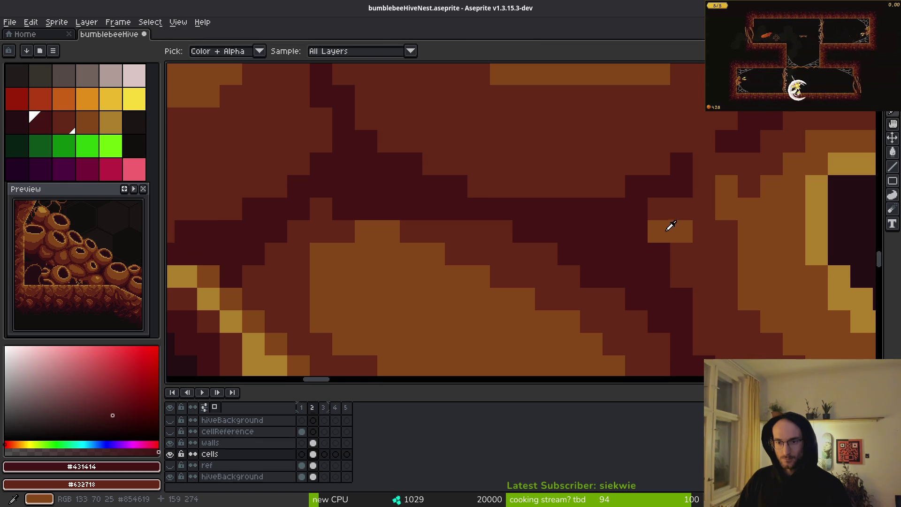
pyautogui.keyDown('alt'); pyautogui.click(668, 204); pyautogui.keyUp('alt')
pyautogui.click(691, 185)
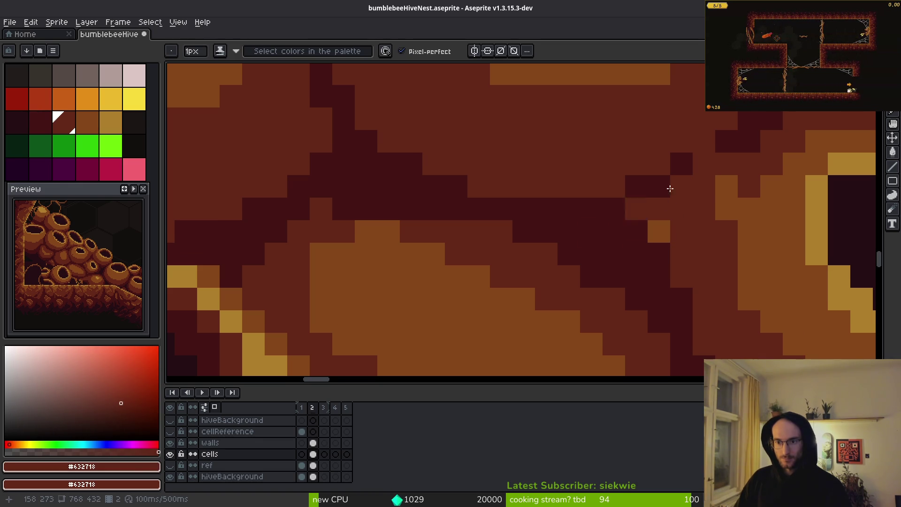
pyautogui.scroll(-3, 709, 235)
pyautogui.scroll(2, 729, 224)
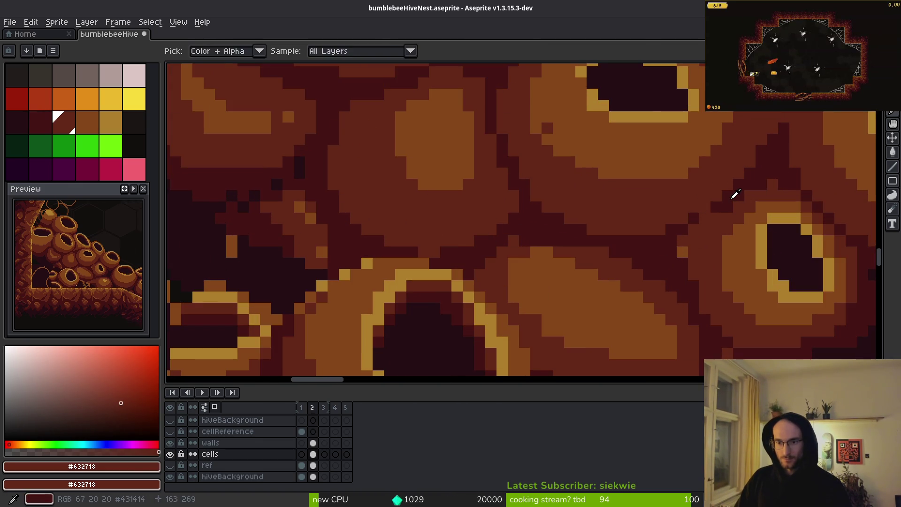
# Paint a few dark red #431414 pixels into the next lower gap.
pyautogui.keyDown('alt'); pyautogui.click(714, 201); pyautogui.keyUp('alt')
pyautogui.scroll(3, 714, 202)
pyautogui.moveTo(708, 235)
pyautogui.mouseDown()
pyautogui.moveTo(692, 247)
pyautogui.moveTo(684, 227)
pyautogui.moveTo(660, 272)
pyautogui.mouseUp()
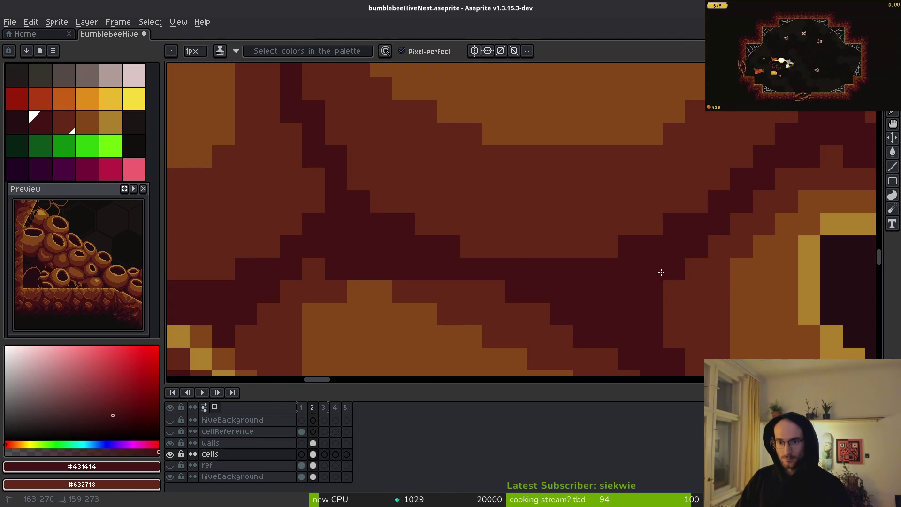
pyautogui.scroll(-4, 658, 256)
pyautogui.scroll(-1, 653, 245)
pyautogui.scroll(5, 653, 251)
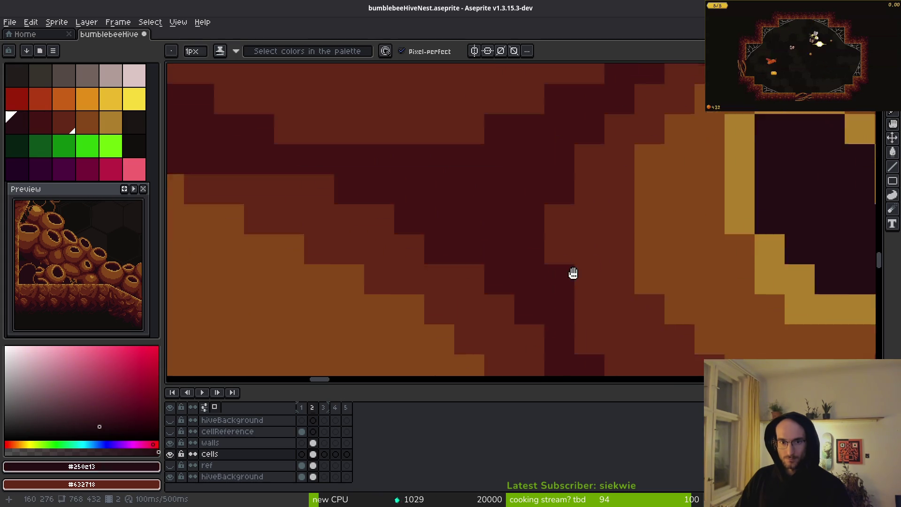
# Deepen the gaps with seven near-black #250c13 pixels.
pyautogui.click(562, 177)
pyautogui.click(517, 213)
pyautogui.click(518, 244)
pyautogui.click(491, 221)
pyautogui.click(463, 210)
pyautogui.click(504, 242)
pyautogui.click(521, 272)
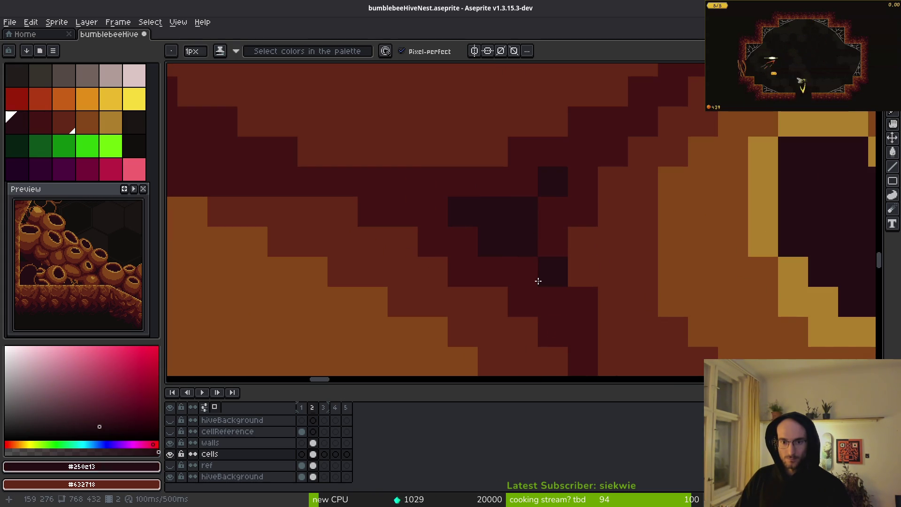
# Darken one gap pixel with dark red and turn a neighbouring dark pixel back to brown.
pyautogui.keyDown('alt'); pyautogui.click(562, 276); pyautogui.keyUp('alt')
pyautogui.scroll(-2, 577, 299)
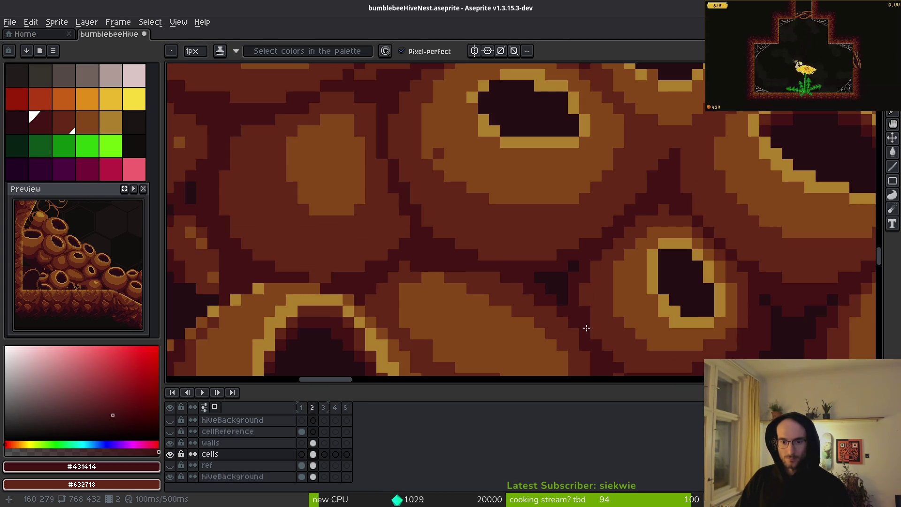
pyautogui.scroll(-3, 620, 271)
pyautogui.scroll(4, 601, 254)
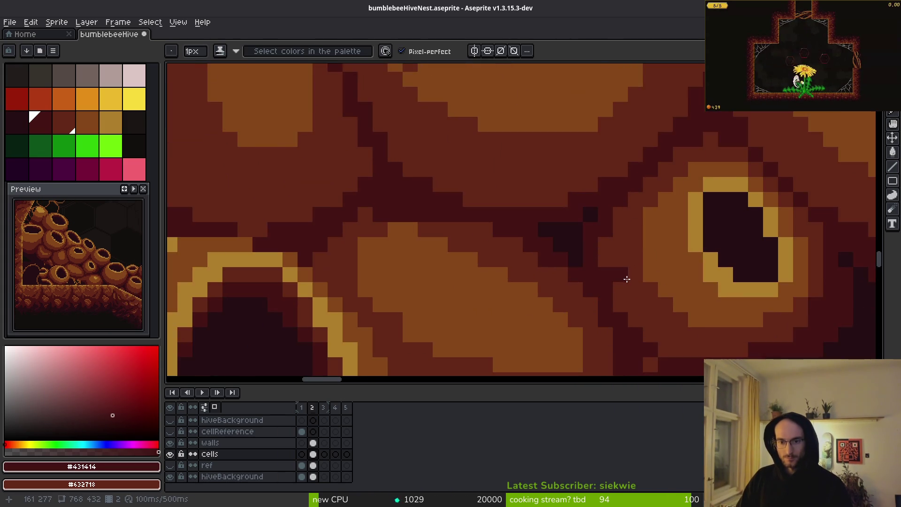
pyautogui.click(492, 200)
pyautogui.hscroll(-3, 453, 244)
pyautogui.keyDown('alt'); pyautogui.click(553, 203); pyautogui.keyUp('alt')
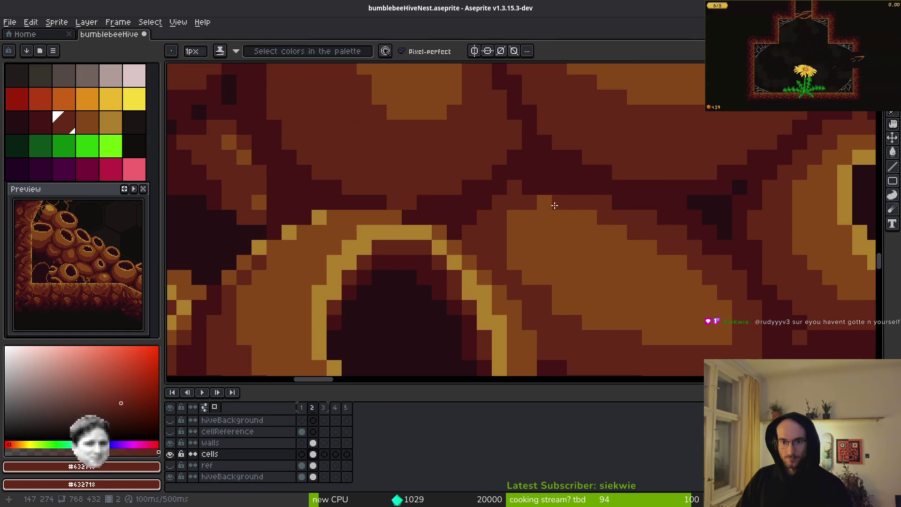
pyautogui.click(531, 197)
# Add one more near-black pixel in the lower gap.
pyautogui.scroll(-3, 564, 254)
pyautogui.scroll(2, 590, 195)
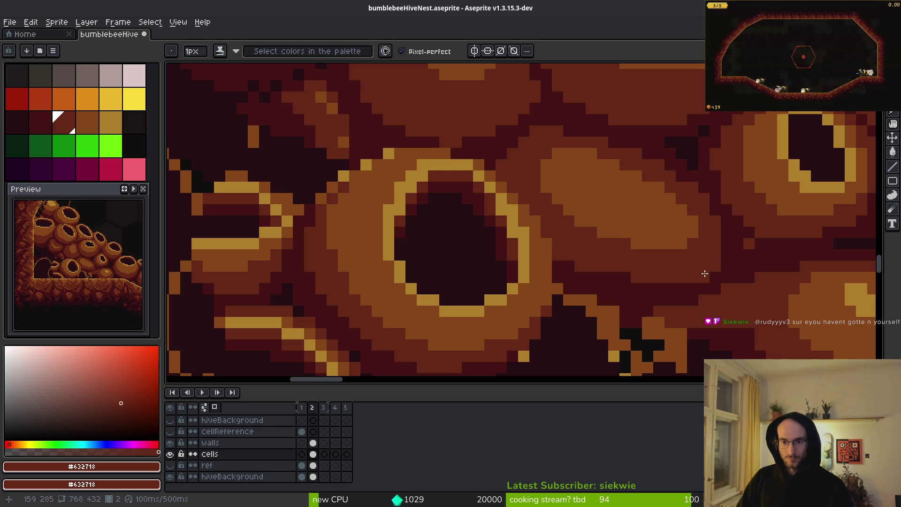
pyautogui.scroll(2, 708, 268)
pyautogui.keyDown('alt'); pyautogui.click(705, 233); pyautogui.keyUp('alt')
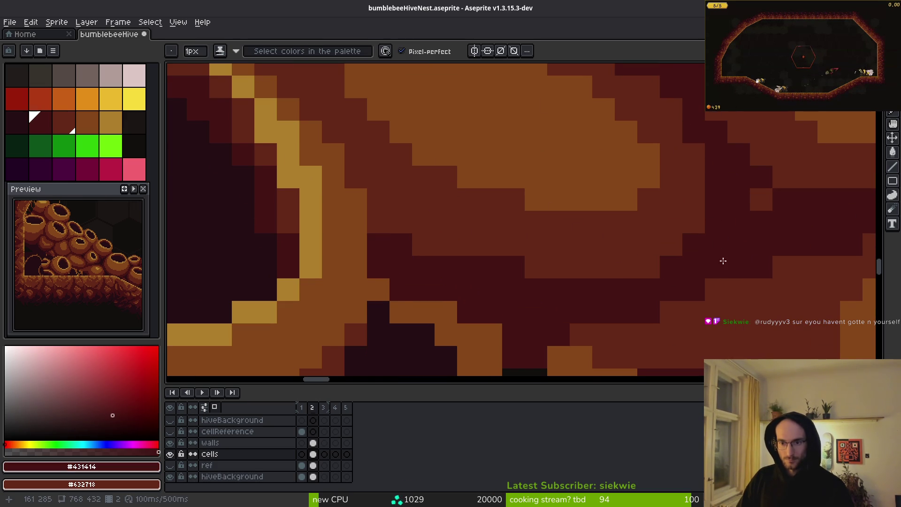
pyautogui.scroll(-2, 719, 242)
pyautogui.scroll(2, 661, 264)
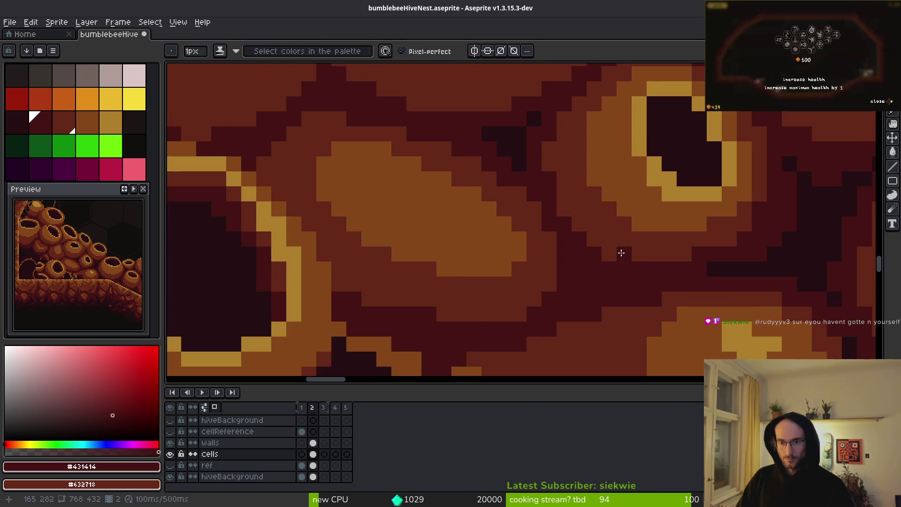
pyautogui.keyDown('alt'); pyautogui.click(798, 254); pyautogui.keyUp('alt')
pyautogui.click(587, 274)
pyautogui.scroll(-5, 604, 284)
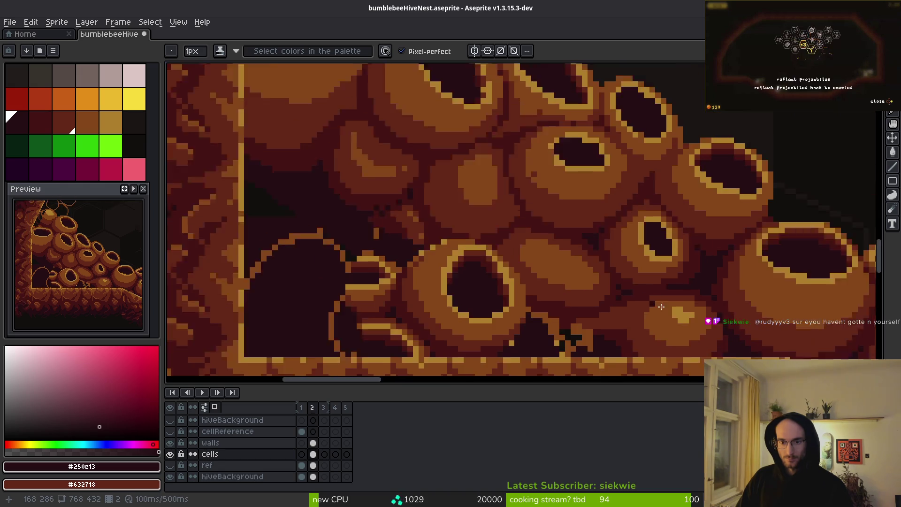
# Paint dark red #431414 pixels over the lighter brown area between cells.
pyautogui.scroll(5, 637, 233)
pyautogui.hscroll(3, 637, 233)
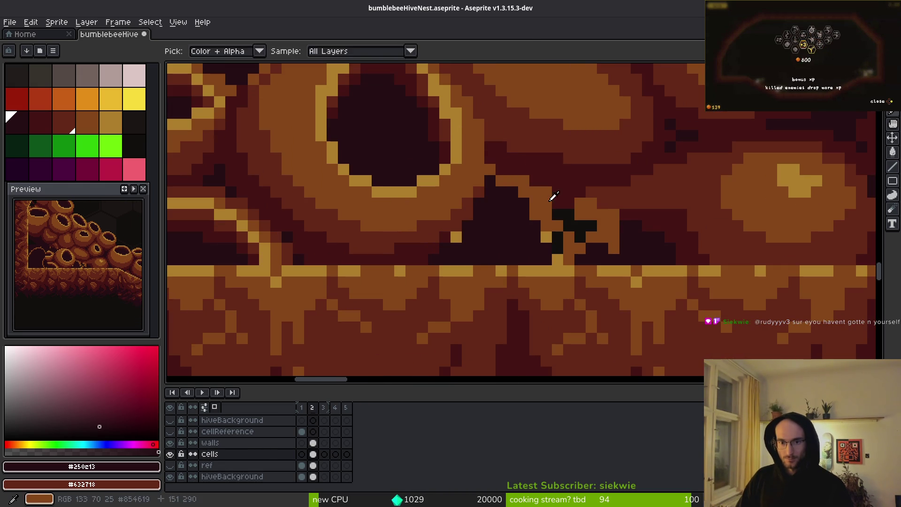
pyautogui.keyDown('alt'); pyautogui.click(637, 234); pyautogui.keyUp('alt')
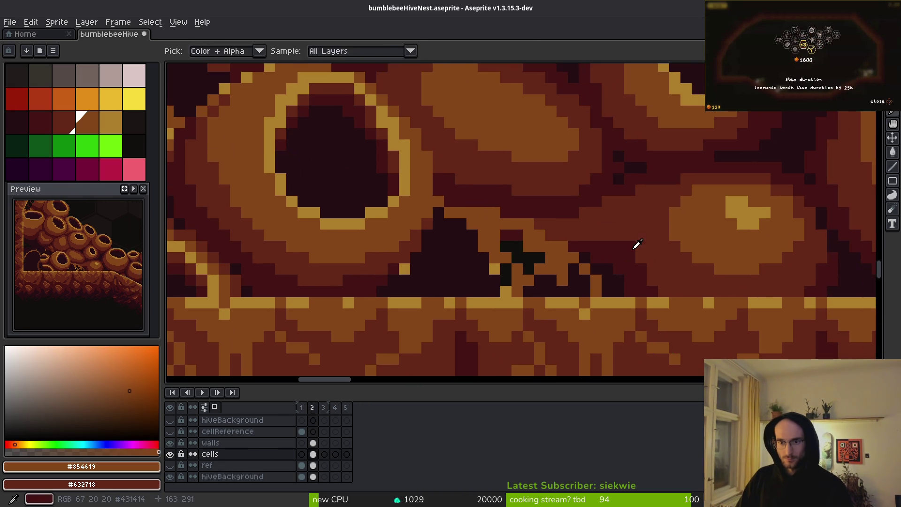
pyautogui.keyDown('alt'); pyautogui.click(637, 244); pyautogui.keyUp('alt')
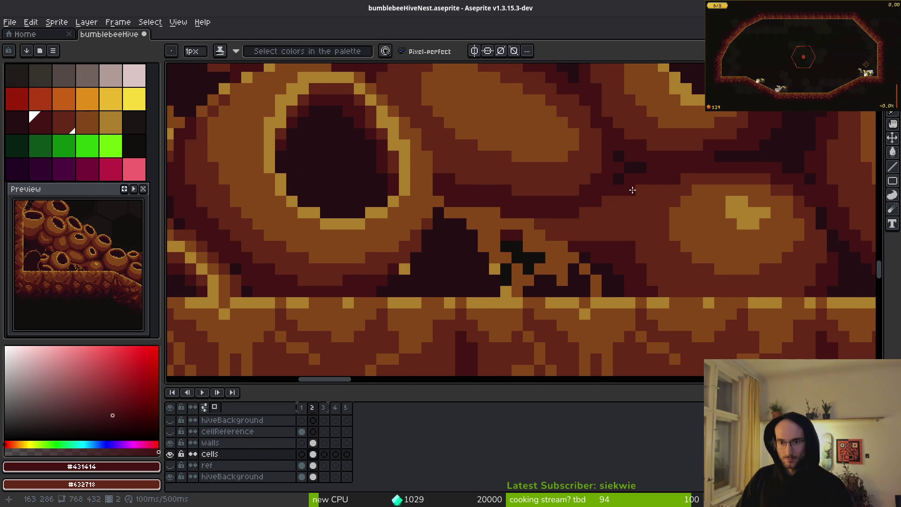
pyautogui.scroll(-1, 635, 217)
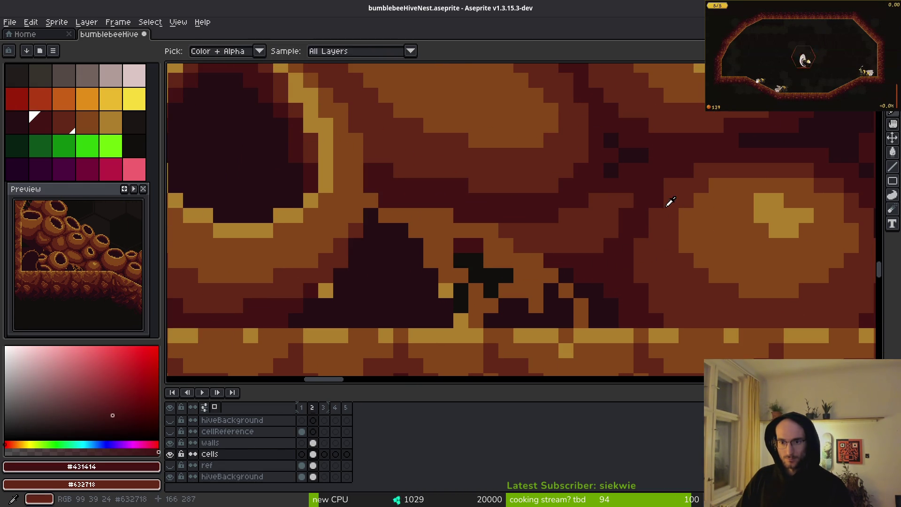
pyautogui.keyDown('alt'); pyautogui.click(665, 201); pyautogui.keyUp('alt')
pyautogui.hscroll(-2, 670, 207)
pyautogui.scroll(2, 659, 249)
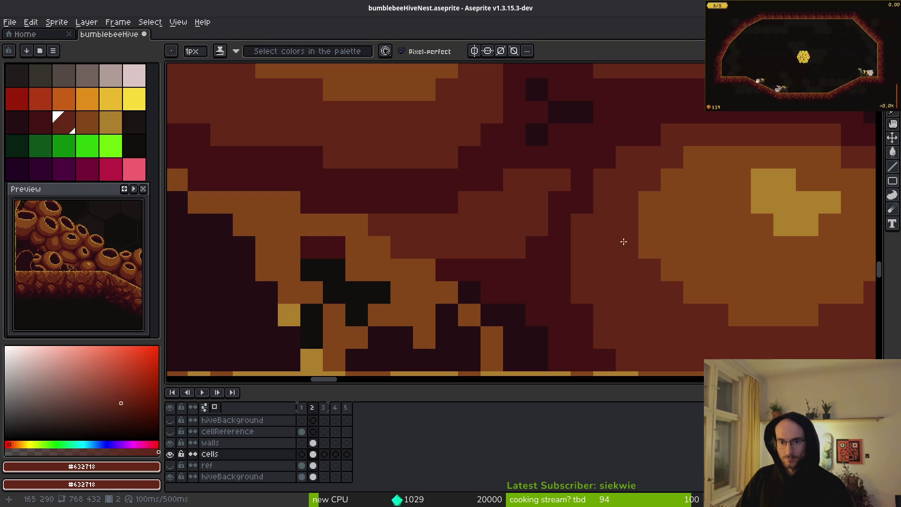
pyautogui.keyDown('alt'); pyautogui.click(580, 155); pyautogui.keyUp('alt')
pyautogui.moveTo(534, 199); pyautogui.dragTo(485, 238)
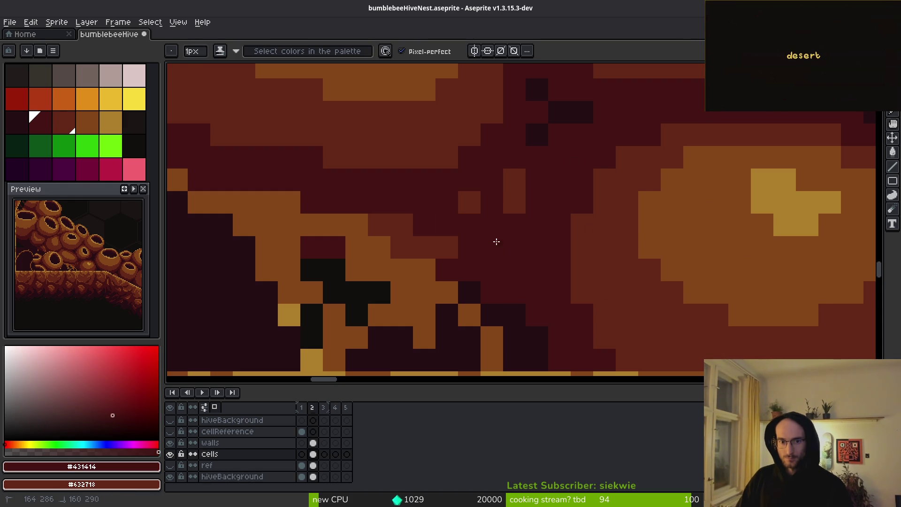
# Draw a near-black line down the gap and a dark red stroke beside it.
pyautogui.keyDown('alt'); pyautogui.click(565, 111); pyautogui.keyUp('alt')
pyautogui.moveTo(538, 157)
pyautogui.mouseDown()
pyautogui.moveTo(516, 258)
pyautogui.moveTo(477, 227)
pyautogui.moveTo(493, 256)
pyautogui.moveTo(472, 270)
pyautogui.mouseUp()
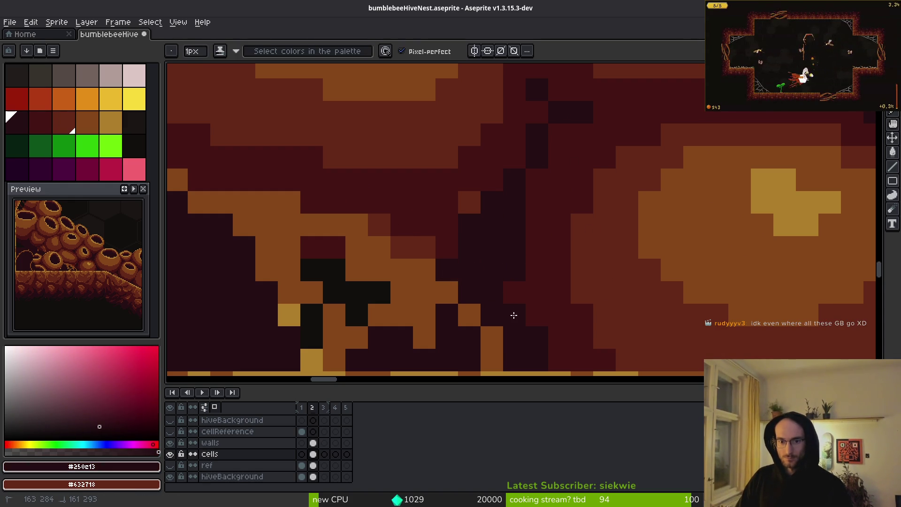
pyautogui.scroll(-2, 484, 230)
pyautogui.keyDown('alt'); pyautogui.click(497, 230); pyautogui.keyUp('alt')
pyautogui.scroll(-2, 565, 276)
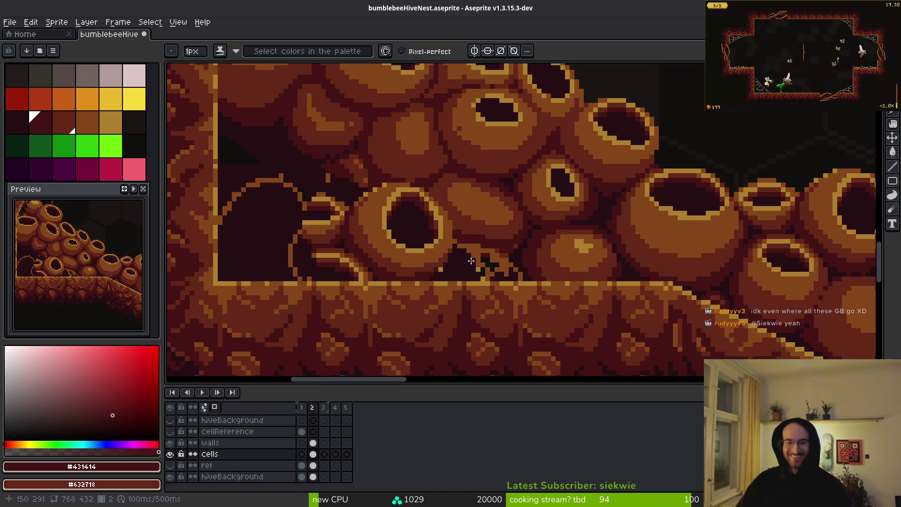
pyautogui.scroll(4, 511, 277)
pyautogui.scroll(3, 510, 277)
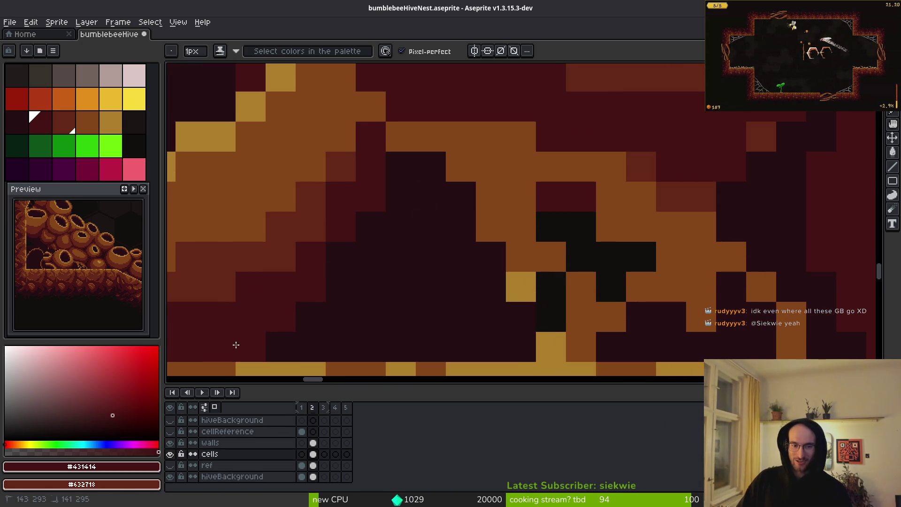
pyautogui.moveTo(431, 196); pyautogui.dragTo(472, 233)
pyautogui.moveTo(453, 187)
pyautogui.mouseDown()
pyautogui.moveTo(590, 175)
pyautogui.moveTo(564, 214)
pyautogui.mouseUp()
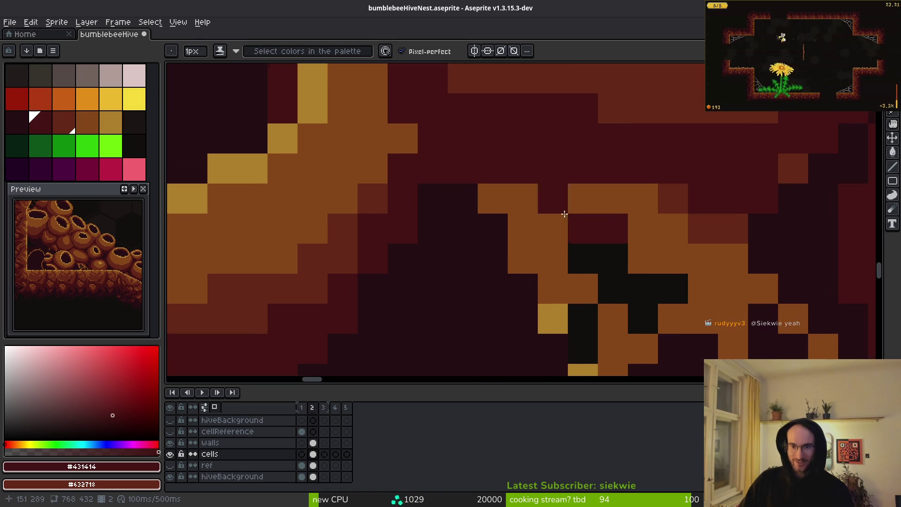
pyautogui.scroll(-4, 564, 214)
# Undo the dark stroke and redraw it as a diagonal line of gap pixels.
pyautogui.press('alt')
pyautogui.keyDown('alt'); pyautogui.click(616, 224); pyautogui.keyUp('alt')
pyautogui.scroll(1, 510, 217)
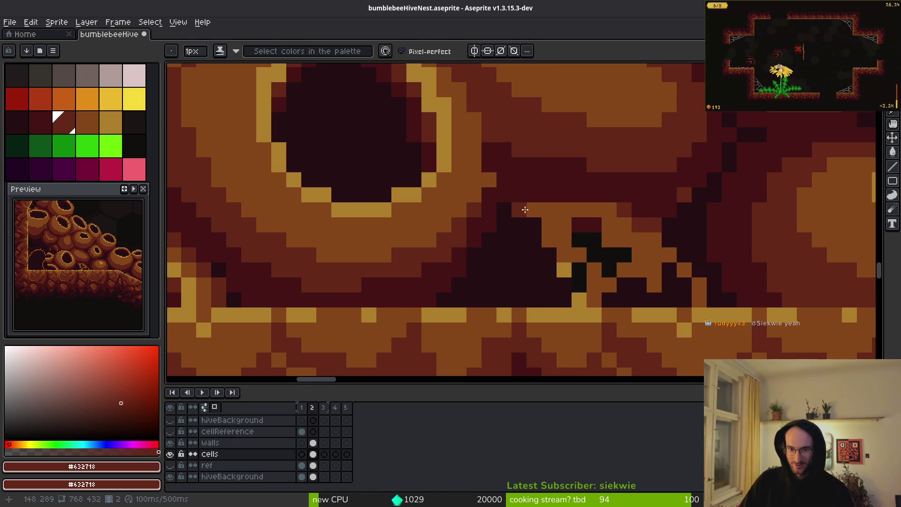
pyautogui.hotkey('ctrl', 'z')
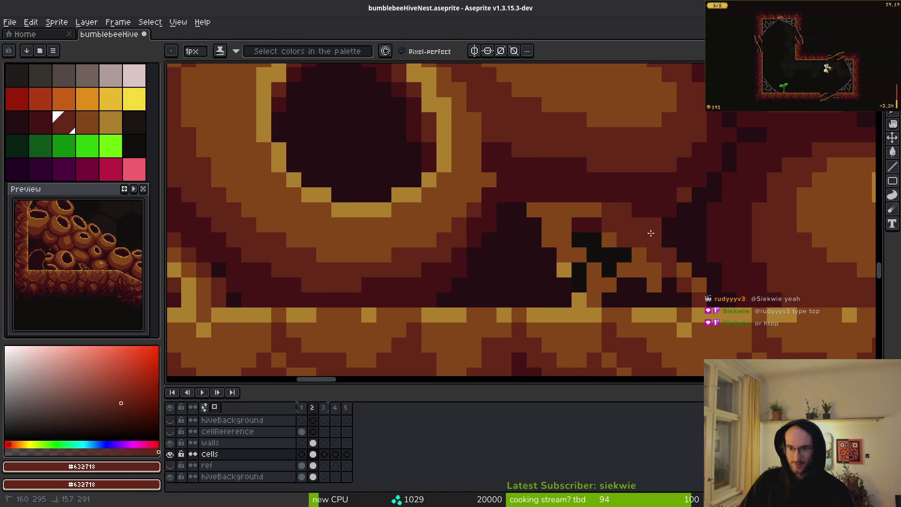
pyautogui.moveTo(594, 211)
pyautogui.mouseDown()
pyautogui.moveTo(512, 225)
pyautogui.moveTo(461, 282)
pyautogui.mouseUp()
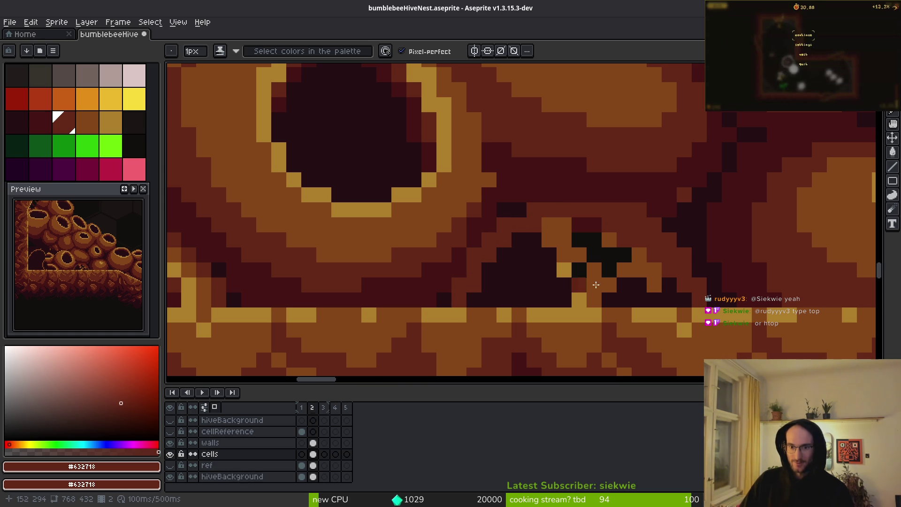
pyautogui.scroll(-2, 554, 282)
pyautogui.scroll(3, 545, 270)
pyautogui.scroll(-1, 540, 263)
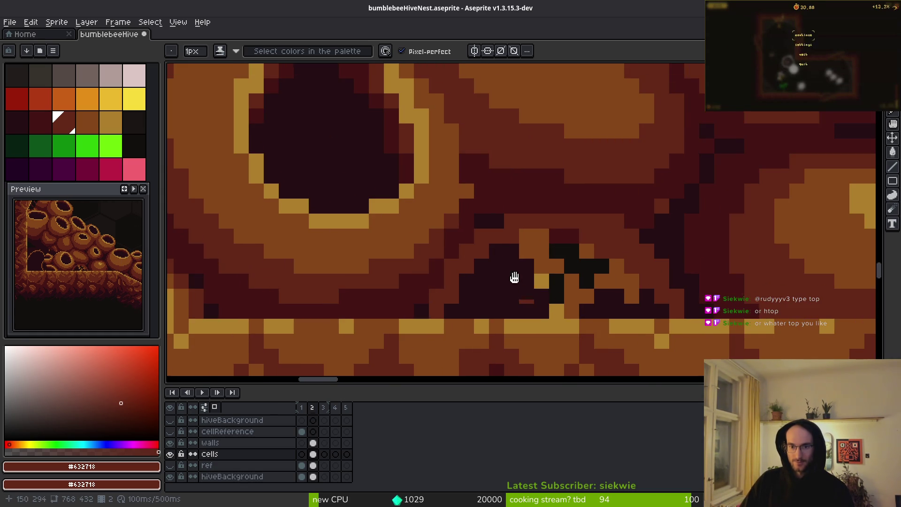
# Flood-fill the black cross and dark patches with brown, repainting leftovers light brown #854619.
pyautogui.press('g')
pyautogui.click(603, 270)
pyautogui.click(521, 263)
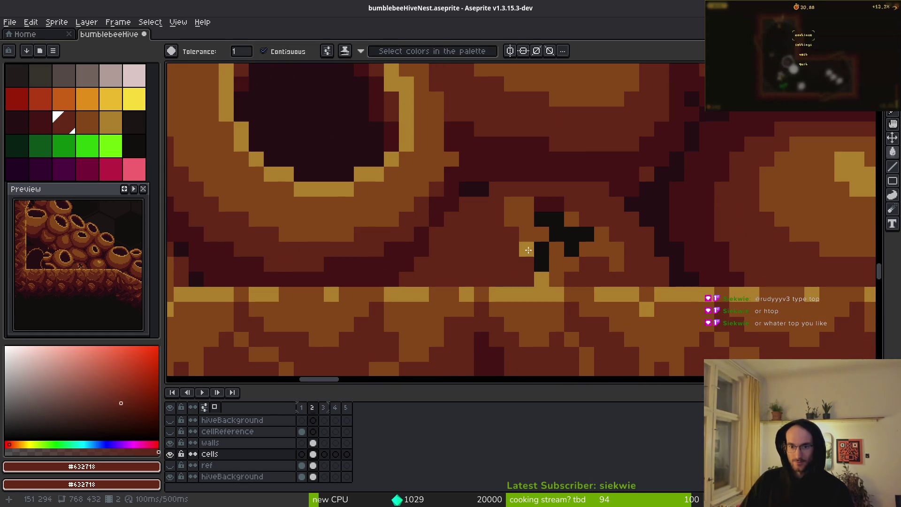
pyautogui.click(571, 235)
pyautogui.click(542, 258)
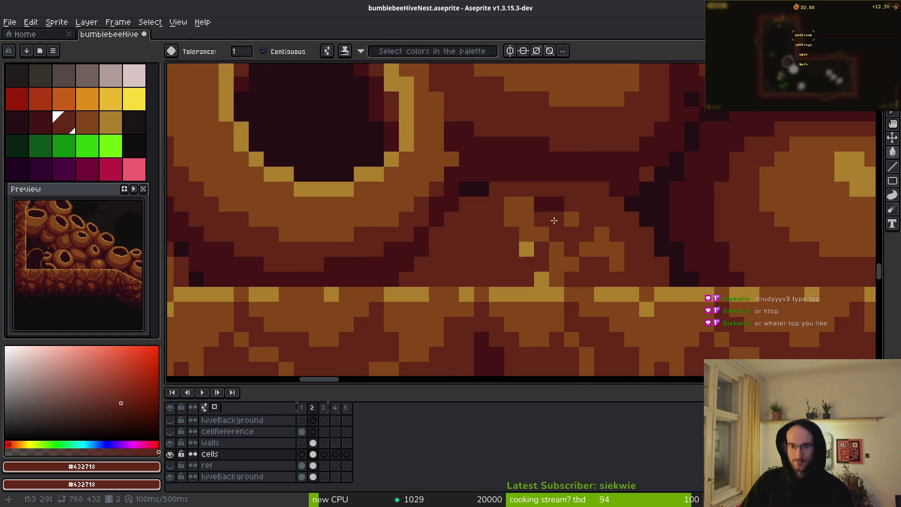
pyautogui.keyDown('alt'); pyautogui.click(529, 211); pyautogui.keyUp('alt')
pyautogui.press('b')
pyautogui.moveTo(537, 202)
pyautogui.mouseDown()
pyautogui.moveTo(545, 240)
pyautogui.moveTo(566, 224)
pyautogui.moveTo(572, 235)
pyautogui.moveTo(542, 280)
pyautogui.mouseUp()
# Draw diagonal dark #431414 gap lines and single pixels along the cell seams.
pyautogui.keyDown('alt'); pyautogui.click(556, 279); pyautogui.keyUp('alt')
pyautogui.keyDown('alt'); pyautogui.click(402, 248); pyautogui.keyUp('alt')
pyautogui.moveTo(443, 249); pyautogui.dragTo(518, 279)
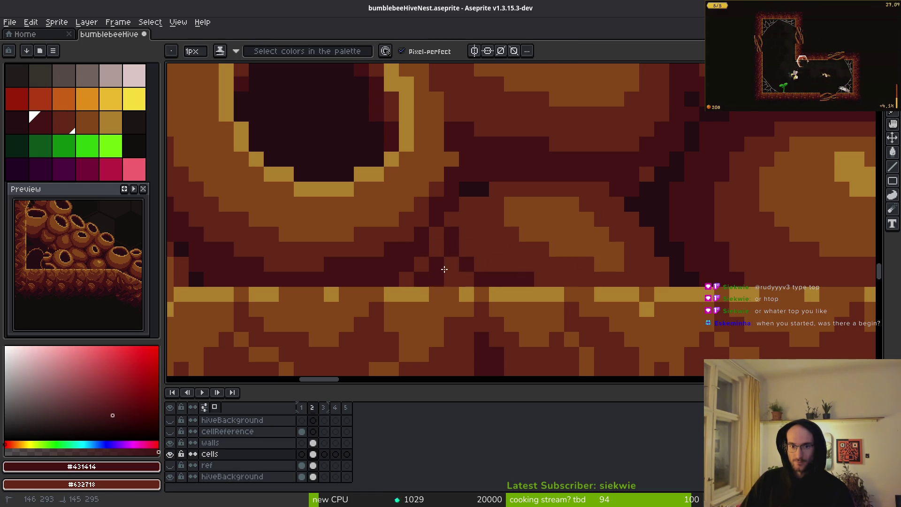
pyautogui.moveTo(459, 279); pyautogui.dragTo(433, 280)
pyautogui.click(466, 235)
pyautogui.keyDown('alt'); pyautogui.click(454, 236); pyautogui.keyUp('alt')
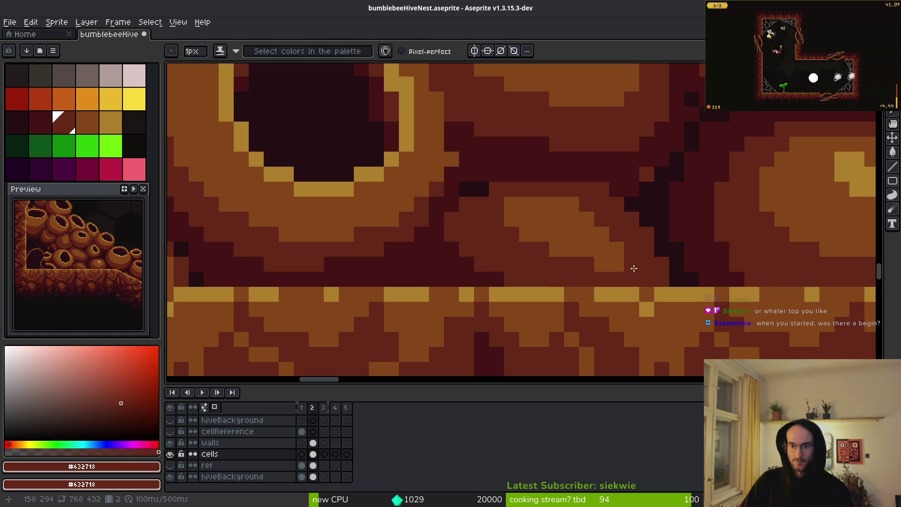
pyautogui.keyDown('alt'); pyautogui.click(688, 262); pyautogui.keyUp('alt')
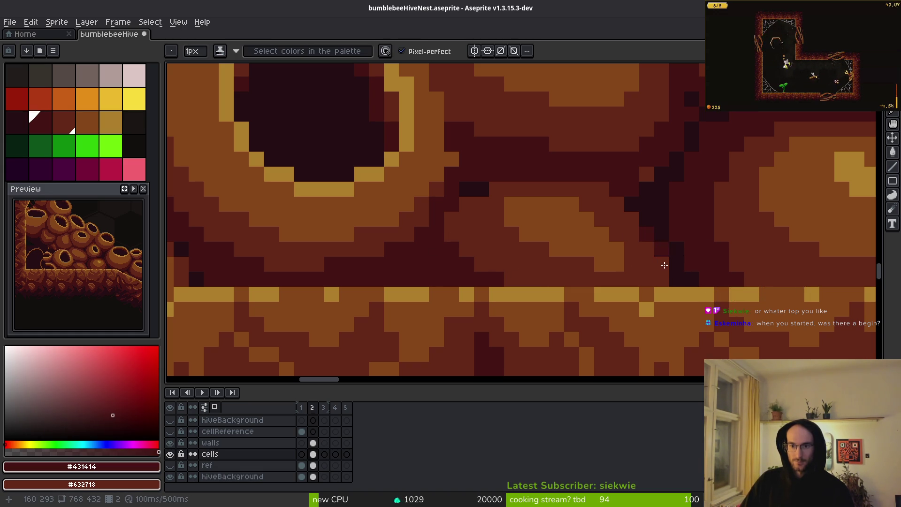
pyautogui.moveTo(662, 277); pyautogui.dragTo(653, 244)
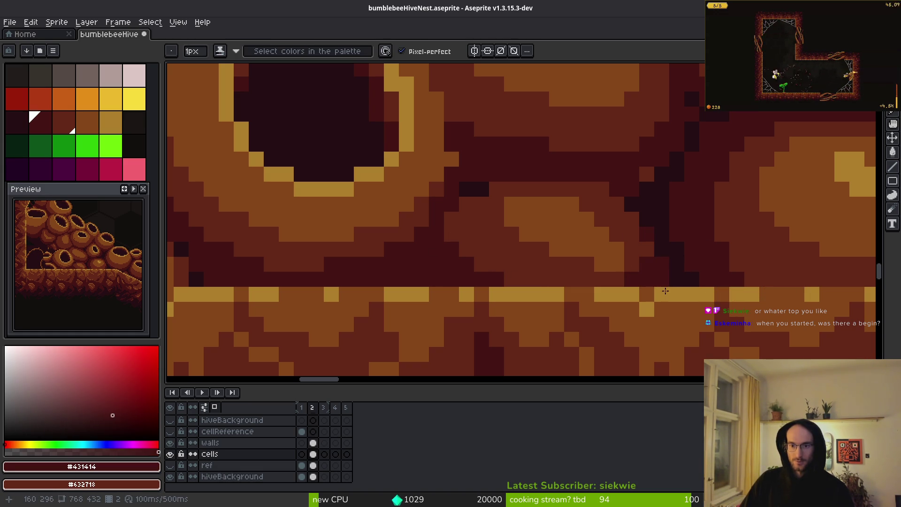
# Darken two seam pixels with #431414 and add one darkest #250e13 gap pixel.
pyautogui.keyDown('alt'); pyautogui.click(641, 262); pyautogui.keyUp('alt')
pyautogui.keyDown('alt'); pyautogui.click(662, 274); pyautogui.keyUp('alt')
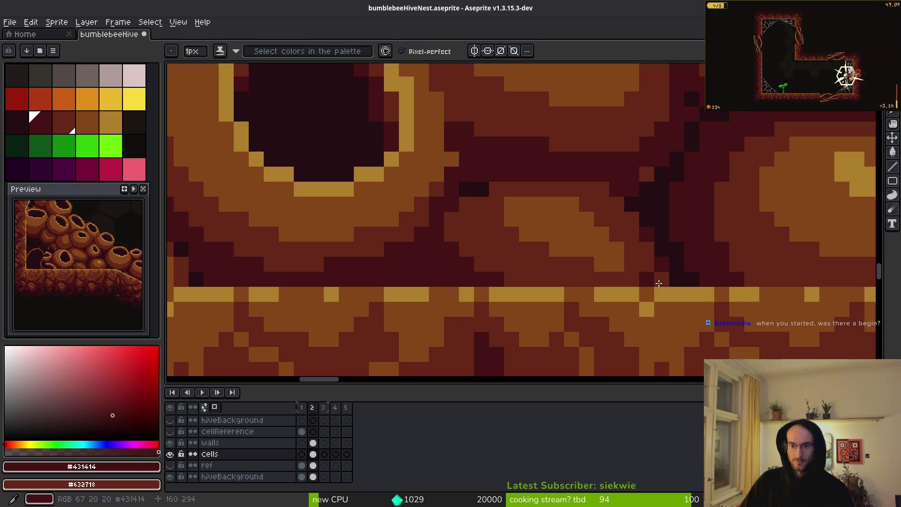
pyautogui.scroll(2, 582, 243)
pyautogui.moveTo(550, 272); pyautogui.dragTo(507, 197)
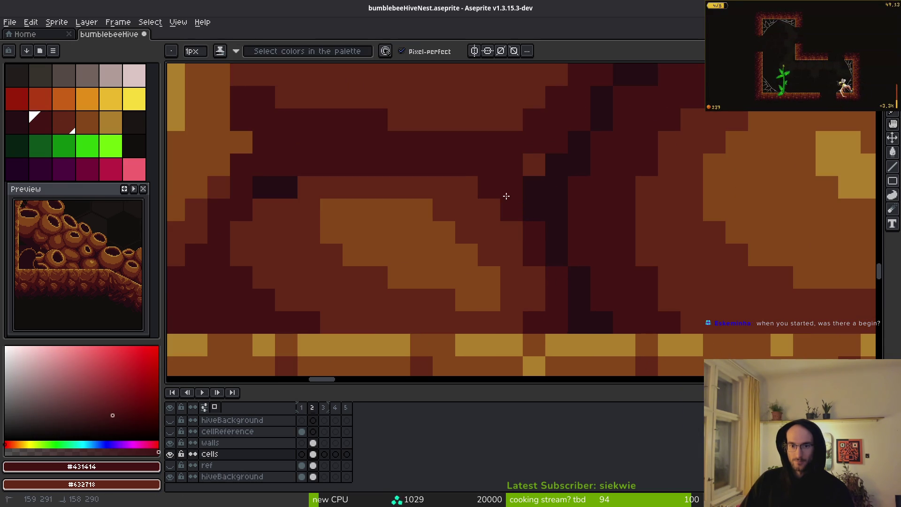
pyautogui.keyDown('alt'); pyautogui.click(544, 165); pyautogui.keyUp('alt')
pyautogui.keyDown('alt'); pyautogui.click(543, 183); pyautogui.keyUp('alt')
pyautogui.click(533, 164)
pyautogui.keyDown('alt'); pyautogui.click(543, 146); pyautogui.keyUp('alt')
# Extend the darkest #250e13 gap pixels left and up along the band above the floor edge.
pyautogui.scroll(-4, 623, 242)
pyautogui.scroll(4, 622, 242)
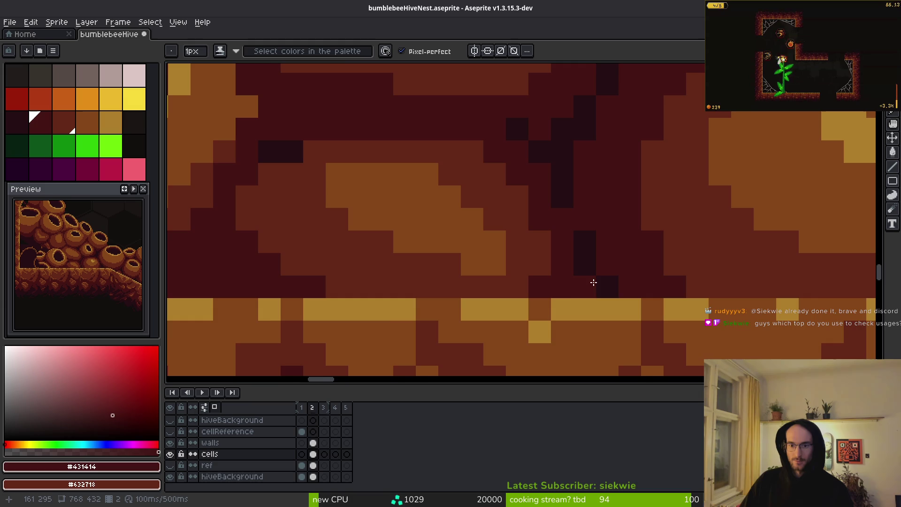
pyautogui.scroll(-5, 596, 282)
pyautogui.scroll(4, 601, 244)
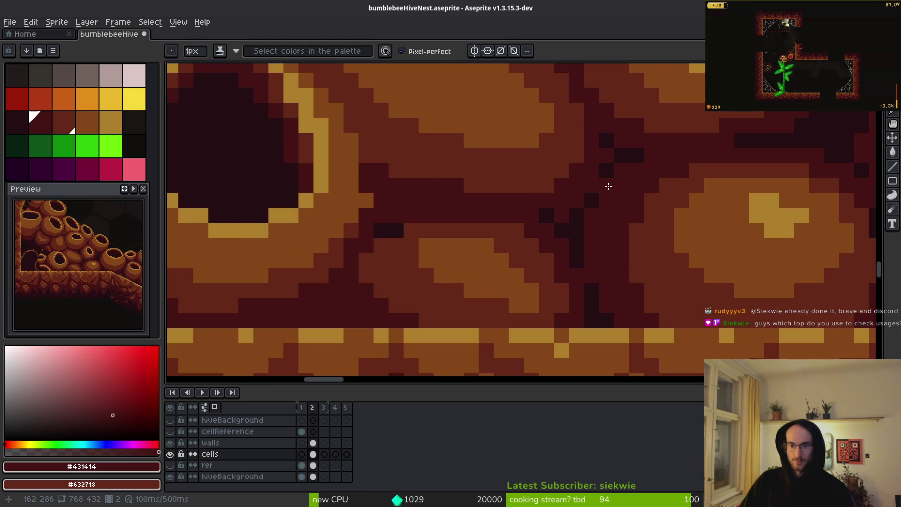
pyautogui.scroll(-2, 610, 193)
pyautogui.scroll(-2, 611, 236)
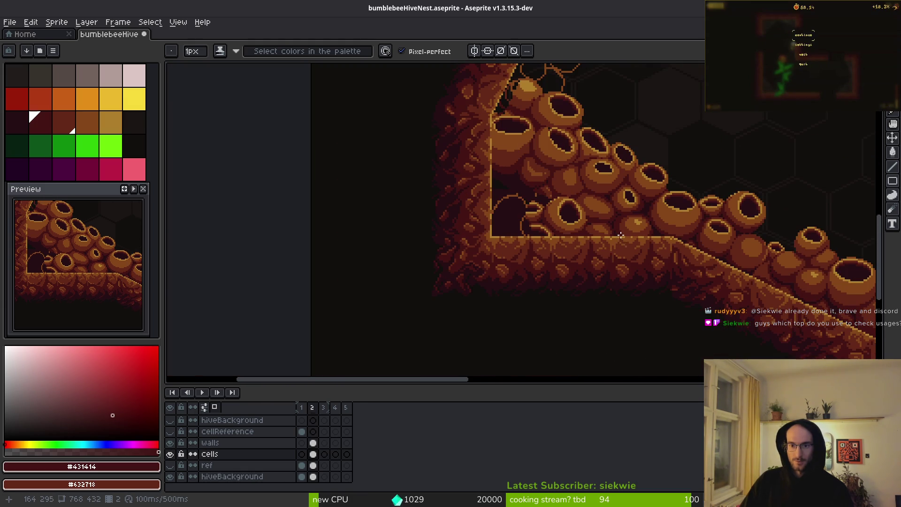
pyautogui.scroll(4, 621, 235)
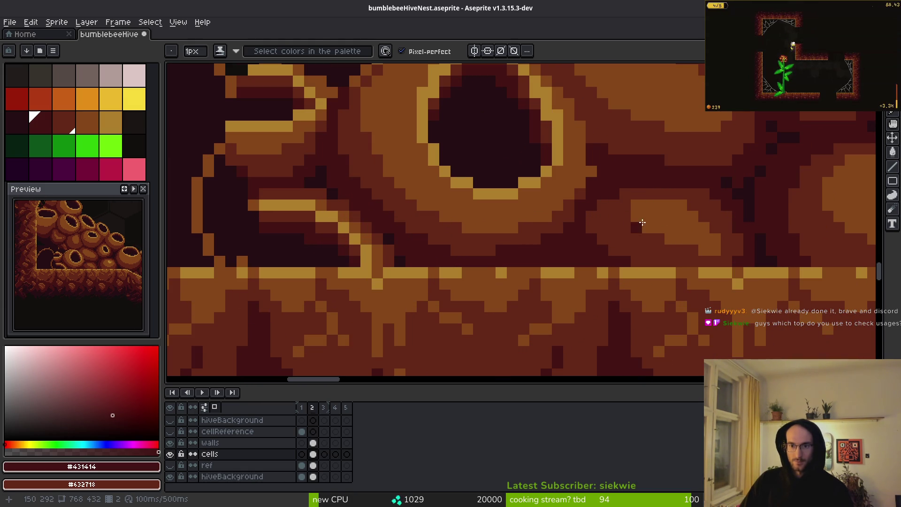
pyautogui.keyDown('alt'); pyautogui.click(745, 191); pyautogui.keyUp('alt')
pyautogui.scroll(2, 570, 255)
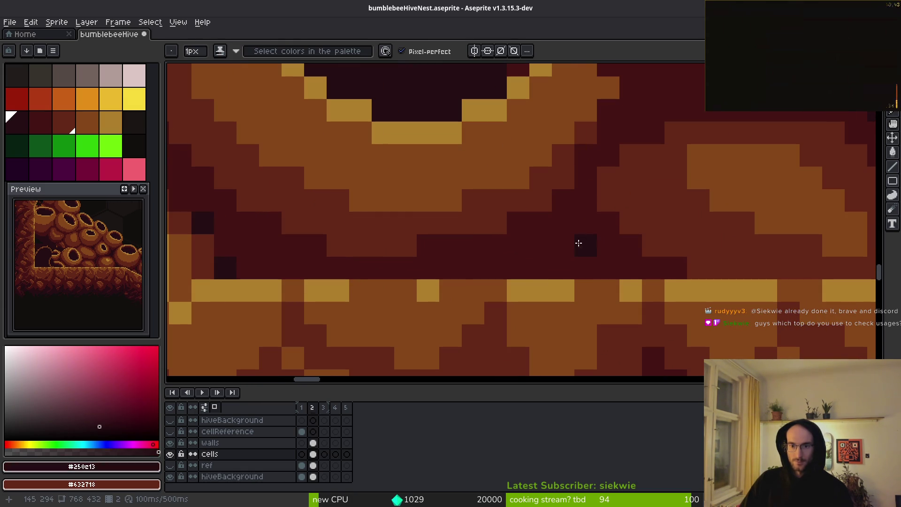
pyautogui.click(583, 244)
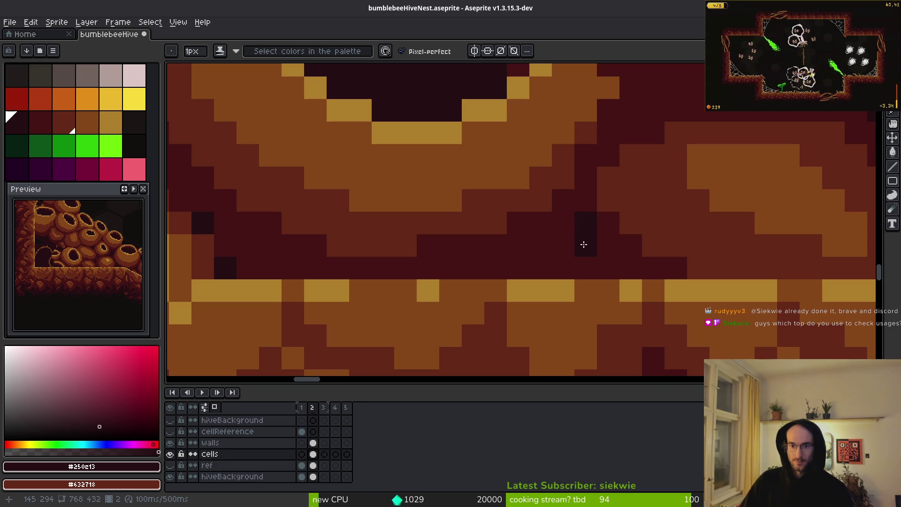
pyautogui.moveTo(600, 267); pyautogui.dragTo(567, 260)
pyautogui.click(564, 267)
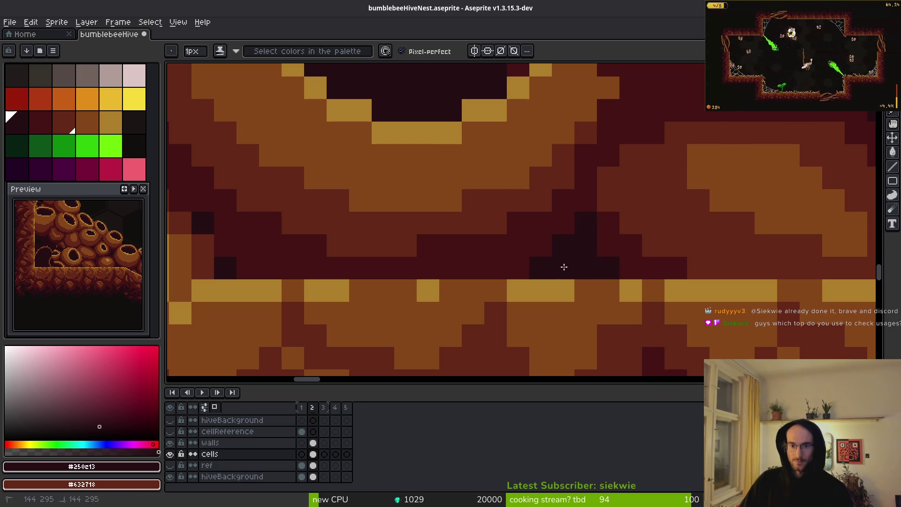
pyautogui.scroll(-8, 525, 268)
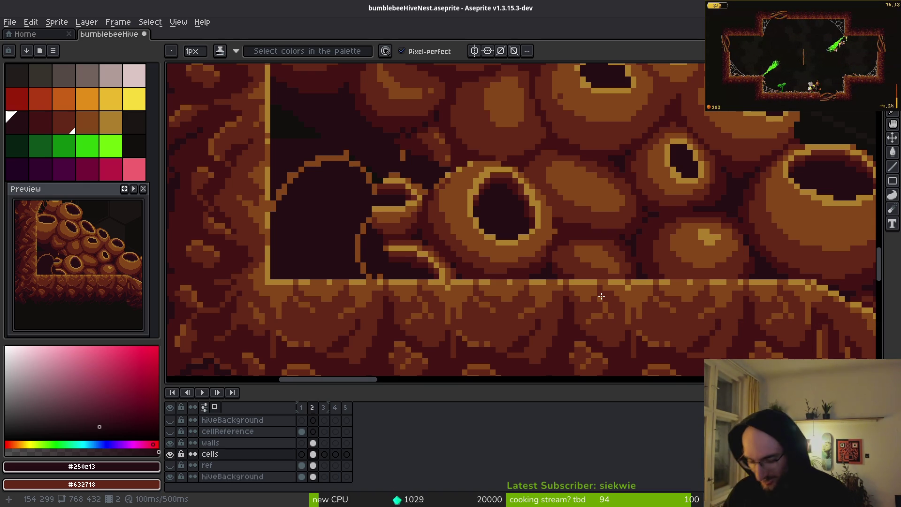
# Show the GNOME Activities overview with the Super key.
pyautogui.press('super')
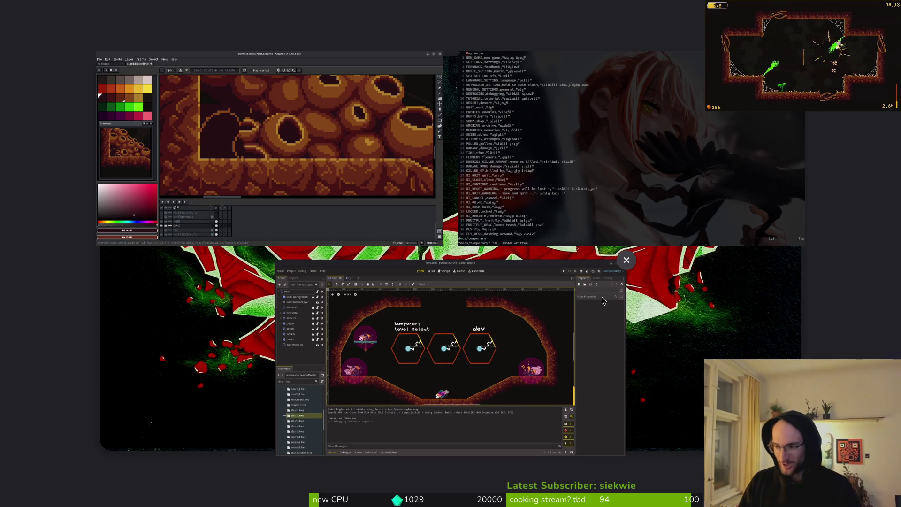
# Check the two brave processes in System Monitor's Processes list, then close the monitor.
pyautogui.hotkey('ctrl', 'Escape')
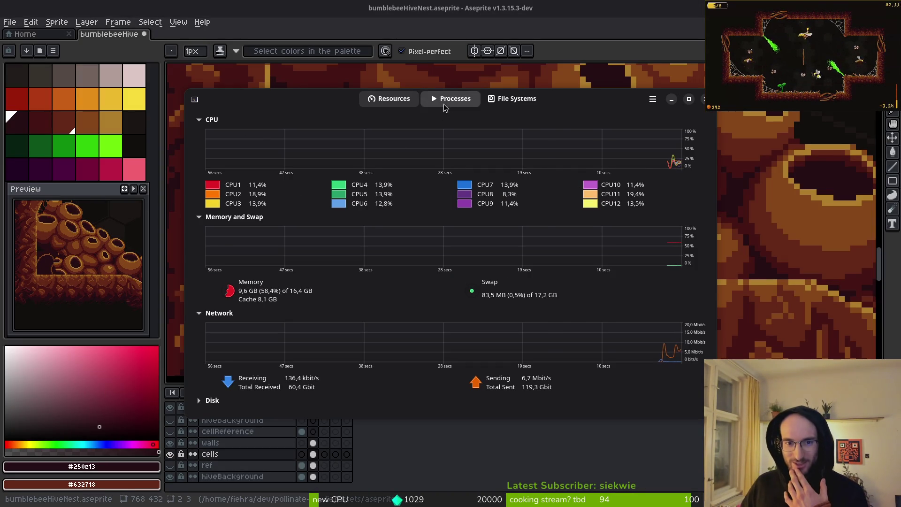
pyautogui.click(446, 98)
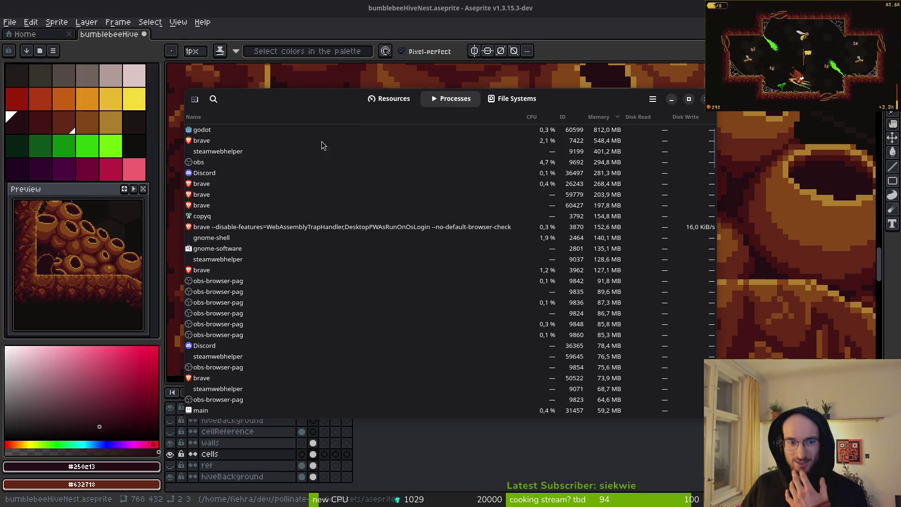
pyautogui.click(594, 141)
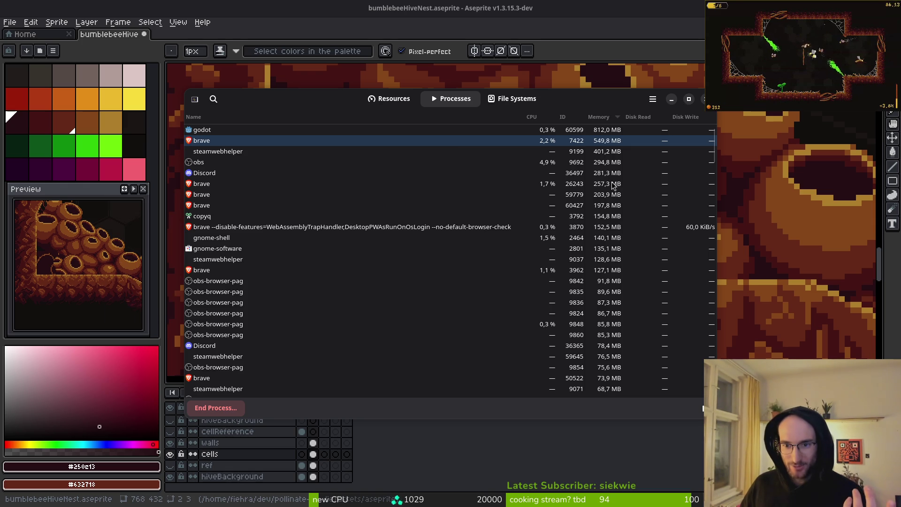
pyautogui.click(612, 186)
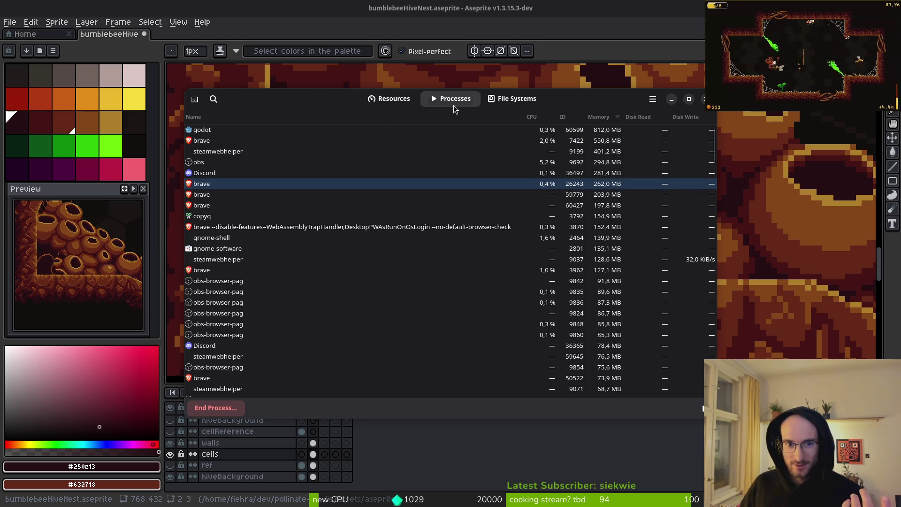
pyautogui.moveTo(251, 101); pyautogui.dragTo(472, 149)
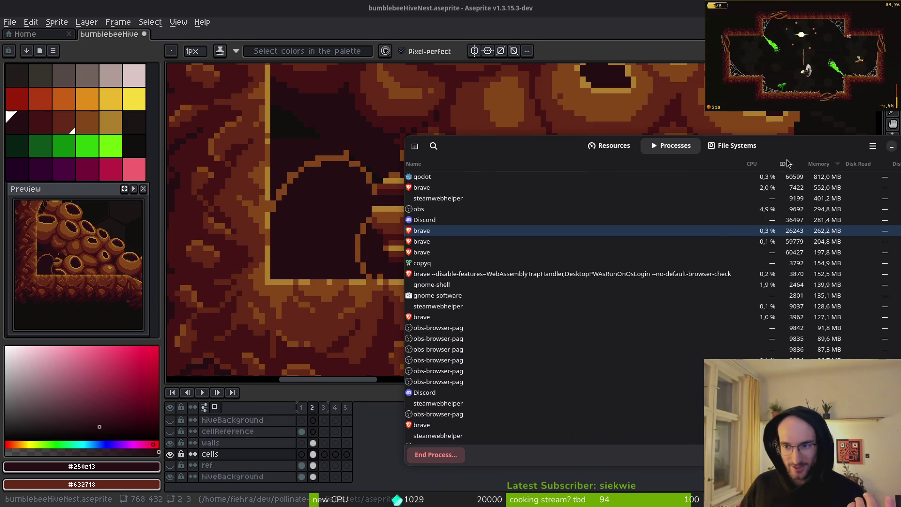
pyautogui.moveTo(780, 147); pyautogui.dragTo(636, 137)
pyautogui.click(787, 139)
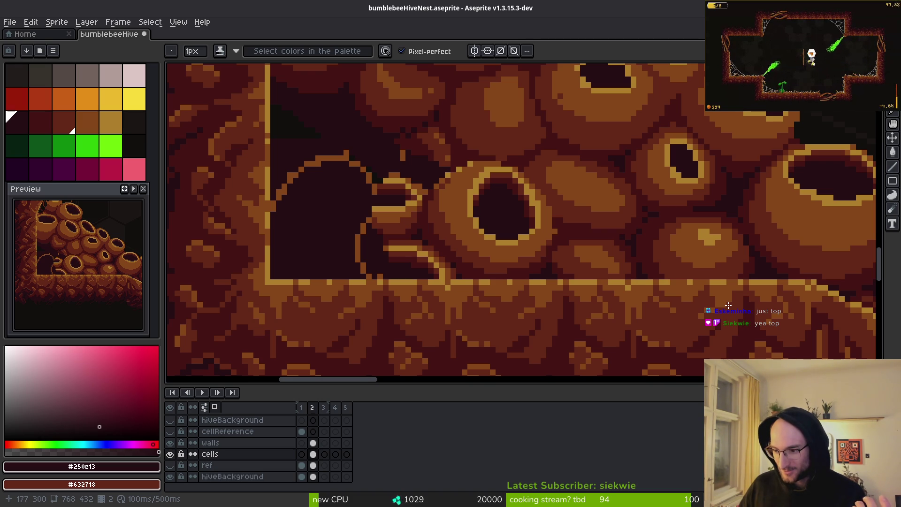
# Switch to the CSV strings editor and quit vim with :q.
pyautogui.press('super')
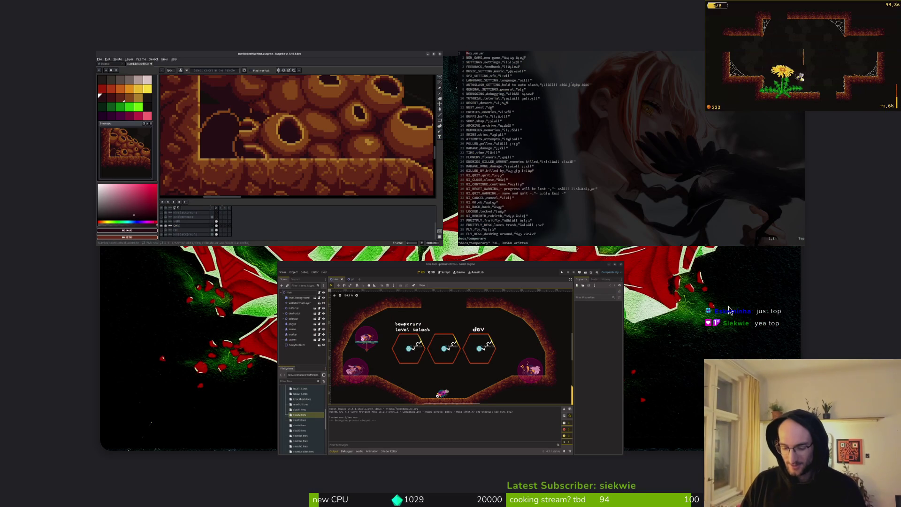
pyautogui.press('super')
pyautogui.write(':q')
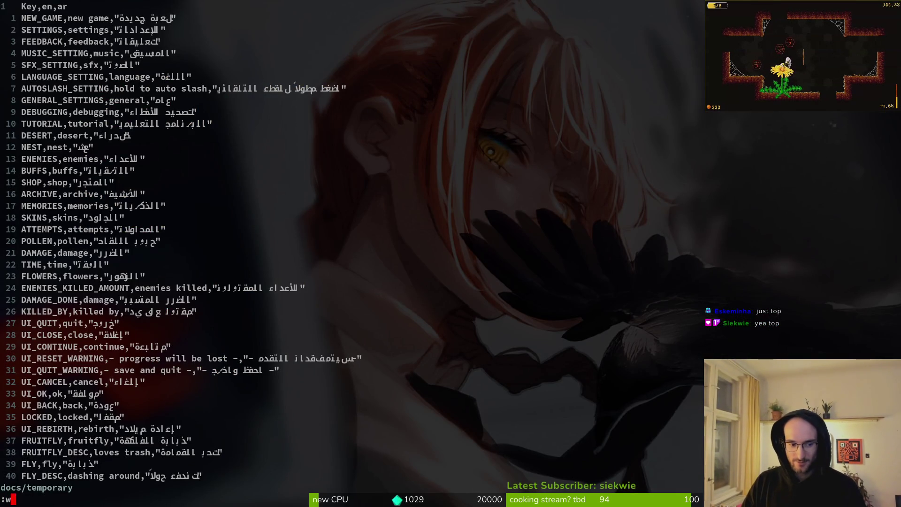
pyautogui.press('Return')
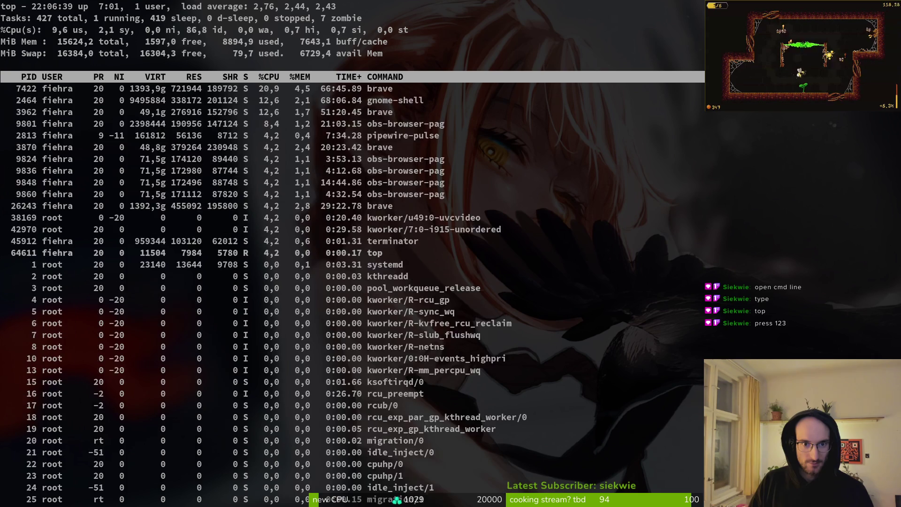
# Browse the top process list, cancel the kill prompt and quit top.
pyautogui.press('Down')
pyautogui.press('Down')
pyautogui.press('Down')
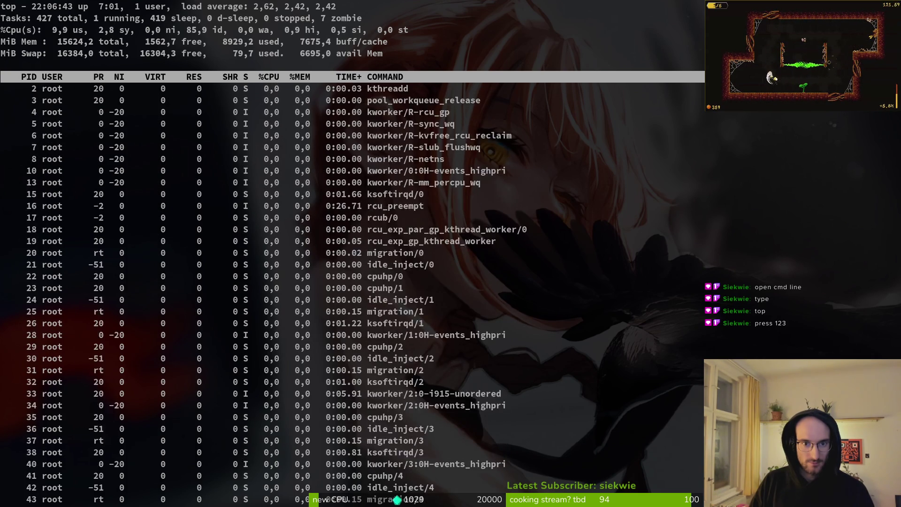
pyautogui.press('Up')
pyautogui.press('Up')
pyautogui.press('Up')
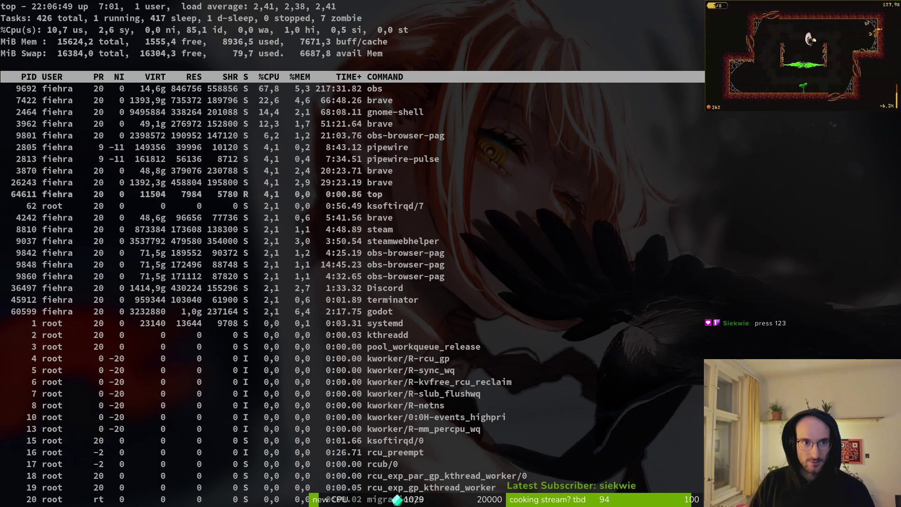
pyautogui.press('k')
pyautogui.write('jjkjkjkjkjkk')
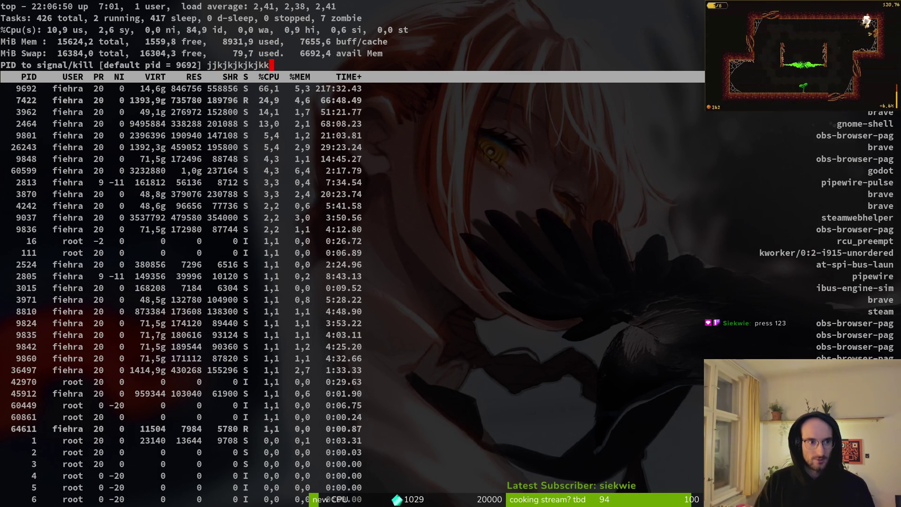
pyautogui.press('Escape')
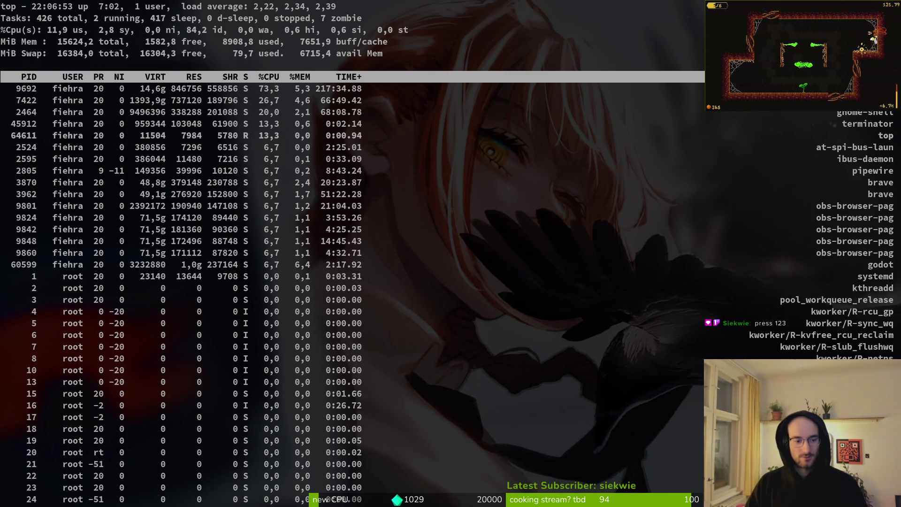
pyautogui.press('q')
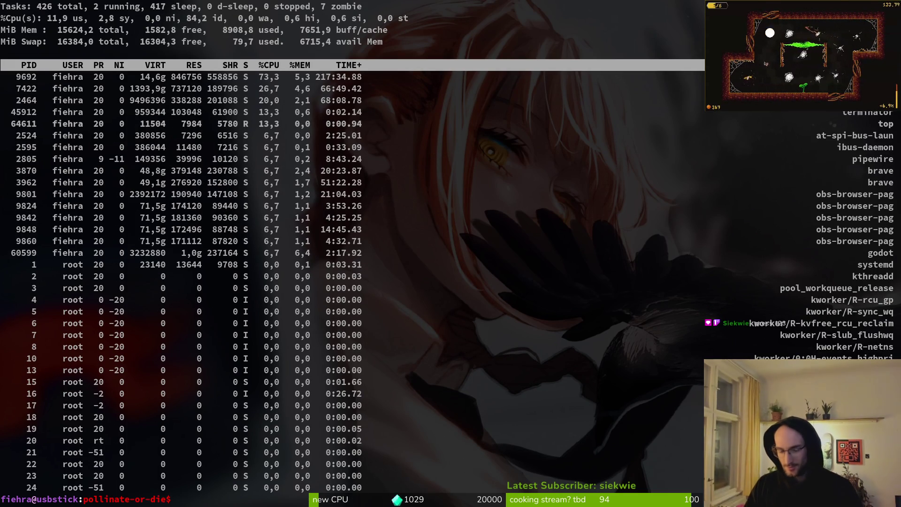
# Run top again and quit it with q.
pyautogui.write('top')
pyautogui.press('Return')
pyautogui.write('qwe')
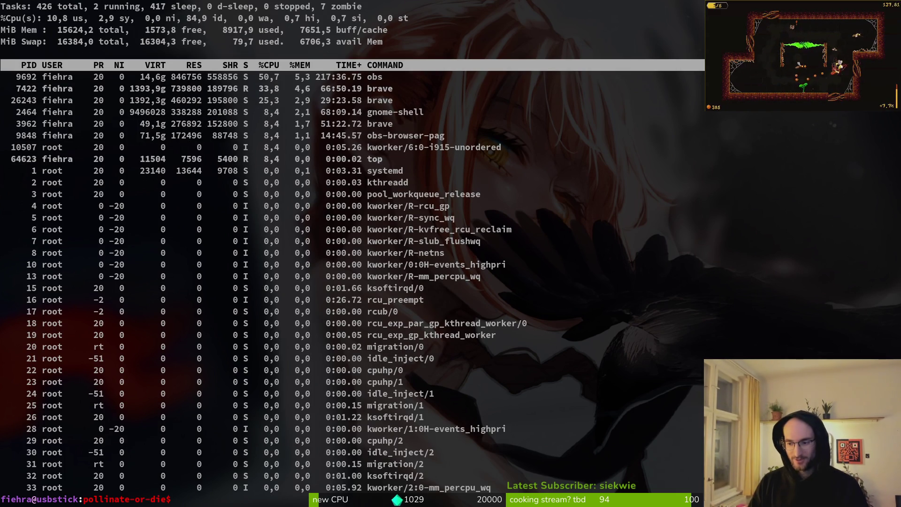
pyautogui.write('top')
pyautogui.press('Return')
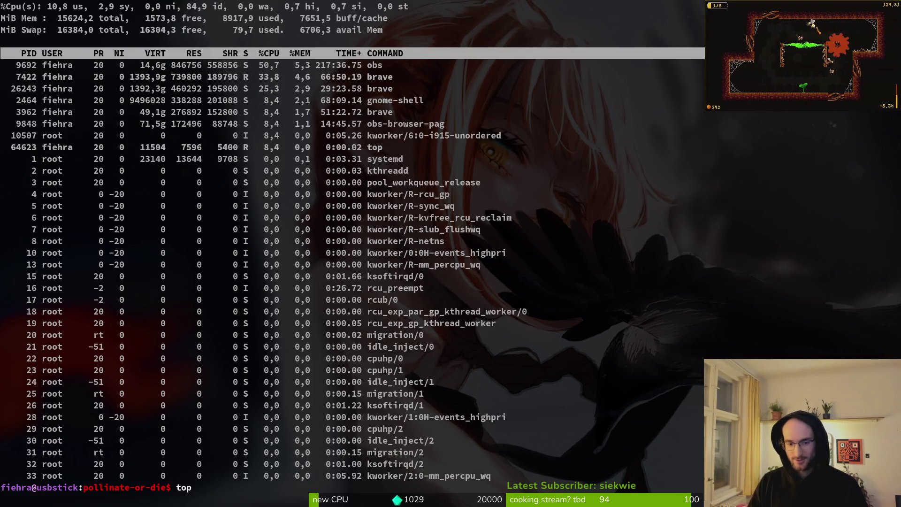
pyautogui.press('q')
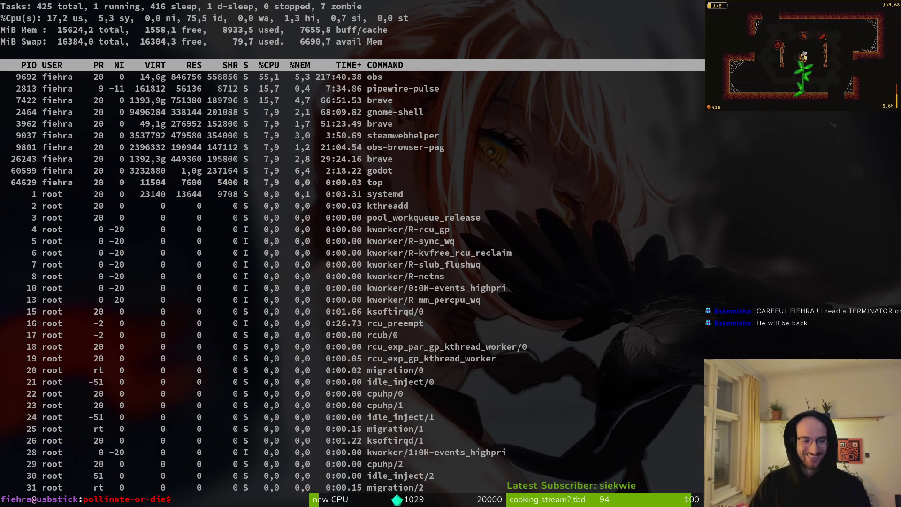
# Clear the terminal and close it with Ctrl+D to return to Aseprite.
pyautogui.write('clear')
pyautogui.press('Return')
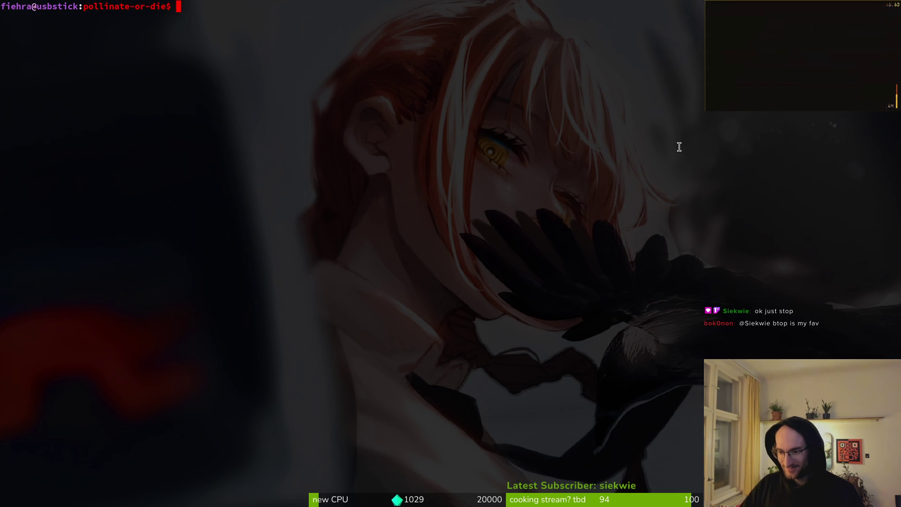
pyautogui.hotkey('ctrl', 'd')
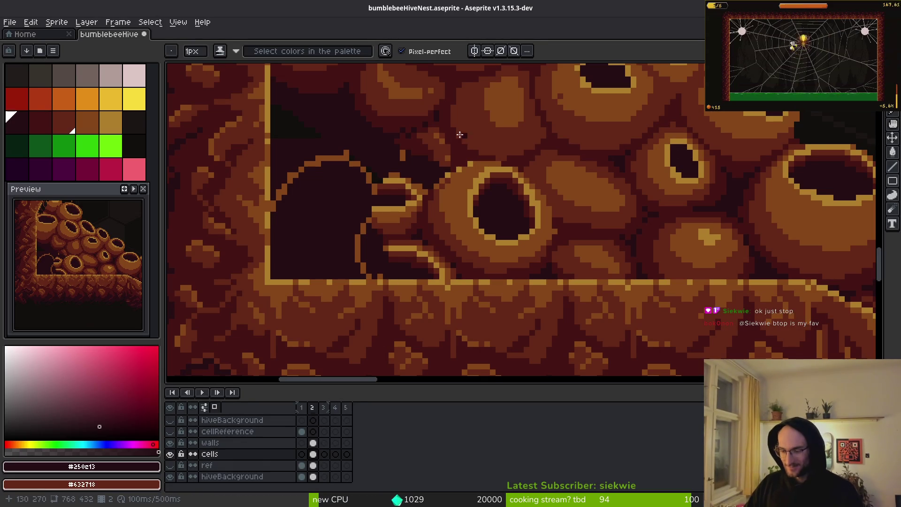
# Zoom to the small cell and paint gold #ac7e2c pixels on its left edge and beside the gold bar.
pyautogui.scroll(3, 447, 201)
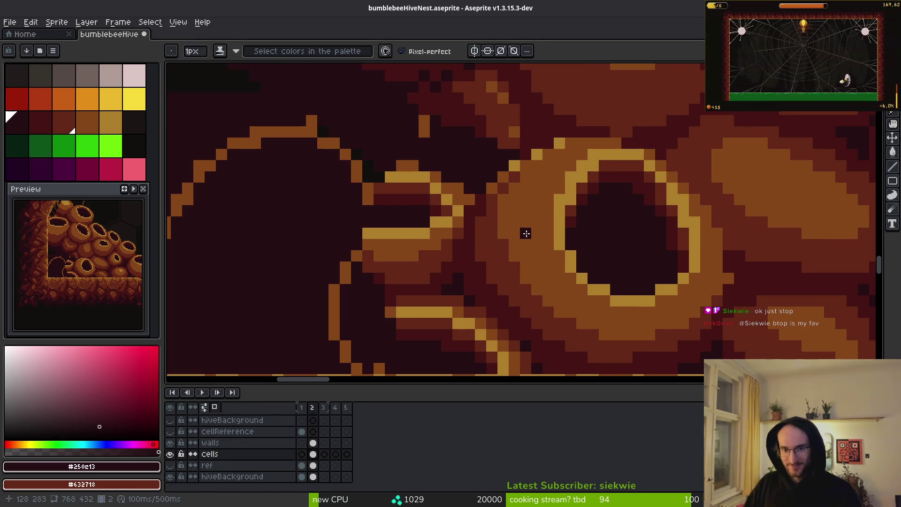
pyautogui.moveTo(553, 192); pyautogui.dragTo(564, 204)
pyautogui.keyDown('alt'); pyautogui.click(534, 179); pyautogui.keyUp('alt')
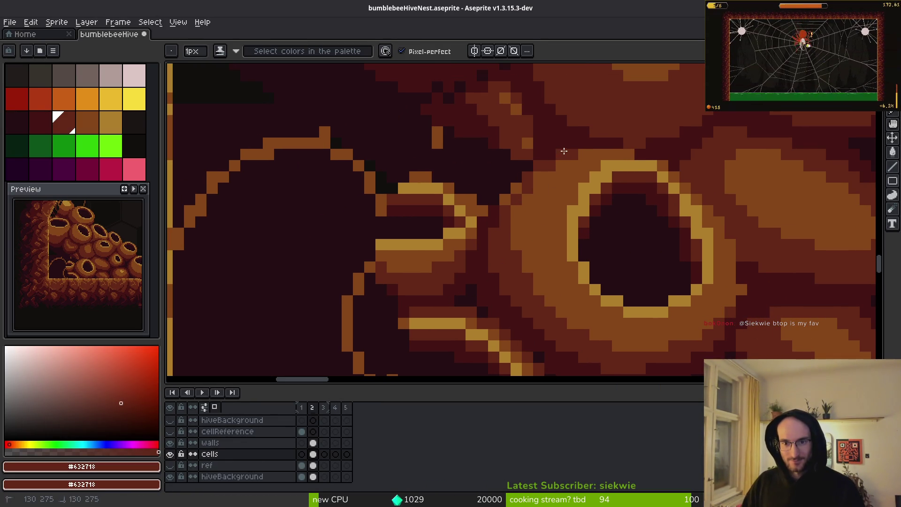
pyautogui.scroll(-4, 564, 150)
pyautogui.scroll(4, 534, 162)
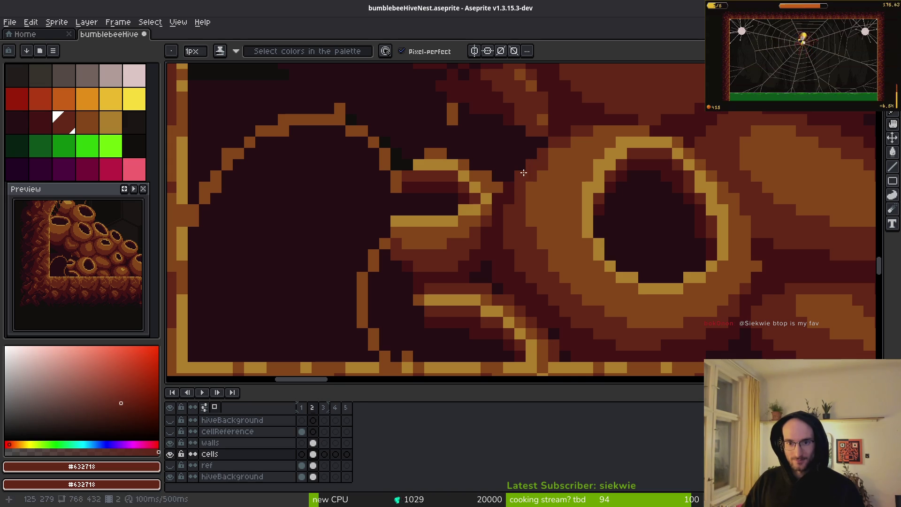
pyautogui.scroll(-2, 564, 209)
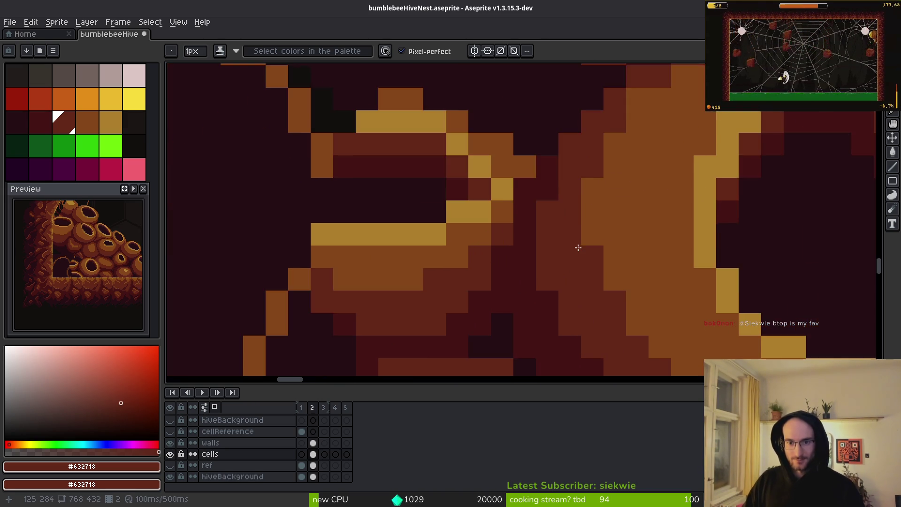
pyautogui.scroll(4, 540, 269)
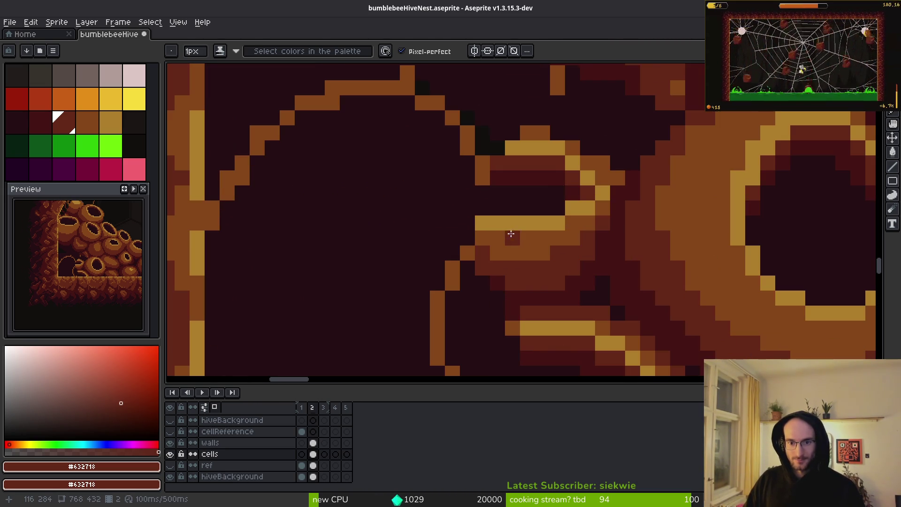
pyautogui.keyDown('alt'); pyautogui.click(489, 217); pyautogui.keyUp('alt')
pyautogui.click(482, 178)
pyautogui.keyDown('alt'); pyautogui.click(481, 222); pyautogui.keyUp('alt')
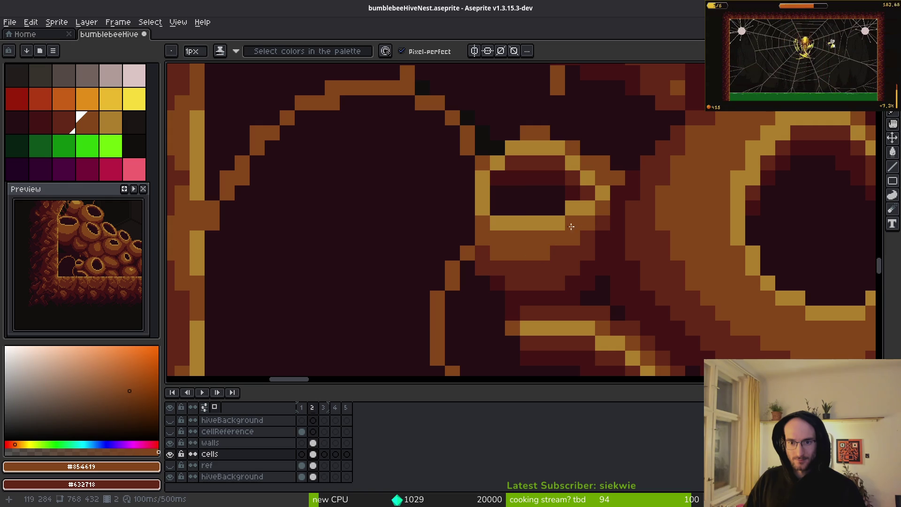
pyautogui.keyDown('alt'); pyautogui.click(561, 222); pyautogui.keyUp('alt')
# Darken gold bar pixels with #250c13 and add gold pixels below the bar.
pyautogui.click(573, 223)
pyautogui.keyDown('alt'); pyautogui.click(573, 194); pyautogui.keyUp('alt')
pyautogui.keyDown('alt'); pyautogui.click(549, 198); pyautogui.keyUp('alt')
pyautogui.click(528, 223)
pyautogui.click(556, 222)
pyautogui.keyDown('alt'); pyautogui.click(572, 221); pyautogui.keyUp('alt')
pyautogui.moveTo(557, 238); pyautogui.dragTo(527, 236)
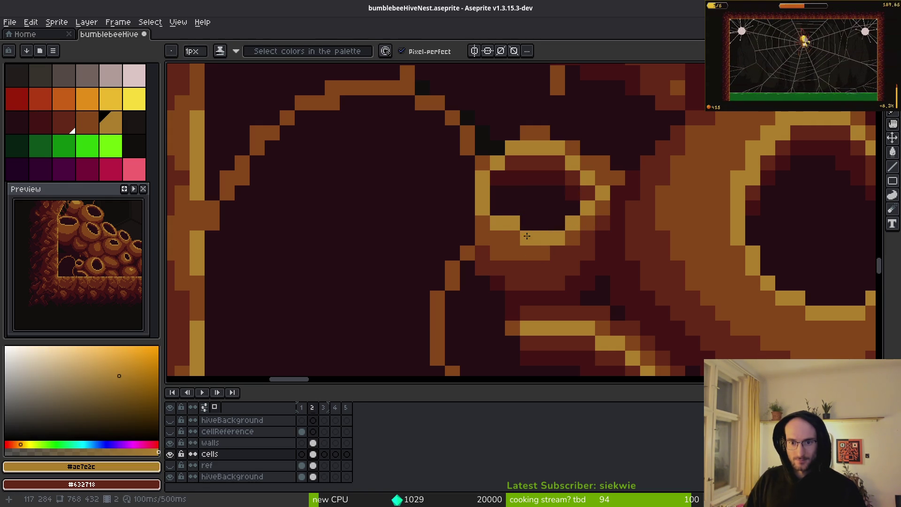
pyautogui.keyDown('alt'); pyautogui.click(515, 207); pyautogui.keyUp('alt')
pyautogui.click(516, 222)
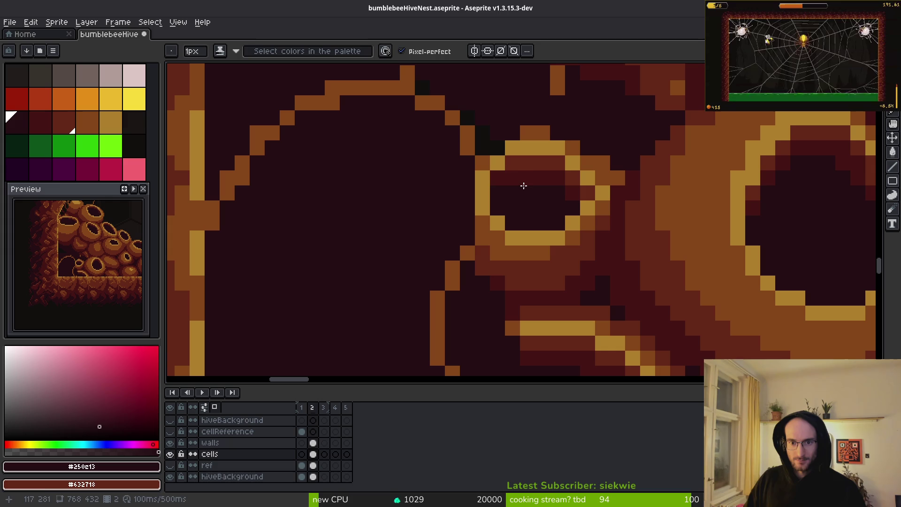
# Paint a cell-interior pixel #632718 and darken gold pixels on the cell's right rim.
pyautogui.keyDown('alt'); pyautogui.click(519, 162); pyautogui.keyUp('alt')
pyautogui.click(504, 187)
pyautogui.keyDown('alt'); pyautogui.click(501, 187); pyautogui.keyUp('alt')
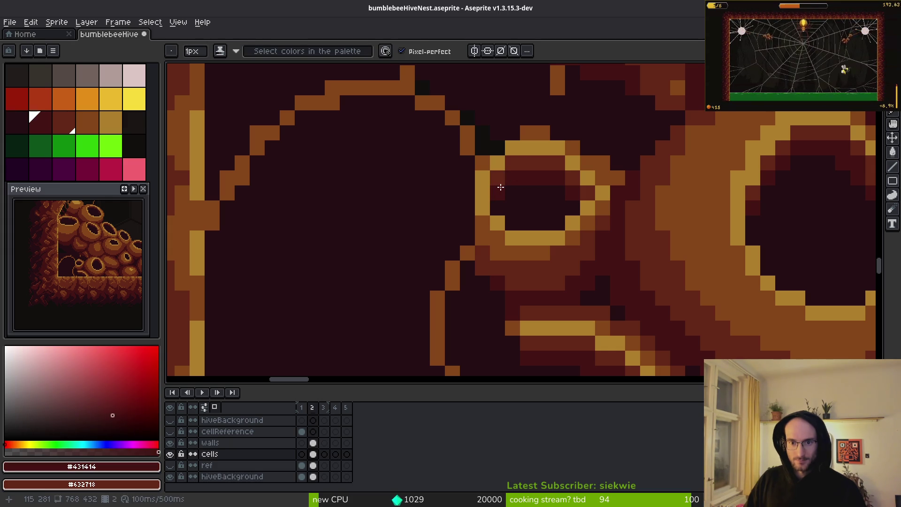
pyautogui.scroll(-2, 622, 230)
pyautogui.scroll(2, 593, 202)
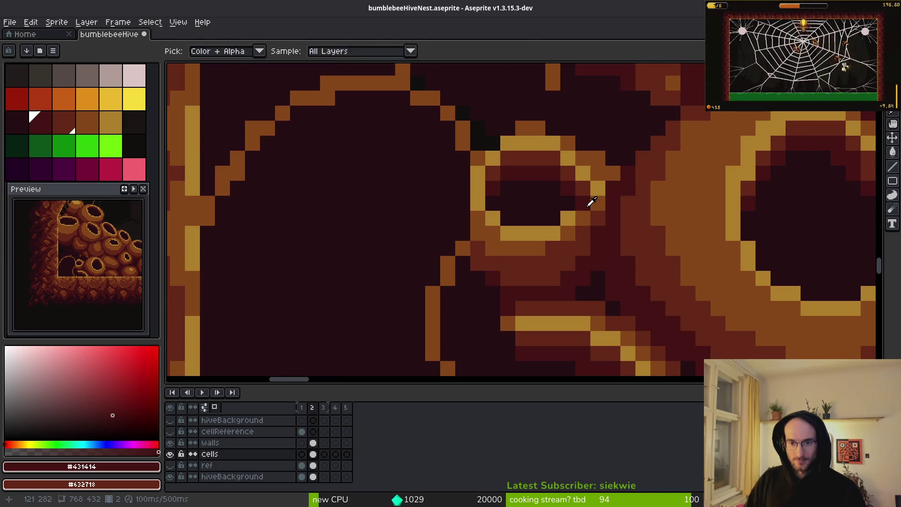
pyautogui.keyDown('alt'); pyautogui.click(583, 205); pyautogui.keyUp('alt')
pyautogui.keyDown('alt'); pyautogui.click(540, 198); pyautogui.keyUp('alt')
pyautogui.click(574, 202)
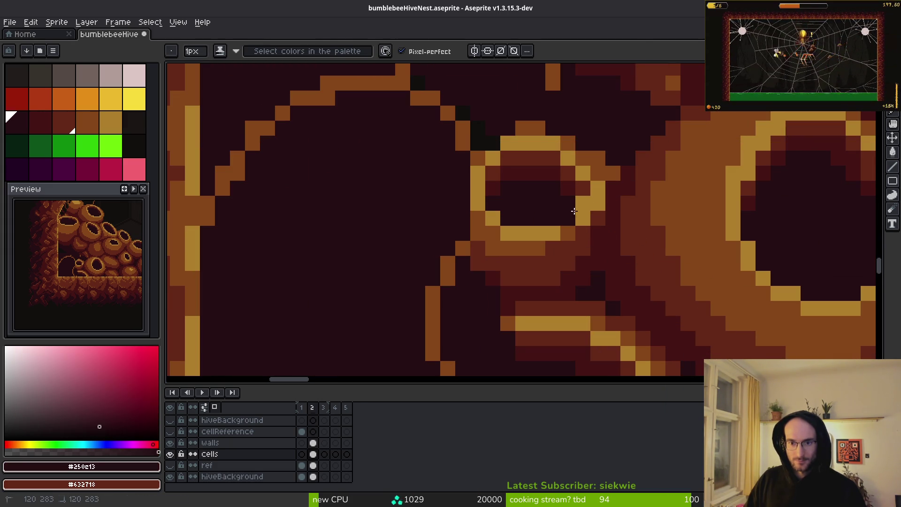
pyautogui.keyDown('alt'); pyautogui.click(549, 233); pyautogui.keyUp('alt')
pyautogui.click(568, 233)
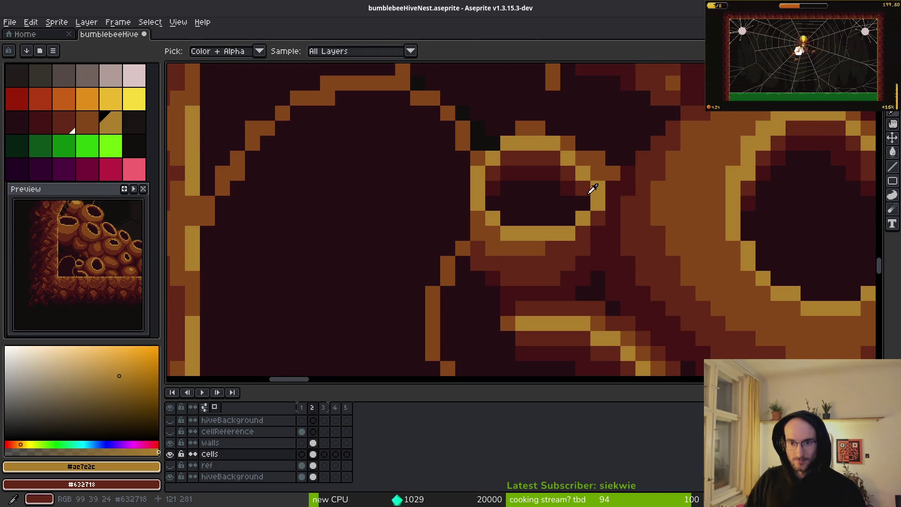
pyautogui.keyDown('alt'); pyautogui.click(583, 189); pyautogui.keyUp('alt')
pyautogui.keyDown('alt'); pyautogui.click(572, 189); pyautogui.keyUp('alt')
pyautogui.click(597, 204)
# Repaint the gold lip rows orange #854619 and shade the ledge with #632718.
pyautogui.scroll(-3, 591, 207)
pyautogui.scroll(2, 587, 225)
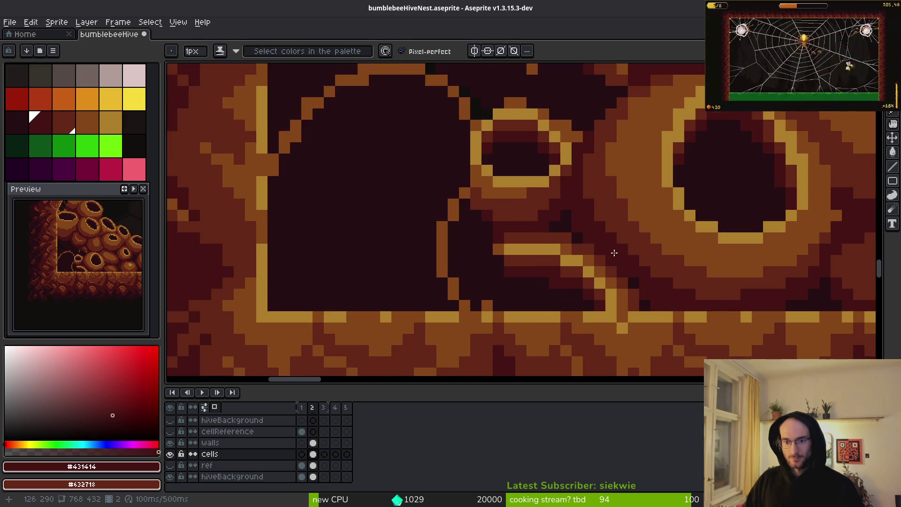
pyautogui.scroll(1, 587, 225)
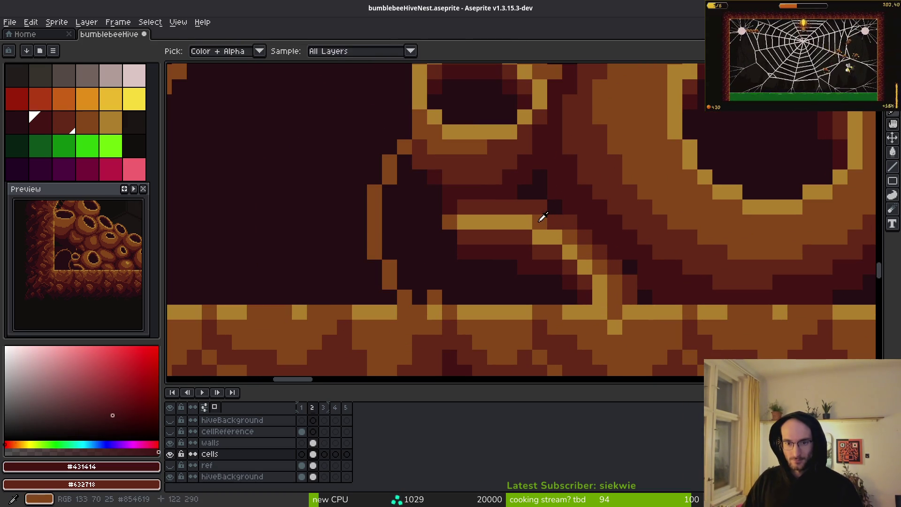
pyautogui.keyDown('alt'); pyautogui.click(540, 217); pyautogui.keyUp('alt')
pyautogui.moveTo(465, 222)
pyautogui.mouseDown()
pyautogui.moveTo(516, 222)
pyautogui.moveTo(599, 291)
pyautogui.mouseUp()
pyautogui.moveTo(464, 237)
pyautogui.mouseDown()
pyautogui.moveTo(497, 237)
pyautogui.moveTo(432, 235)
pyautogui.moveTo(404, 277)
pyautogui.moveTo(469, 291)
pyautogui.moveTo(469, 277)
pyautogui.moveTo(617, 295)
pyautogui.mouseUp()
pyautogui.keyDown('alt'); pyautogui.click(546, 207); pyautogui.keyUp('alt')
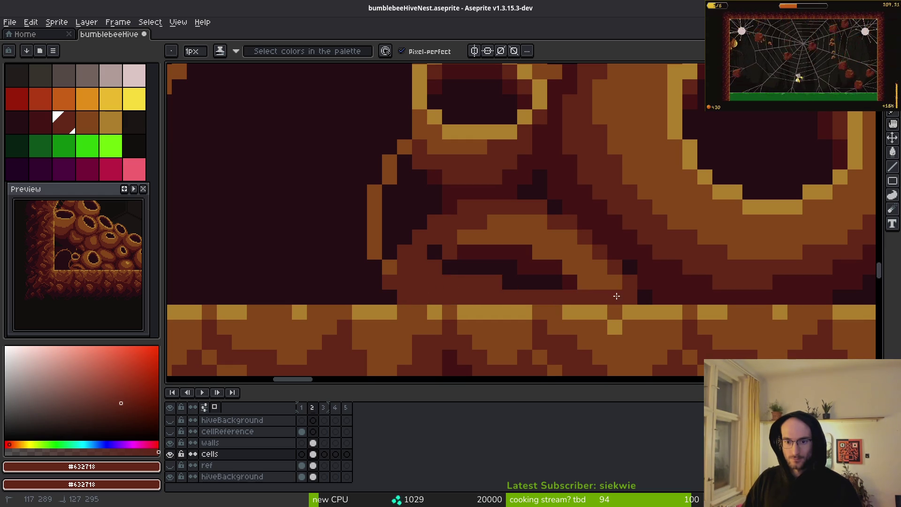
pyautogui.moveTo(589, 267); pyautogui.dragTo(444, 267)
pyautogui.scroll(-5, 411, 255)
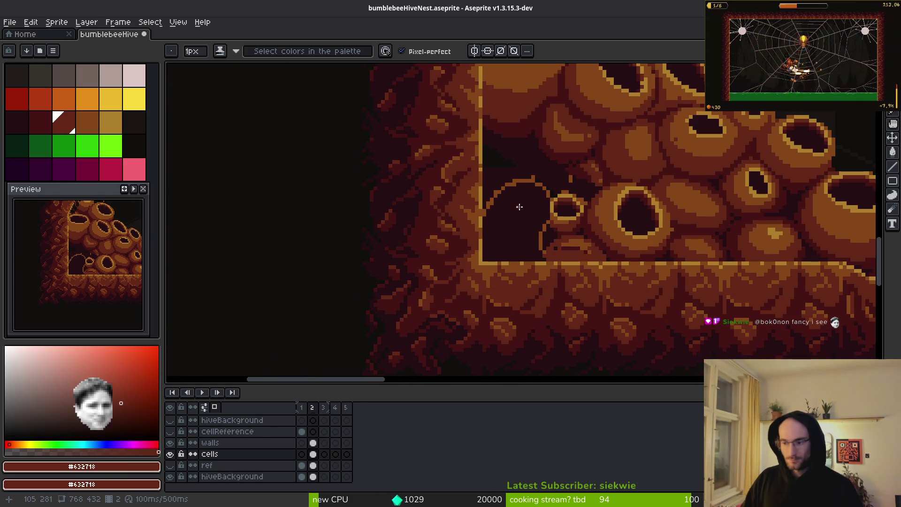
# Paint the black pixels along and left of the cell rim dark maroon, plus one orange pixel.
pyautogui.scroll(-1, 569, 180)
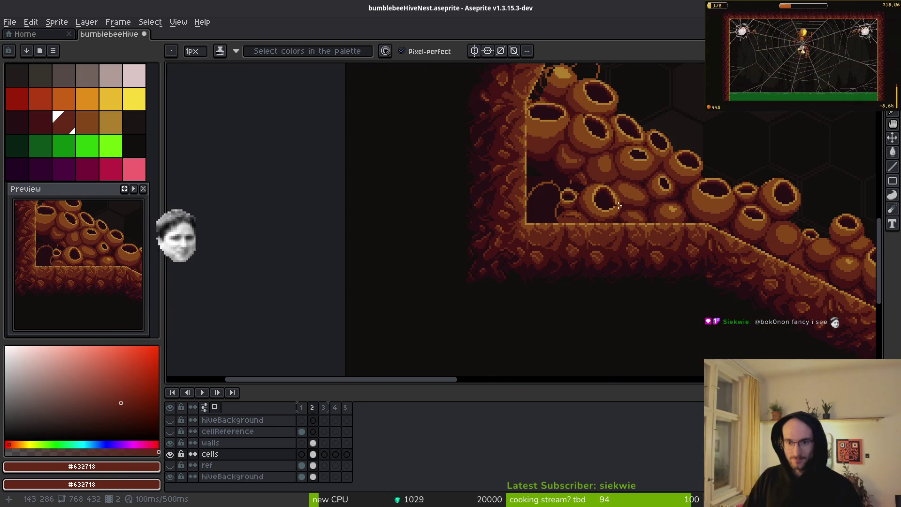
pyautogui.scroll(3, 665, 229)
pyautogui.scroll(2, 574, 181)
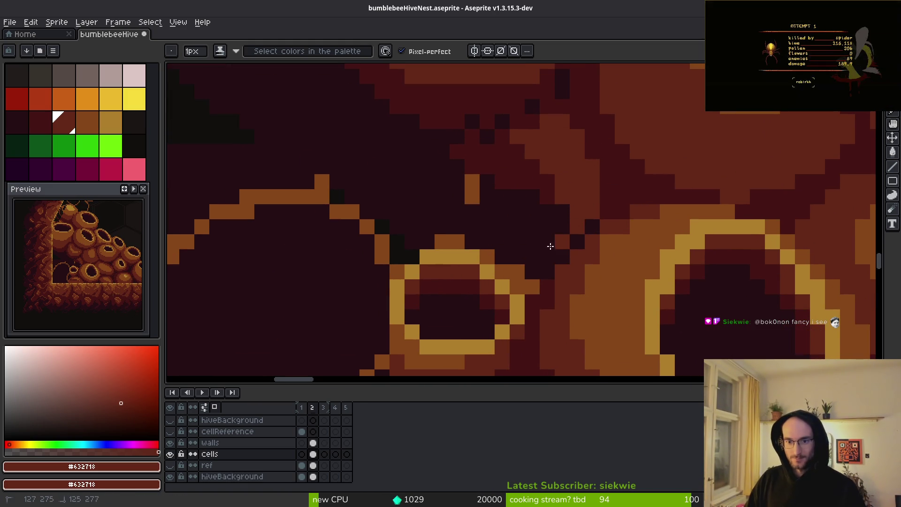
pyautogui.keyDown('alt'); pyautogui.click(607, 211); pyautogui.keyUp('alt')
pyautogui.moveTo(560, 248)
pyautogui.mouseDown()
pyautogui.moveTo(502, 257)
pyautogui.moveTo(531, 269)
pyautogui.mouseUp()
pyautogui.moveTo(441, 216)
pyautogui.mouseDown()
pyautogui.moveTo(400, 252)
pyautogui.moveTo(400, 243)
pyautogui.moveTo(472, 247)
pyautogui.mouseUp()
pyautogui.keyDown('alt'); pyautogui.click(454, 238); pyautogui.keyUp('alt')
pyautogui.click(428, 246)
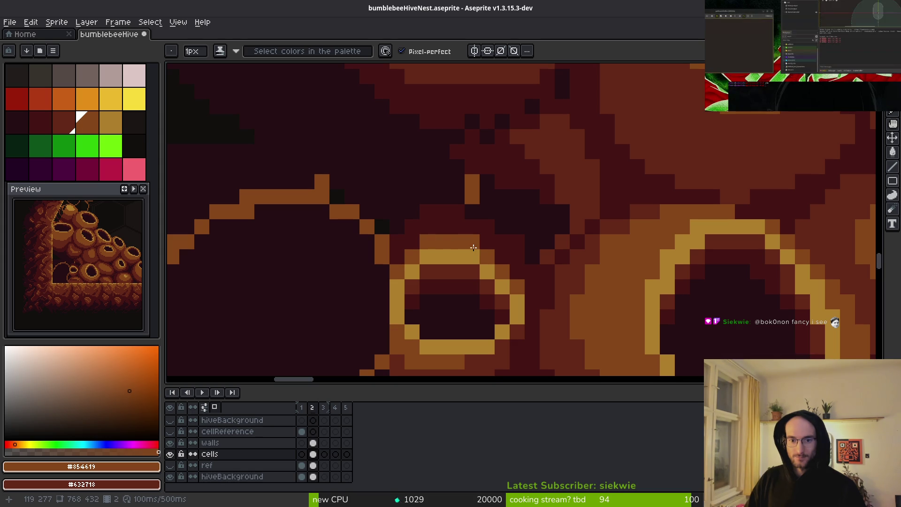
# Fill the gap beside the cell and around the small ring with medium brown.
pyautogui.scroll(-4, 428, 254)
pyautogui.scroll(3, 483, 255)
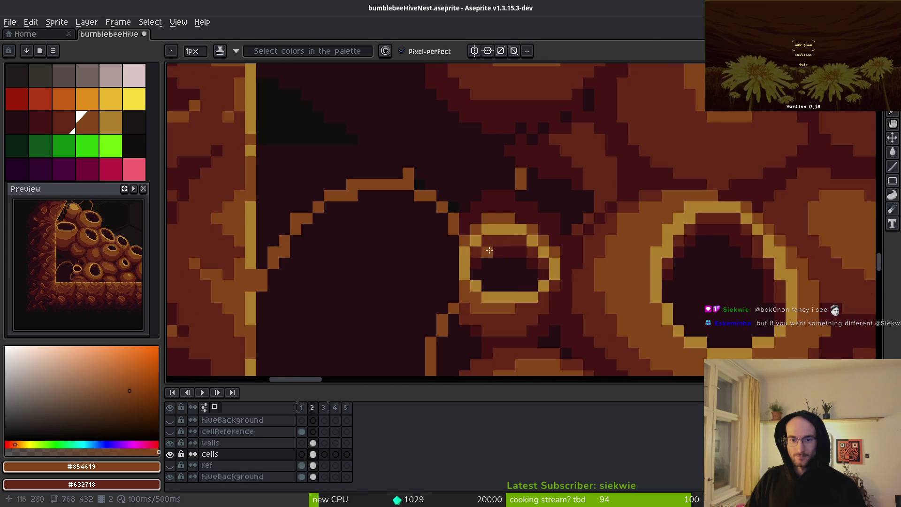
pyautogui.keyDown('alt'); pyautogui.click(548, 285); pyautogui.keyUp('alt')
pyautogui.scroll(2, 553, 237)
pyautogui.moveTo(470, 184)
pyautogui.mouseDown()
pyautogui.moveTo(346, 159)
pyautogui.moveTo(310, 225)
pyautogui.mouseUp()
pyautogui.scroll(-3, 454, 188)
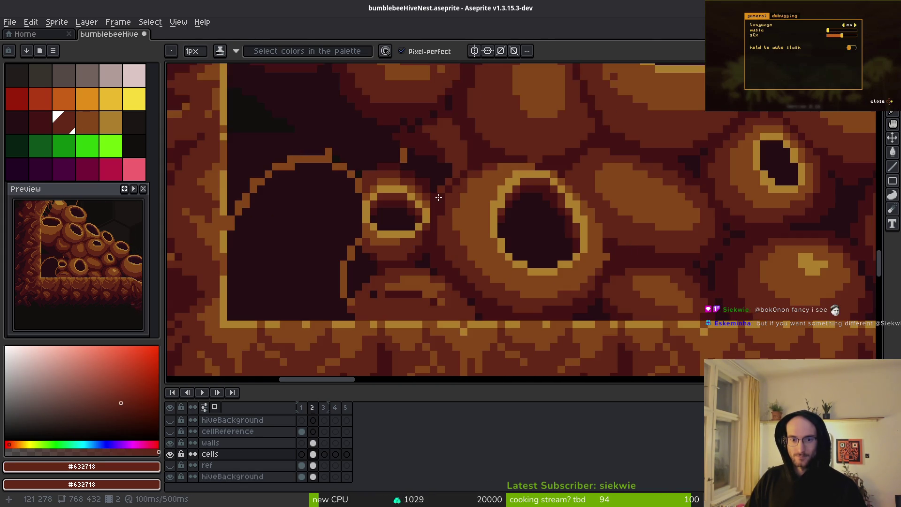
pyautogui.scroll(3, 454, 188)
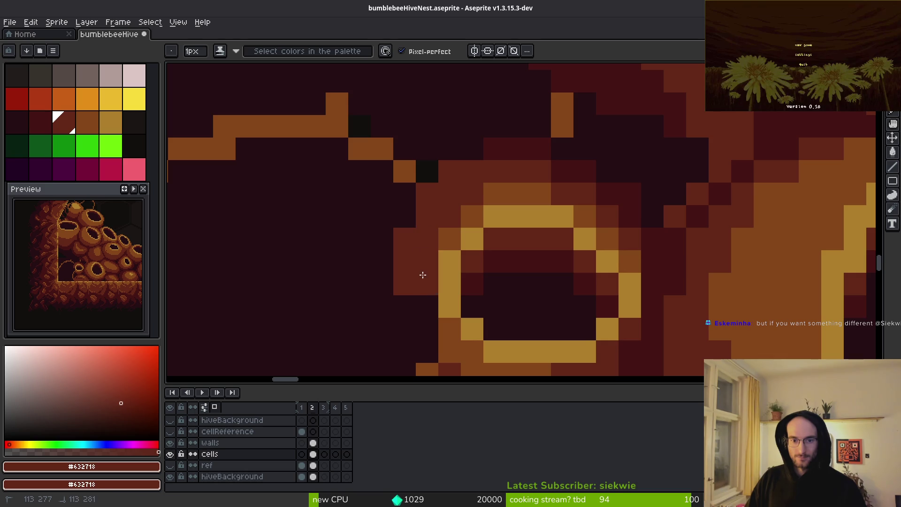
pyautogui.scroll(1, 420, 254)
pyautogui.moveTo(414, 229); pyautogui.dragTo(429, 248)
# With the next palette colour and a 3 px brush, cover the dark area by the top ring in orange.
pyautogui.press('0')
pyautogui.press('+')
pyautogui.press('+')
pyautogui.scroll(-3, 439, 244)
pyautogui.moveTo(437, 193)
pyautogui.mouseDown()
pyautogui.moveTo(462, 166)
pyautogui.moveTo(497, 157)
pyautogui.mouseUp()
pyautogui.moveTo(497, 198)
pyautogui.mouseDown()
pyautogui.moveTo(475, 181)
pyautogui.moveTo(479, 192)
pyautogui.mouseUp()
pyautogui.scroll(-2, 488, 188)
pyautogui.scroll(2, 500, 181)
pyautogui.scroll(-2, 540, 179)
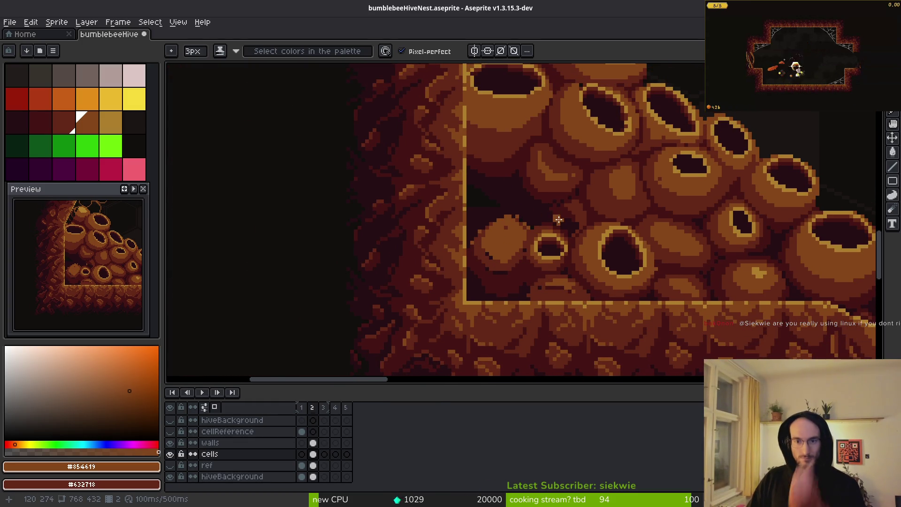
# Cover the stray orange pixels with dark maroon shading, extending it up and left.
pyautogui.scroll(2, 563, 197)
pyautogui.scroll(1, 545, 215)
pyautogui.press('9')
pyautogui.press('9')
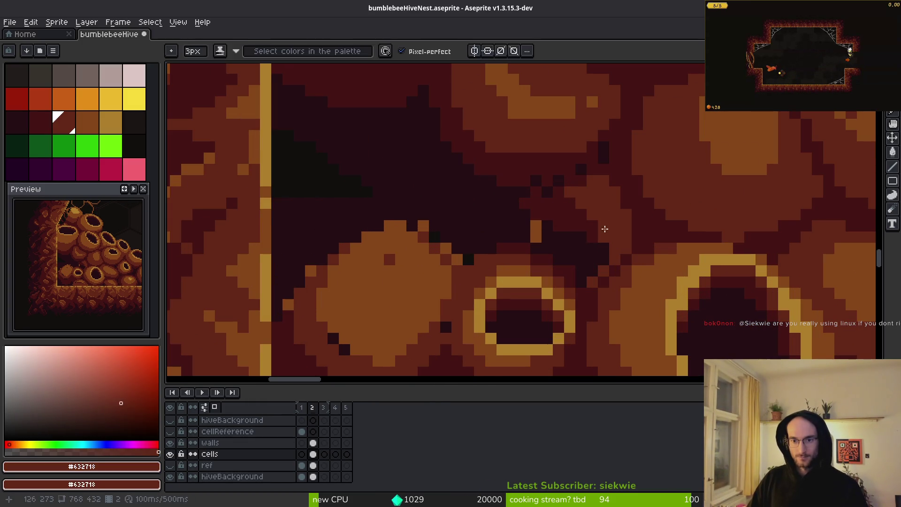
pyautogui.moveTo(613, 242)
pyautogui.mouseDown()
pyautogui.moveTo(593, 275)
pyautogui.moveTo(570, 241)
pyautogui.moveTo(472, 241)
pyautogui.moveTo(416, 213)
pyautogui.moveTo(446, 192)
pyautogui.mouseUp()
pyautogui.moveTo(546, 193)
pyautogui.mouseDown()
pyautogui.moveTo(692, 265)
pyautogui.moveTo(555, 238)
pyautogui.moveTo(562, 213)
pyautogui.moveTo(430, 195)
pyautogui.moveTo(509, 265)
pyautogui.moveTo(428, 257)
pyautogui.moveTo(497, 274)
pyautogui.moveTo(571, 195)
pyautogui.moveTo(501, 248)
pyautogui.moveTo(483, 291)
pyautogui.moveTo(482, 263)
pyautogui.mouseUp()
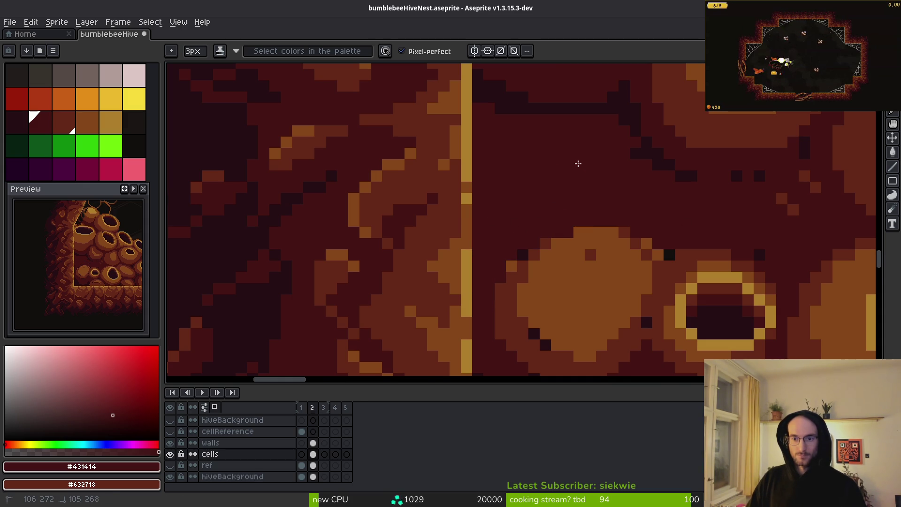
# Paint lighter medium-brown ring-shaped blobs into the dark gaps, undoing one bad stroke.
pyautogui.scroll(-5, 587, 211)
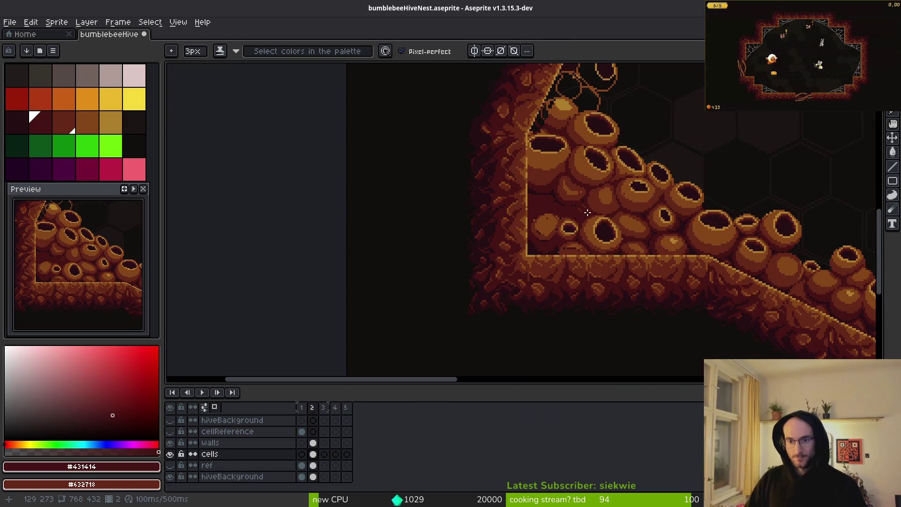
pyautogui.scroll(2, 563, 215)
pyautogui.scroll(-3, 540, 216)
pyautogui.scroll(3, 439, 206)
pyautogui.scroll(3, 439, 207)
pyautogui.keyDown('alt'); pyautogui.click(584, 337); pyautogui.keyUp('alt')
pyautogui.moveTo(450, 186)
pyautogui.mouseDown()
pyautogui.moveTo(502, 190)
pyautogui.moveTo(528, 247)
pyautogui.mouseUp()
pyautogui.hotkey('ctrl', 'z')
pyautogui.moveTo(486, 181)
pyautogui.mouseDown()
pyautogui.moveTo(509, 258)
pyautogui.moveTo(447, 188)
pyautogui.moveTo(444, 218)
pyautogui.mouseUp()
pyautogui.moveTo(525, 235); pyautogui.dragTo(472, 221)
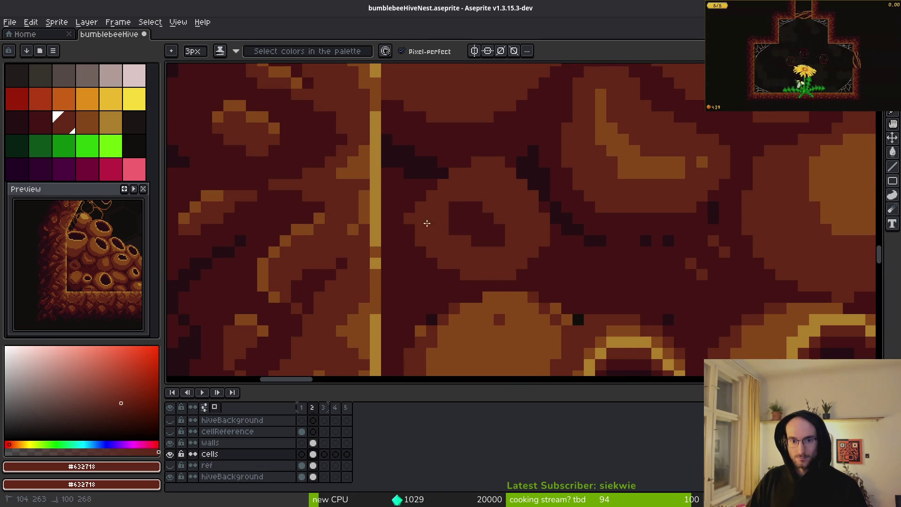
pyautogui.scroll(-5, 570, 211)
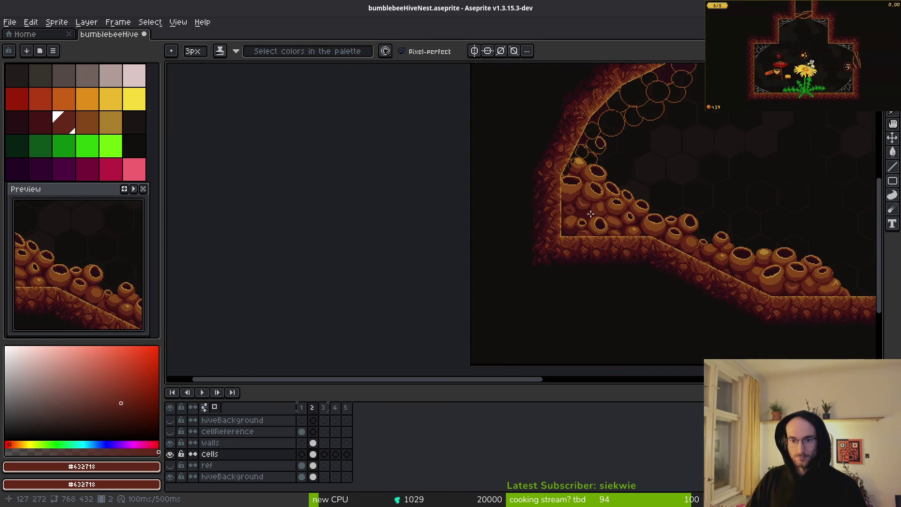
pyautogui.scroll(6, 591, 214)
pyautogui.moveTo(573, 207)
pyautogui.mouseDown()
pyautogui.moveTo(545, 181)
pyautogui.moveTo(590, 233)
pyautogui.moveTo(476, 201)
pyautogui.moveTo(500, 215)
pyautogui.moveTo(458, 212)
pyautogui.moveTo(517, 225)
pyautogui.moveTo(499, 204)
pyautogui.mouseUp()
# Try an orange-brown highlight, undo the oversized dab, and shrink the brush to 1 px.
pyautogui.scroll(-1, 557, 216)
pyautogui.scroll(-1, 540, 206)
pyautogui.scroll(1, 525, 209)
pyautogui.keyDown('alt'); pyautogui.click(513, 266); pyautogui.keyUp('alt')
pyautogui.scroll(1, 477, 202)
pyautogui.click(510, 234)
pyautogui.hotkey('ctrl', 'z')
pyautogui.press('-')
pyautogui.press('-')
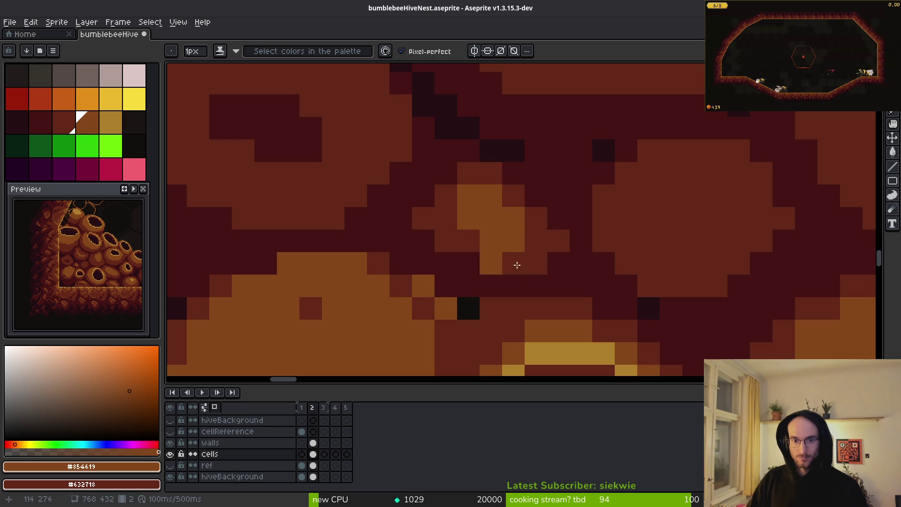
# Repaint scattered dark pixels and a diagonal run of pixels in medium brown.
pyautogui.keyDown('alt'); pyautogui.click(498, 258); pyautogui.keyUp('alt')
pyautogui.click(489, 263)
pyautogui.keyDown('alt'); pyautogui.click(474, 242); pyautogui.keyUp('alt')
pyautogui.click(423, 240)
pyautogui.click(419, 201)
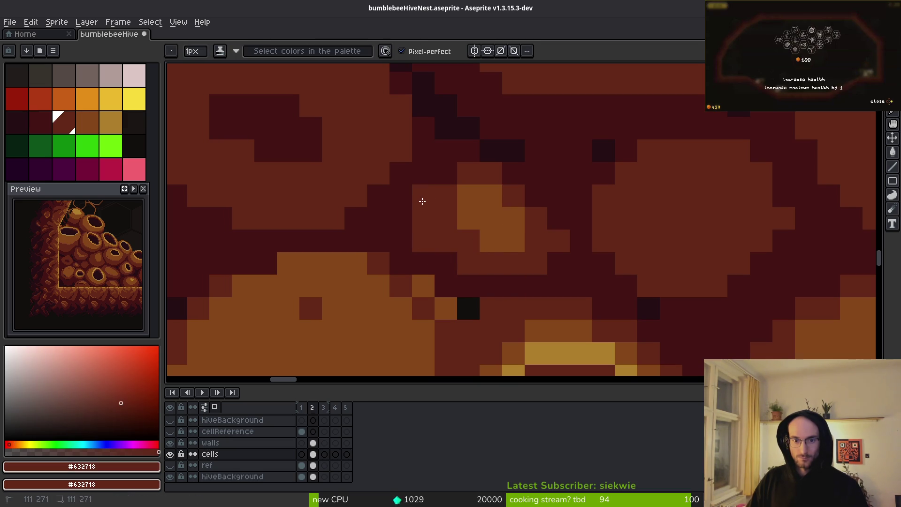
pyautogui.click(446, 174)
pyautogui.moveTo(515, 173); pyautogui.dragTo(557, 235)
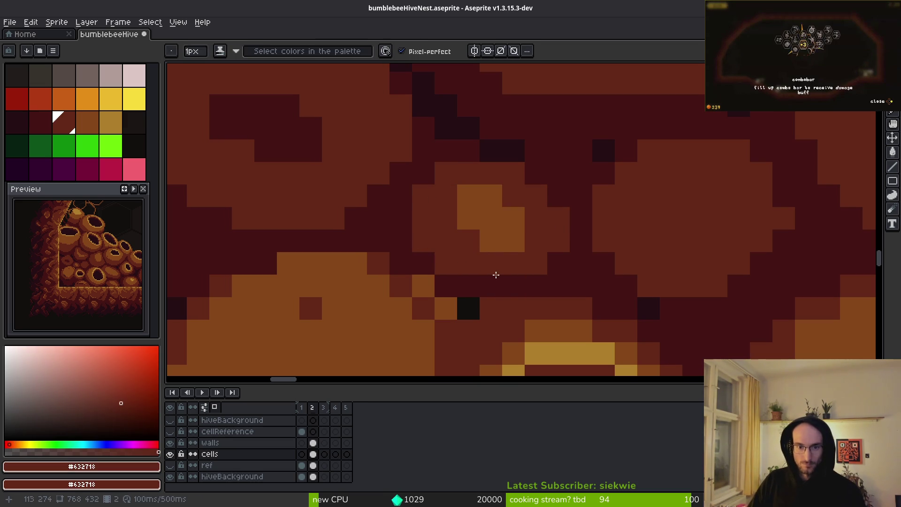
pyautogui.scroll(-2, 560, 276)
pyautogui.scroll(1, 533, 288)
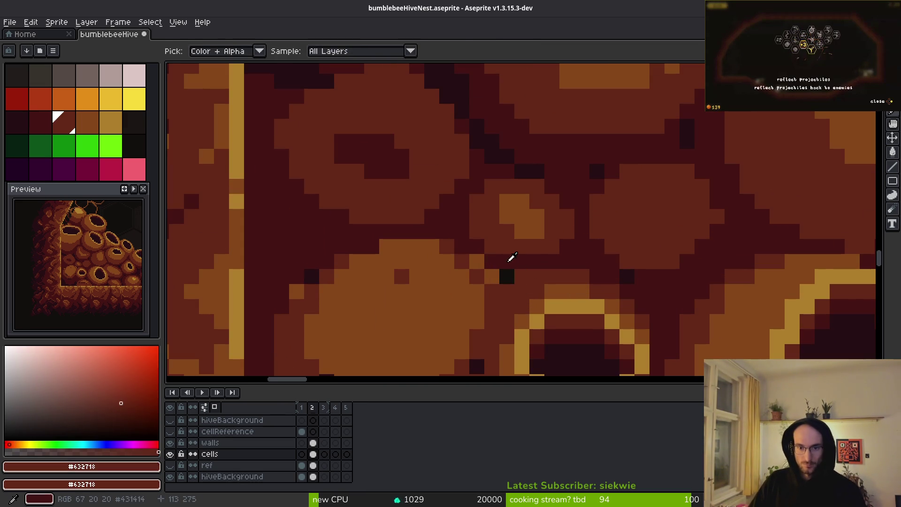
# Select the central shaded blob with the Magic Wand and nudge it one pixel down-right.
pyautogui.keyDown('alt'); pyautogui.click(479, 261); pyautogui.keyUp('alt')
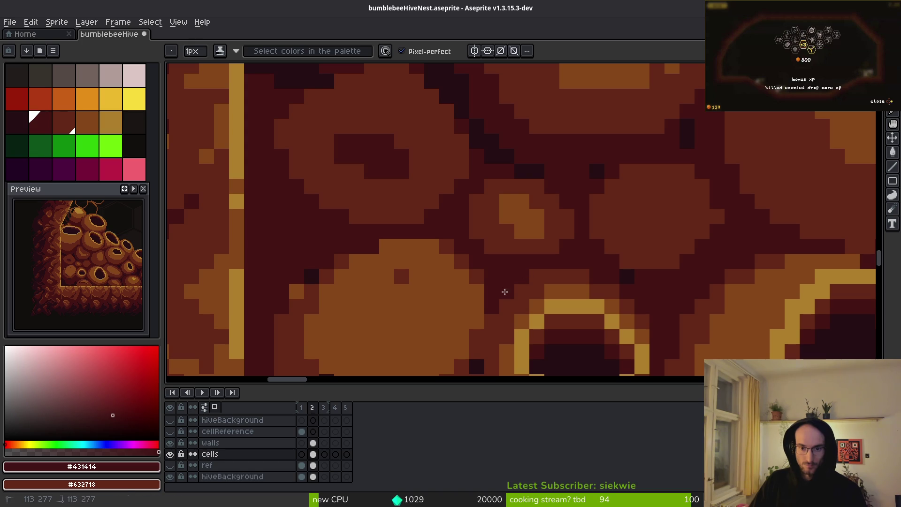
pyautogui.moveTo(627, 278); pyautogui.dragTo(507, 282)
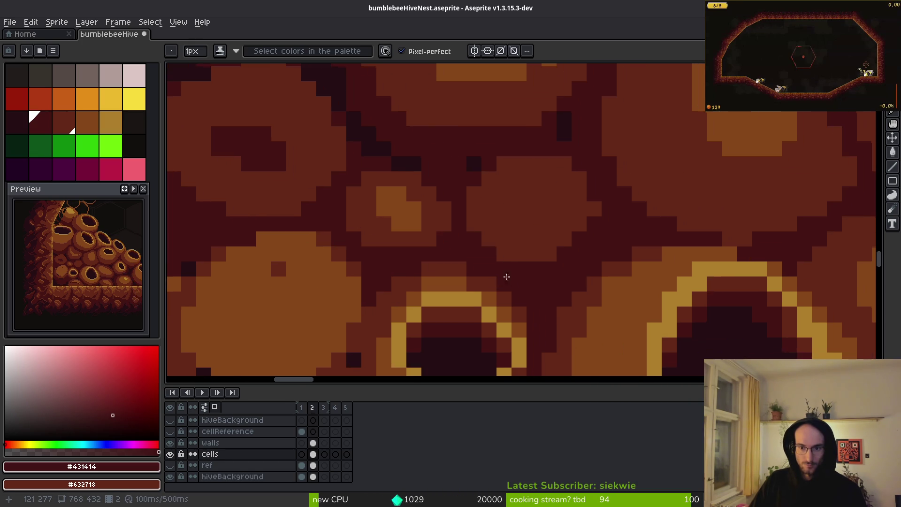
pyautogui.scroll(-1, 584, 234)
pyautogui.scroll(1, 581, 235)
pyautogui.press('w')
pyautogui.click(529, 221)
pyautogui.moveTo(529, 221); pyautogui.dragTo(549, 236)
pyautogui.hotkey('ctrl', 'd')
# Fill the revealed black strips beside the blob with dark maroon.
pyautogui.press('g')
pyautogui.click(484, 178)
pyautogui.click(469, 165)
pyautogui.scroll(-1, 517, 200)
pyautogui.scroll(1, 521, 206)
# Paint an orange-brown blob inside the maroon octagon and darken three edge pixels to maroon.
pyautogui.press('i')
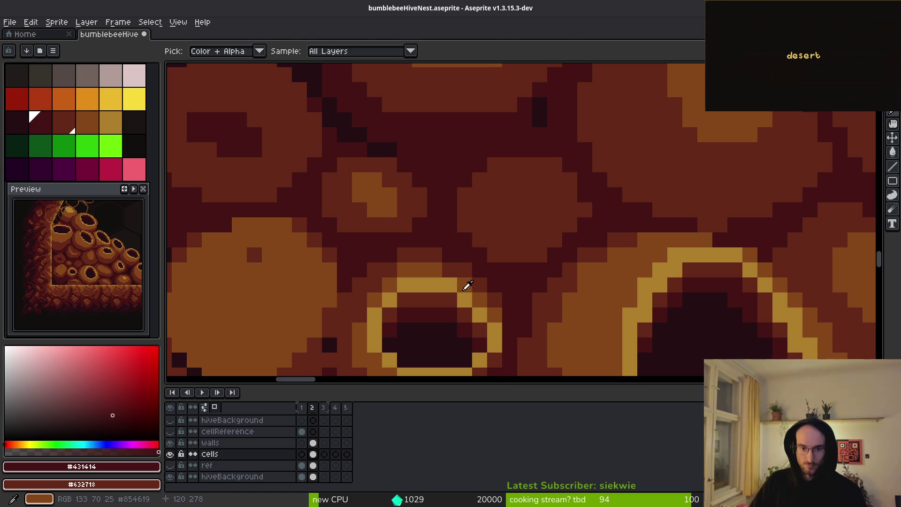
pyautogui.click(466, 280)
pyautogui.press('b')
pyautogui.scroll(2, 497, 221)
pyautogui.moveTo(491, 194)
pyautogui.mouseDown()
pyautogui.moveTo(462, 225)
pyautogui.moveTo(436, 225)
pyautogui.moveTo(543, 161)
pyautogui.moveTo(453, 181)
pyautogui.moveTo(458, 241)
pyautogui.mouseUp()
pyautogui.keyDown('alt'); pyautogui.click(469, 254); pyautogui.keyUp('alt')
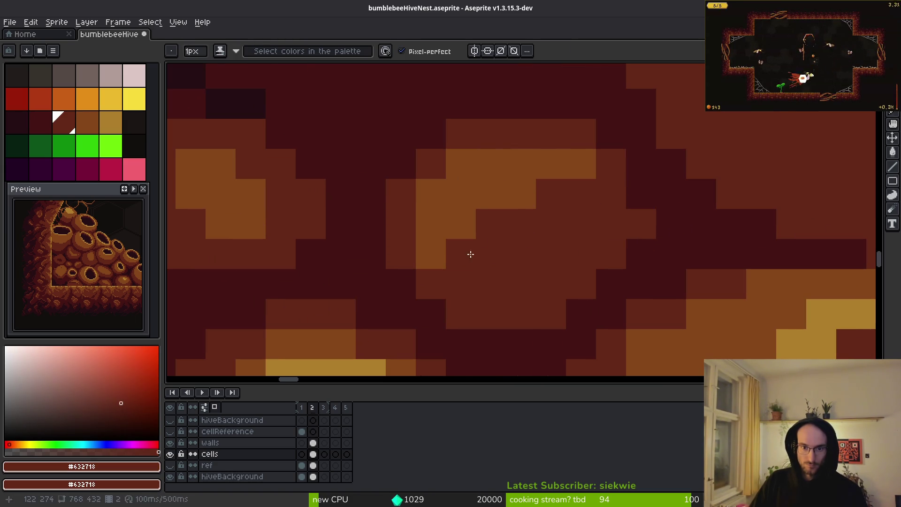
pyautogui.click(521, 194)
pyautogui.click(431, 254)
pyautogui.click(461, 224)
pyautogui.scroll(-4, 547, 234)
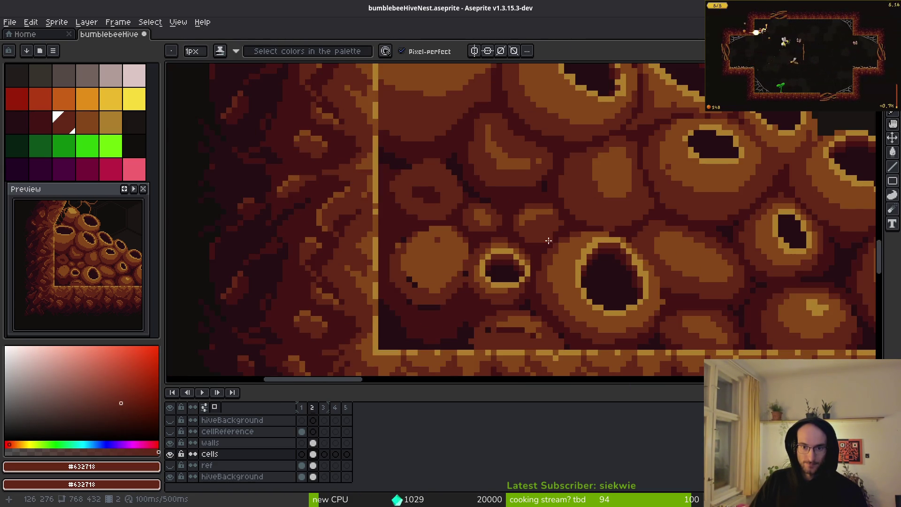
pyautogui.scroll(1, 539, 237)
# Cover the dark pixels below the ring with orange-brown.
pyautogui.keyDown('alt'); pyautogui.click(566, 198); pyautogui.keyUp('alt')
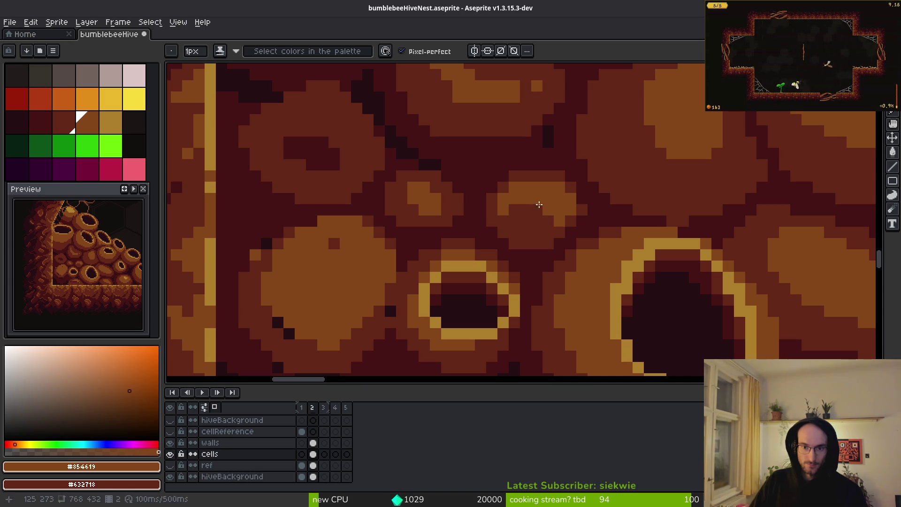
pyautogui.scroll(-3, 541, 208)
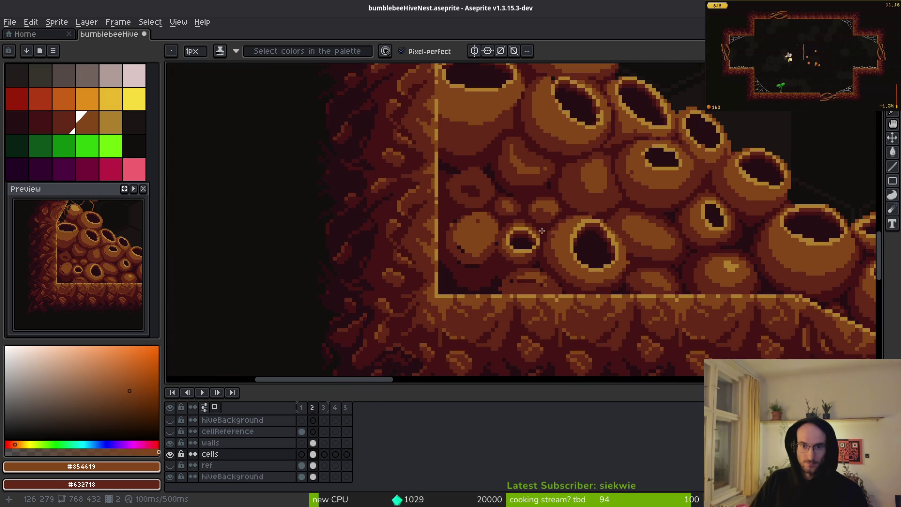
pyautogui.scroll(3, 559, 231)
pyautogui.keyDown('alt'); pyautogui.click(593, 154); pyautogui.keyUp('alt')
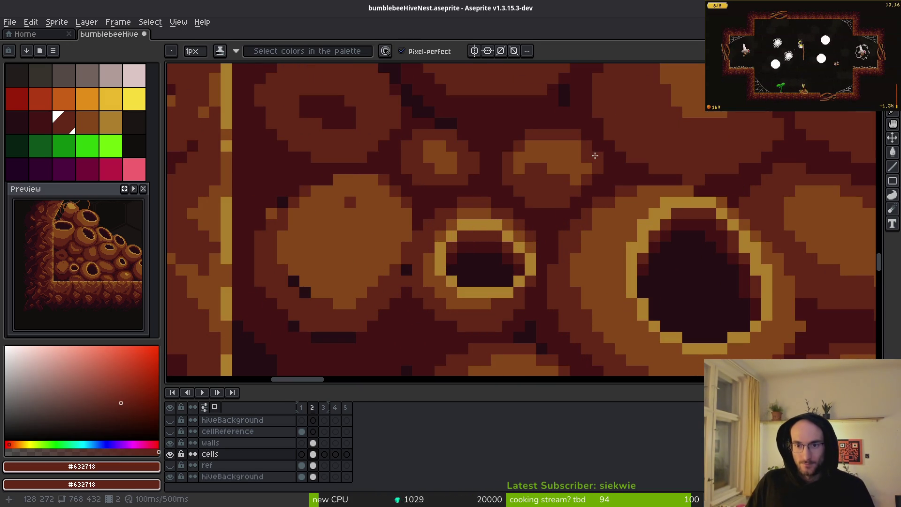
pyautogui.scroll(-2, 615, 167)
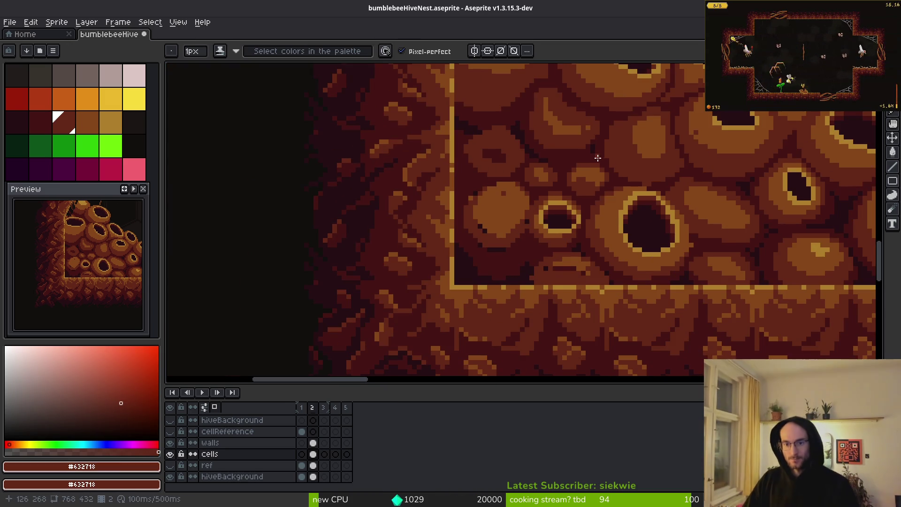
pyautogui.scroll(2, 598, 158)
pyautogui.scroll(-3, 594, 249)
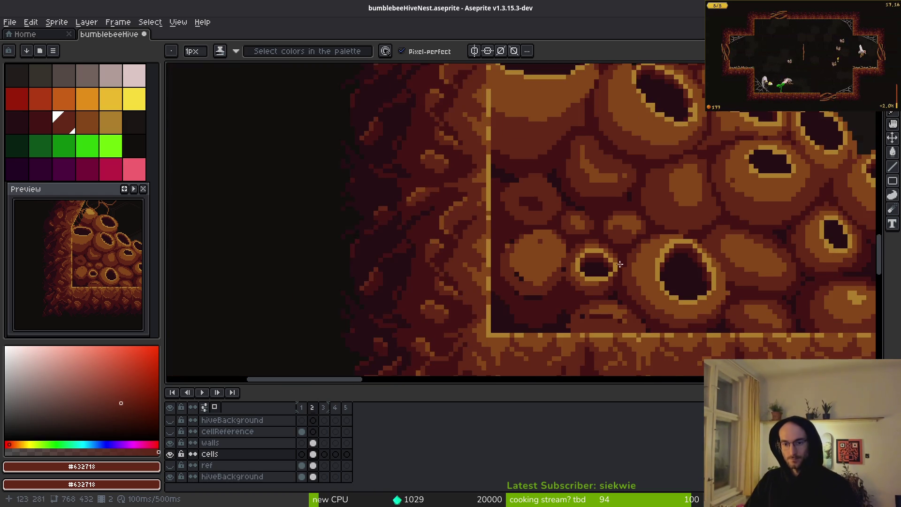
pyautogui.scroll(2, 637, 253)
pyautogui.scroll(-2, 755, 300)
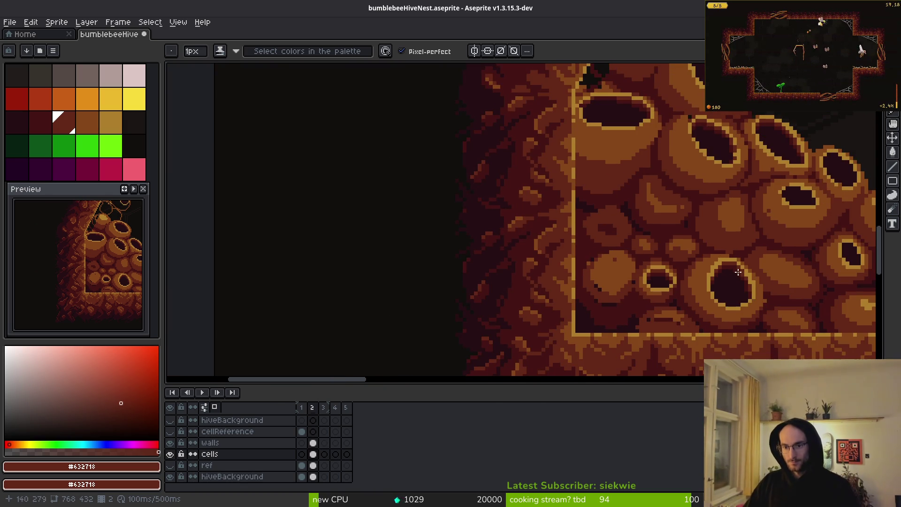
pyautogui.scroll(2, 741, 273)
pyautogui.scroll(2, 629, 263)
pyautogui.keyDown('alt'); pyautogui.click(615, 227); pyautogui.keyUp('alt')
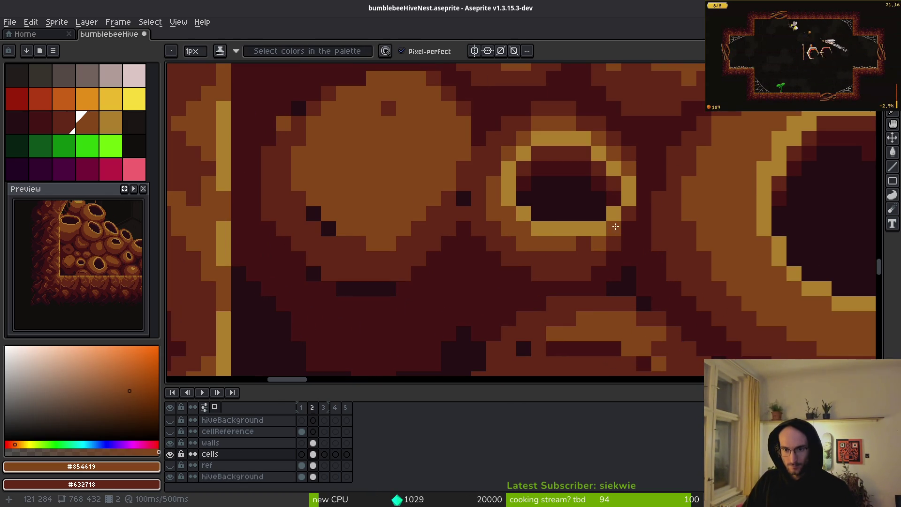
pyautogui.moveTo(602, 239)
pyautogui.mouseDown()
pyautogui.moveTo(569, 255)
pyautogui.moveTo(538, 254)
pyautogui.mouseUp()
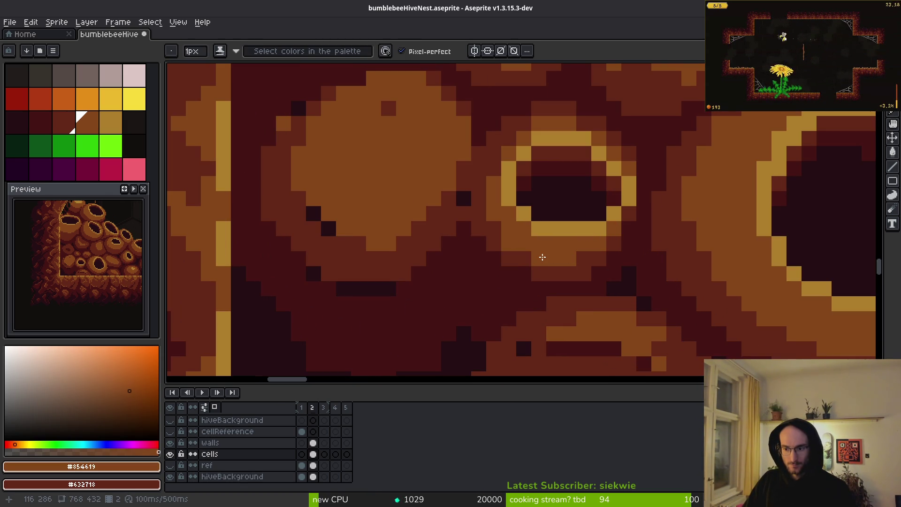
# Paint over stray pixels with maroon #632718.
pyautogui.keyDown('alt'); pyautogui.click(508, 244); pyautogui.keyUp('alt')
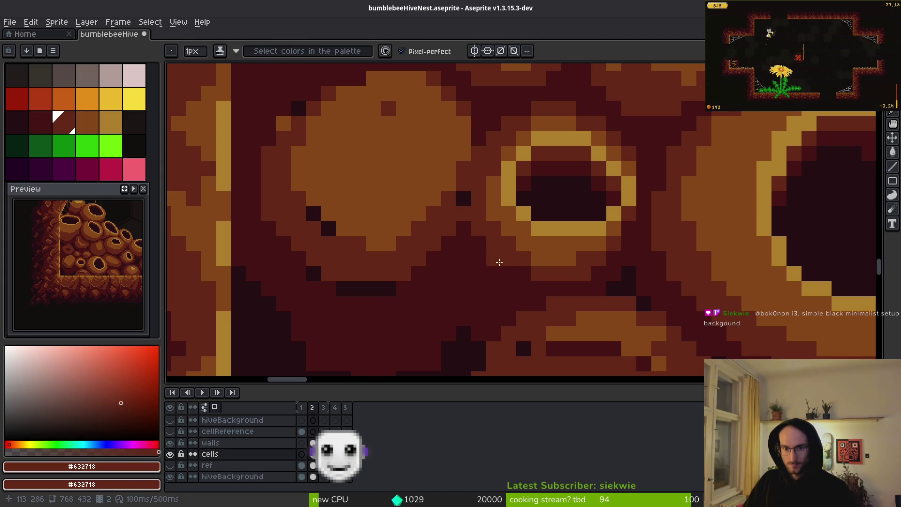
pyautogui.keyDown('alt'); pyautogui.click(533, 238); pyautogui.keyUp('alt')
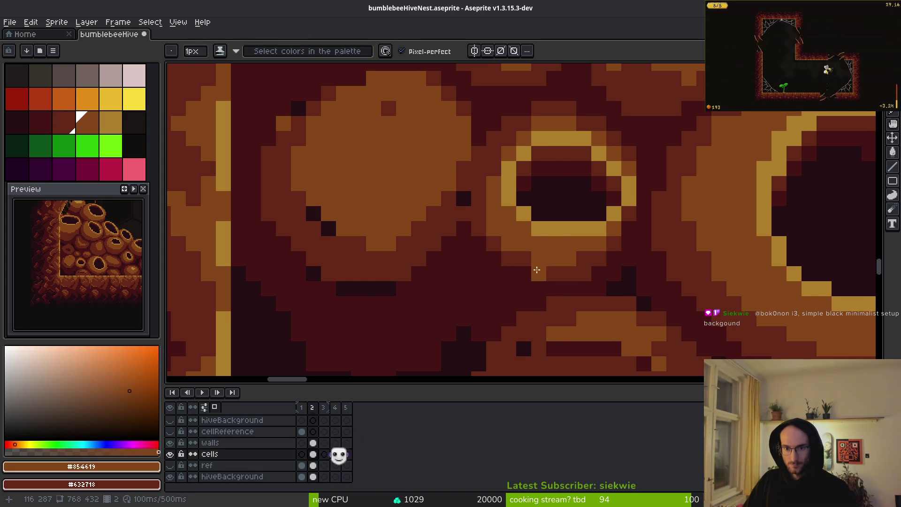
pyautogui.hscroll(-2, 530, 163)
pyautogui.scroll(-2, 528, 145)
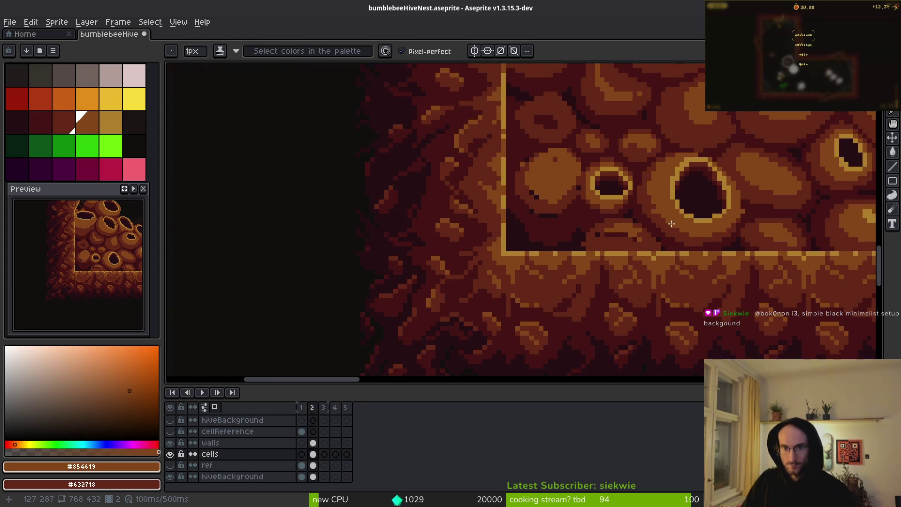
pyautogui.scroll(3, 670, 214)
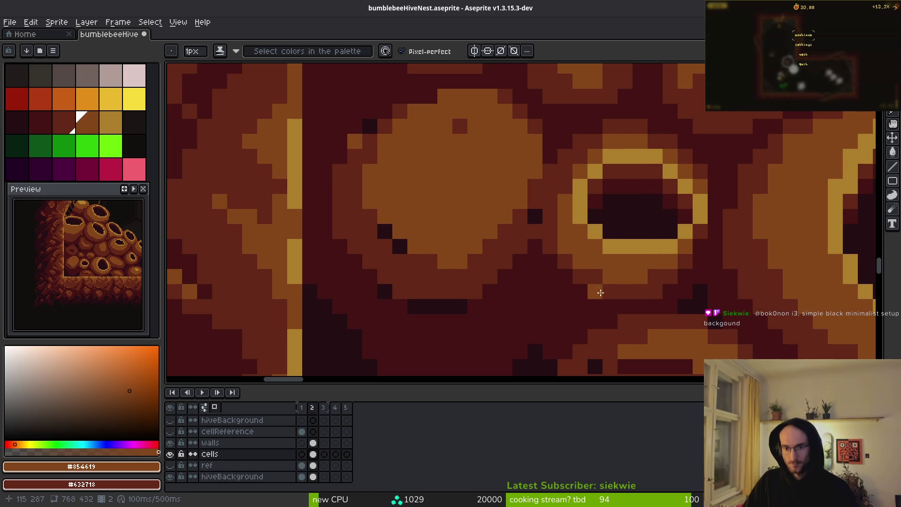
pyautogui.scroll(-3, 629, 234)
pyautogui.keyDown('alt'); pyautogui.click(627, 226); pyautogui.keyUp('alt')
pyautogui.moveTo(626, 226)
pyautogui.mouseDown()
pyautogui.moveTo(537, 187)
pyautogui.moveTo(594, 242)
pyautogui.moveTo(565, 253)
pyautogui.mouseUp()
# Add #431414 gap pixels beside the cell and a short gap stroke below it.
pyautogui.hscroll(-3, 566, 253)
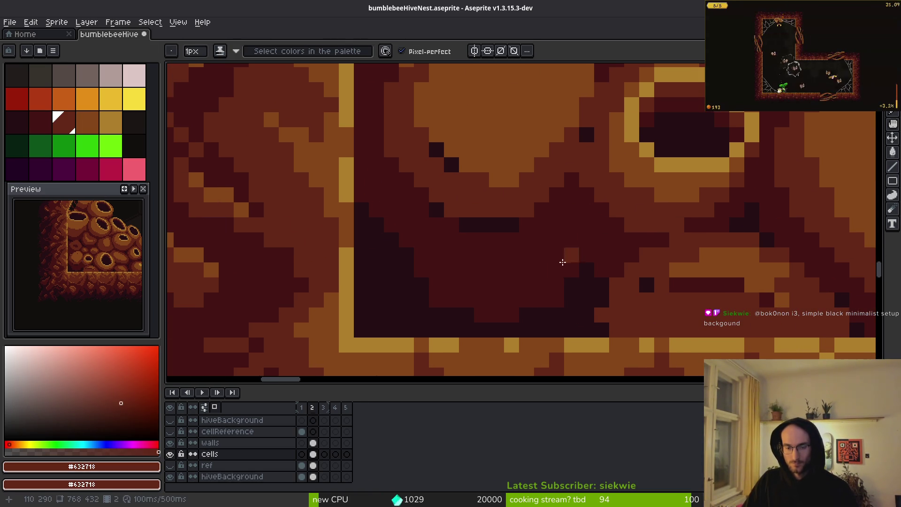
pyautogui.keyDown('alt'); pyautogui.click(559, 247); pyautogui.keyUp('alt')
pyautogui.click(581, 160)
pyautogui.rightClick(586, 138)
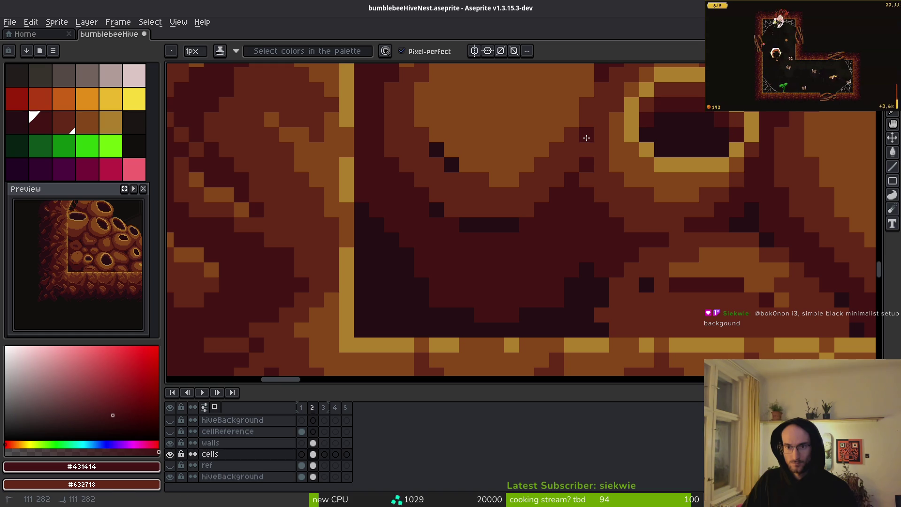
pyautogui.keyDown('alt'); pyautogui.click(582, 157); pyautogui.keyUp('alt')
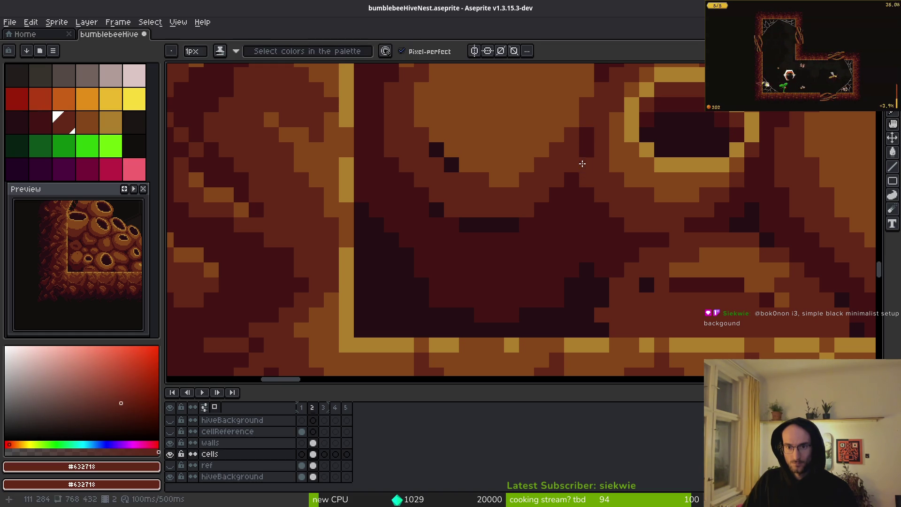
pyautogui.scroll(-4, 579, 220)
pyautogui.scroll(4, 578, 220)
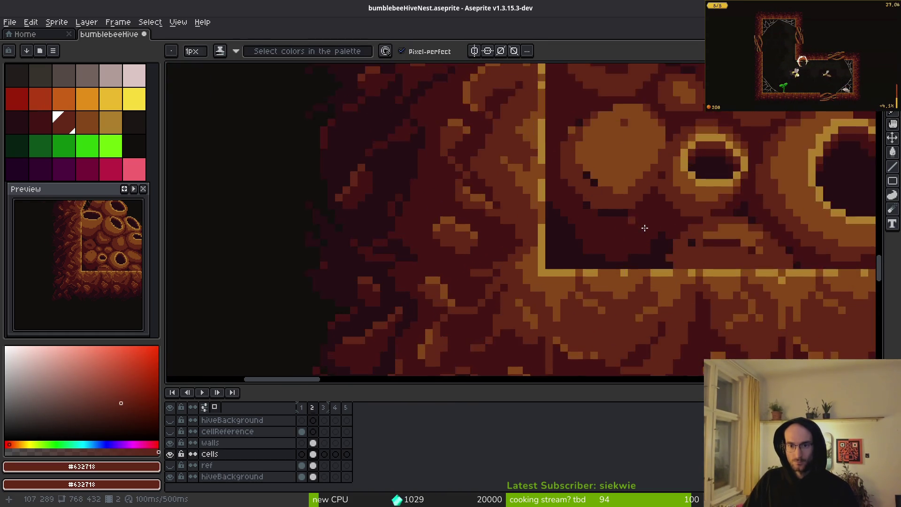
pyautogui.keyDown('alt'); pyautogui.click(613, 184); pyautogui.keyUp('alt')
pyautogui.moveTo(579, 184); pyautogui.dragTo(490, 164)
pyautogui.scroll(-1, 597, 308)
pyautogui.scroll(1, 632, 195)
# Cover the remaining stray dark pixels in the lower middle with maroon strokes.
pyautogui.keyDown('alt'); pyautogui.click(632, 195); pyautogui.keyUp('alt')
pyautogui.moveTo(584, 265); pyautogui.dragTo(460, 237)
pyautogui.scroll(-1, 429, 267)
pyautogui.scroll(1, 437, 268)
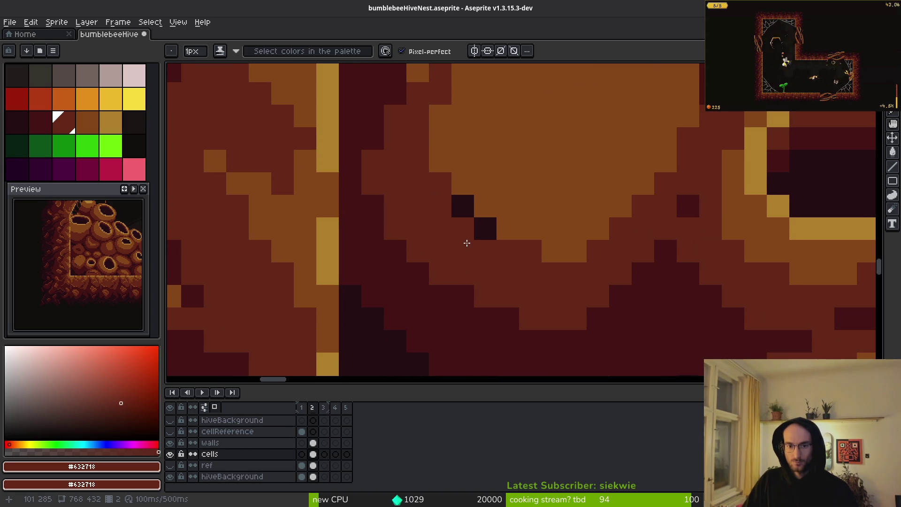
pyautogui.moveTo(469, 233)
pyautogui.mouseDown()
pyautogui.moveTo(451, 201)
pyautogui.moveTo(523, 254)
pyautogui.moveTo(583, 261)
pyautogui.mouseUp()
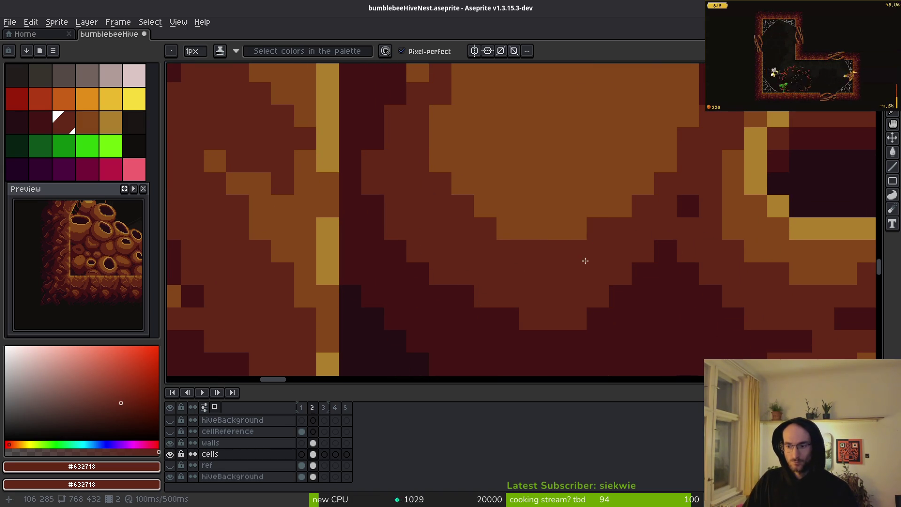
pyautogui.scroll(-1, 584, 262)
pyautogui.scroll(1, 523, 280)
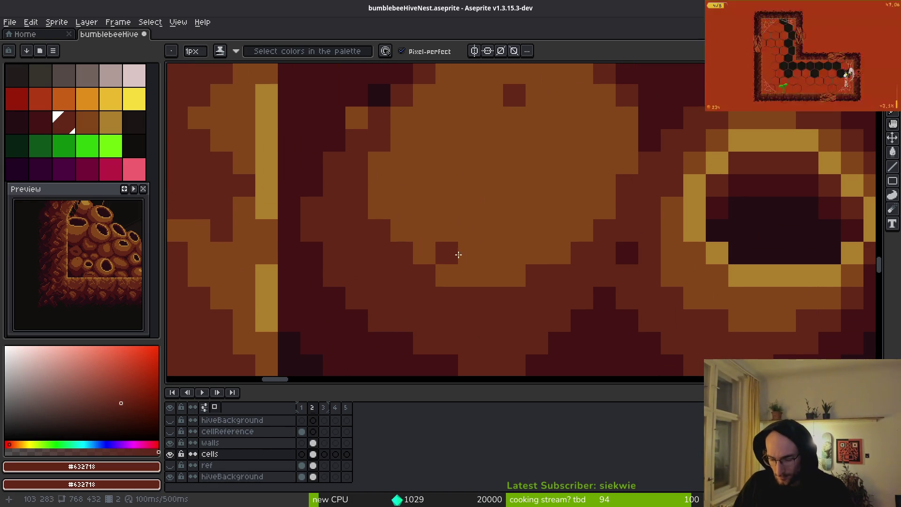
pyautogui.scroll(-2, 485, 185)
pyautogui.scroll(2, 477, 200)
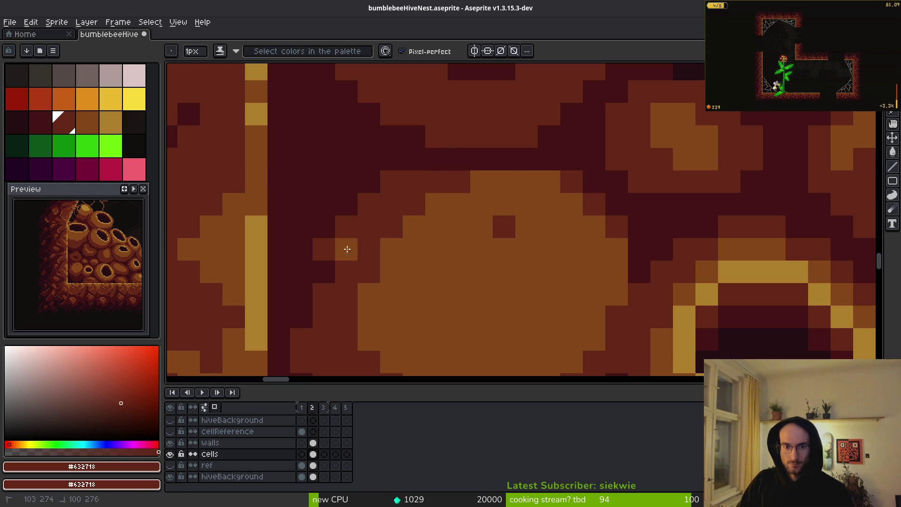
pyautogui.scroll(-3, 332, 273)
pyautogui.scroll(-1, 332, 273)
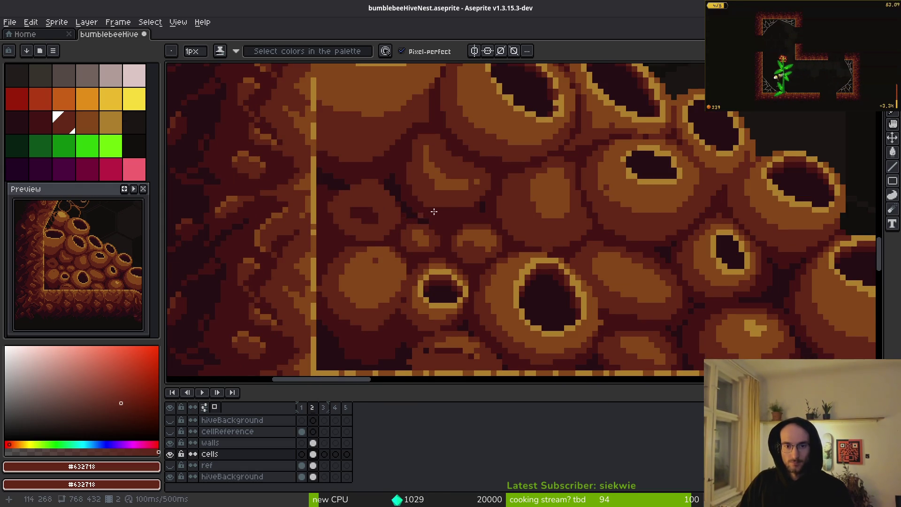
# Paint over the dark blob in brown and add #431414 pixels to the nearby gap.
pyautogui.scroll(-3, 470, 206)
pyautogui.scroll(7, 458, 223)
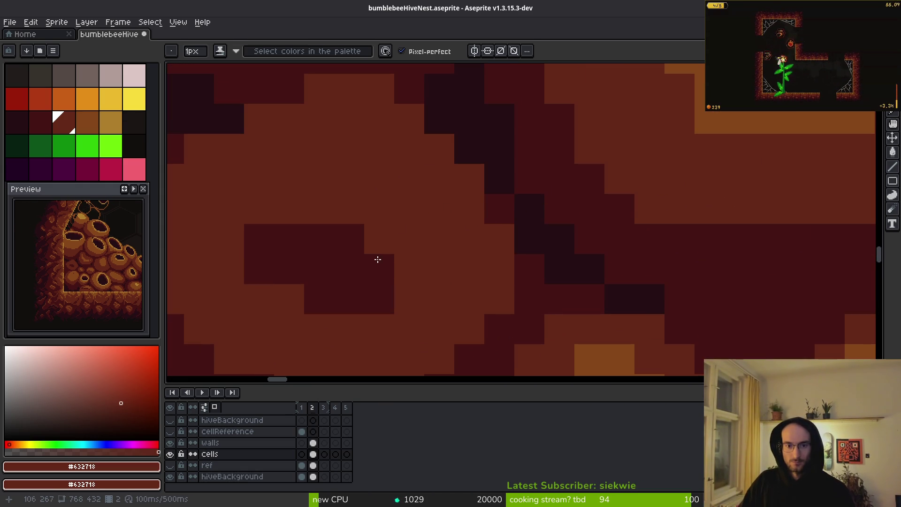
pyautogui.moveTo(352, 297)
pyautogui.mouseDown()
pyautogui.moveTo(378, 268)
pyautogui.moveTo(367, 242)
pyautogui.mouseUp()
pyautogui.scroll(-2, 491, 242)
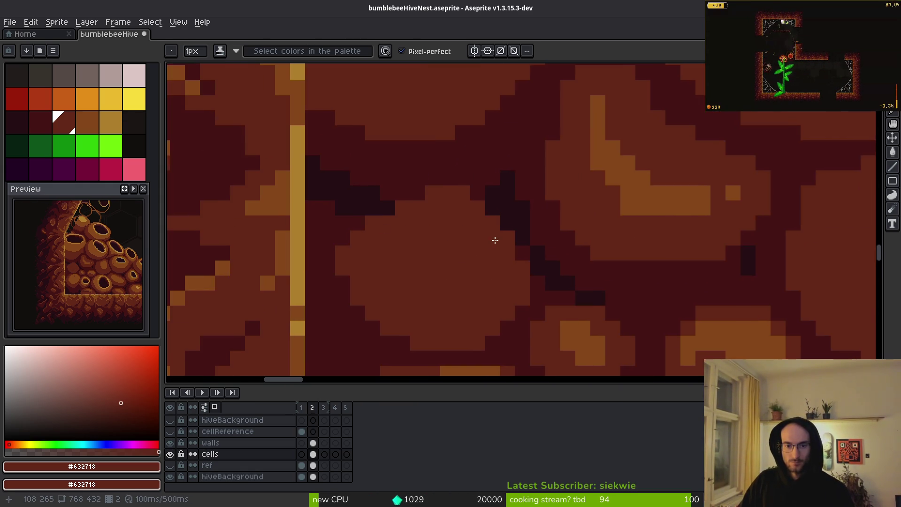
pyautogui.scroll(1, 492, 241)
pyautogui.keyDown('alt'); pyautogui.click(549, 275); pyautogui.keyUp('alt')
pyautogui.moveTo(554, 263); pyautogui.dragTo(515, 194)
pyautogui.moveTo(338, 191)
pyautogui.mouseDown()
pyautogui.moveTo(291, 200)
pyautogui.moveTo(310, 214)
pyautogui.mouseUp()
# Paint a short #431414 column beside the cell.
pyautogui.keyDown('alt'); pyautogui.click(516, 157); pyautogui.keyUp('alt')
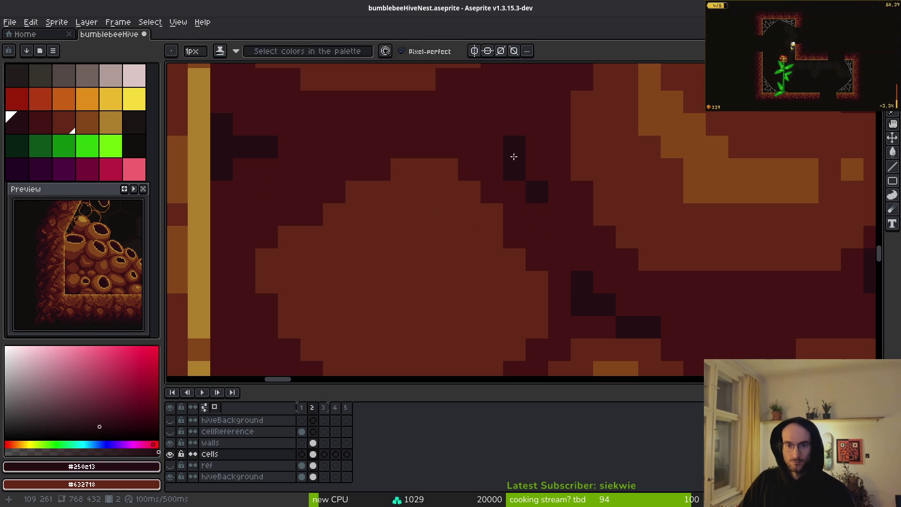
pyautogui.moveTo(518, 99)
pyautogui.mouseDown()
pyautogui.moveTo(497, 198)
pyautogui.moveTo(429, 231)
pyautogui.moveTo(453, 223)
pyautogui.moveTo(471, 247)
pyautogui.mouseUp()
pyautogui.scroll(1, 537, 257)
pyautogui.scroll(-4, 538, 258)
pyautogui.scroll(5, 458, 216)
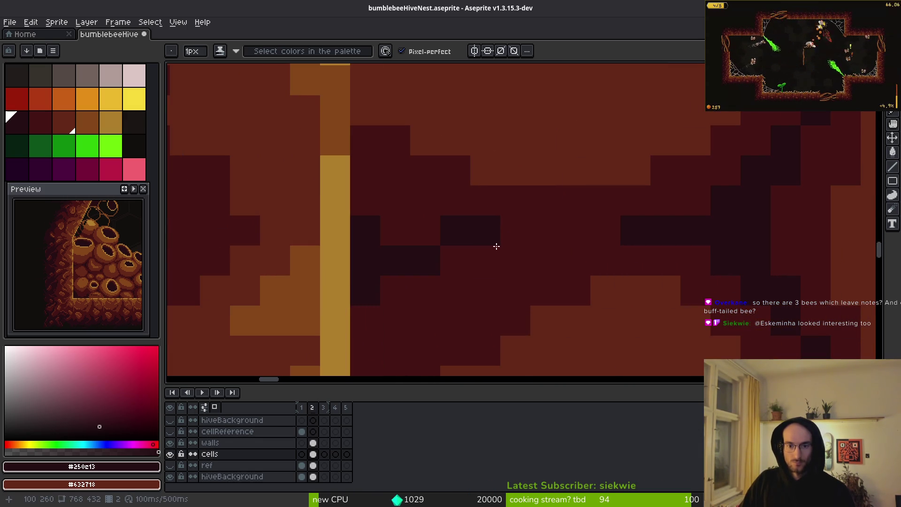
pyautogui.scroll(-1, 536, 188)
pyautogui.keyDown('alt'); pyautogui.click(540, 186); pyautogui.keyUp('alt')
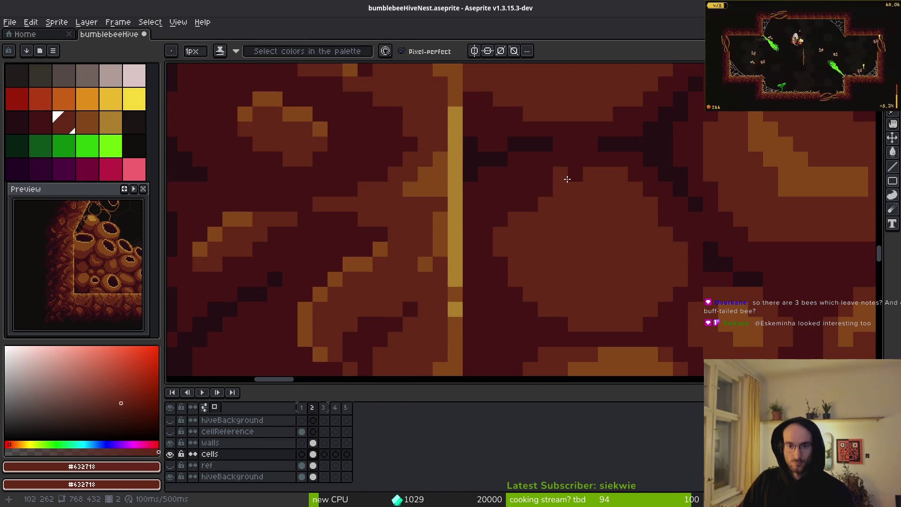
pyautogui.keyDown('alt'); pyautogui.click(511, 192); pyautogui.keyUp('alt')
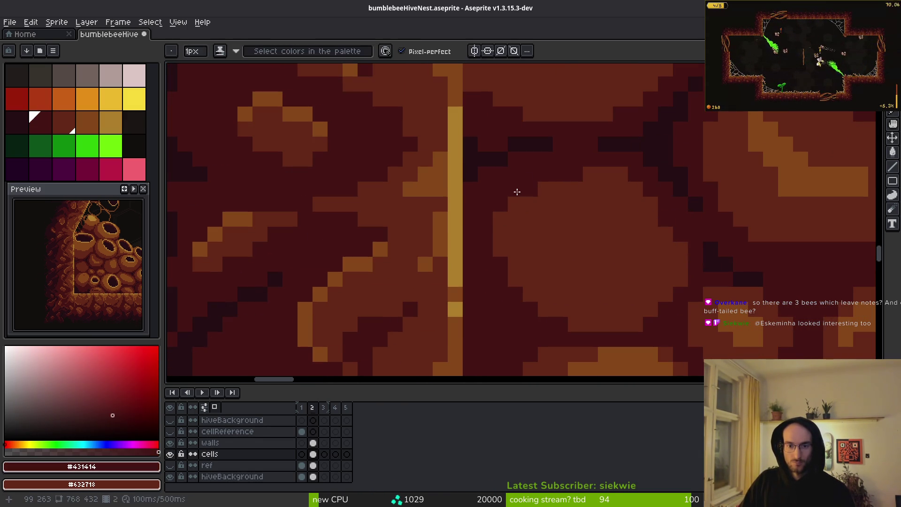
pyautogui.moveTo(500, 220); pyautogui.dragTo(500, 249)
# Outline the cell's right and lower-right edge with #431414 gap pixels.
pyautogui.keyDown('alt'); pyautogui.click(579, 258); pyautogui.keyUp('alt')
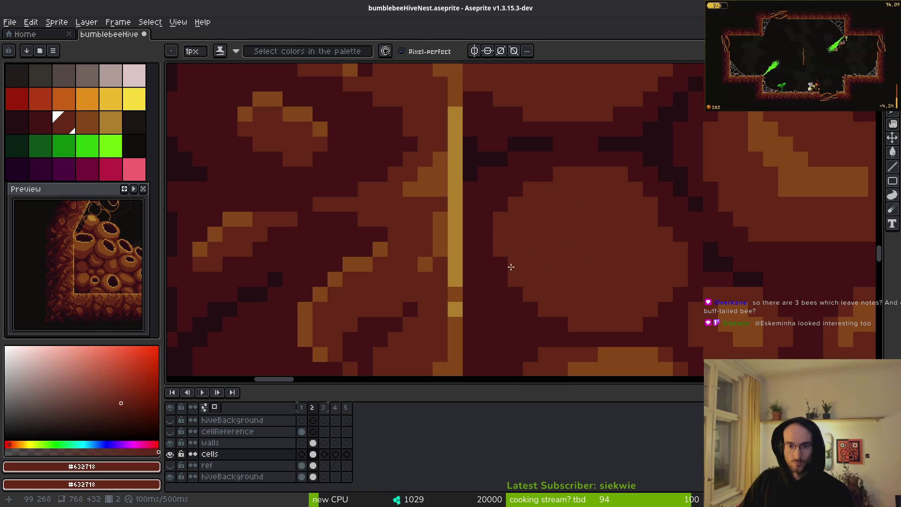
pyautogui.scroll(-2, 597, 282)
pyautogui.scroll(3, 596, 221)
pyautogui.keyDown('alt'); pyautogui.click(546, 240); pyautogui.keyUp('alt')
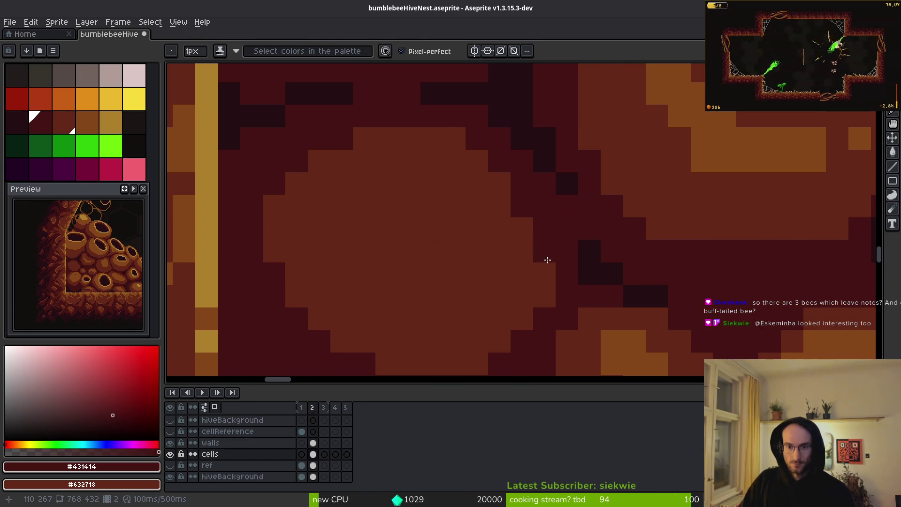
pyautogui.scroll(-3, 545, 240)
pyautogui.moveTo(538, 186); pyautogui.dragTo(501, 276)
pyautogui.moveTo(538, 207)
pyautogui.mouseDown()
pyautogui.moveTo(447, 298)
pyautogui.moveTo(487, 282)
pyautogui.mouseUp()
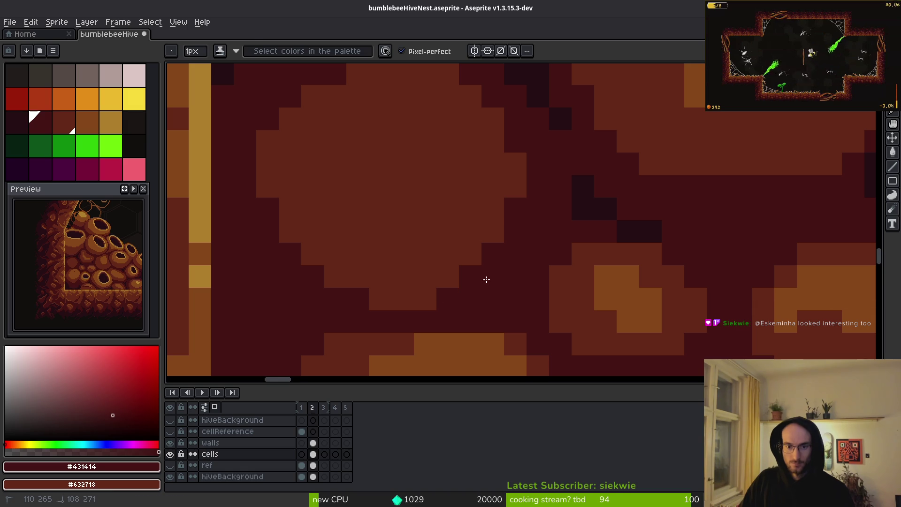
pyautogui.keyDown('alt'); pyautogui.click(515, 207); pyautogui.keyUp('alt')
pyautogui.scroll(-2, 473, 277)
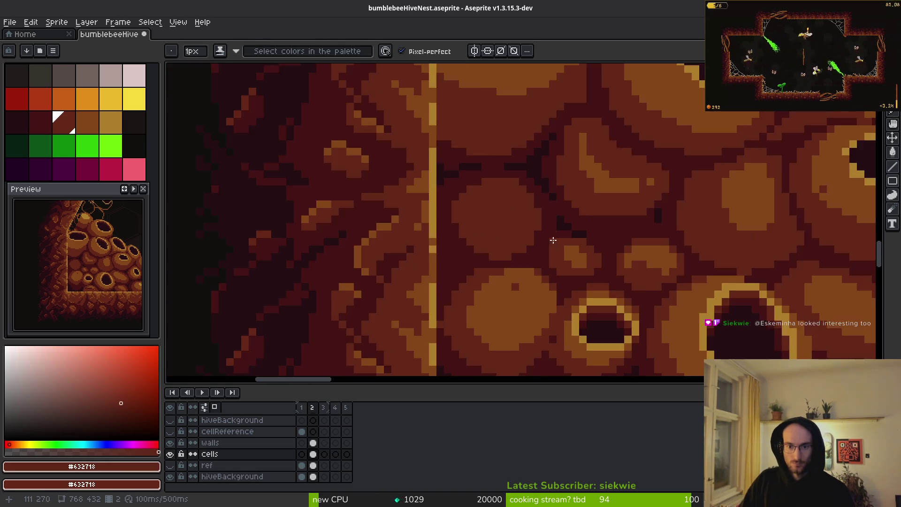
# Place #250c13 pixels in the diagonal gap and lighten two seam pixels to #431414.
pyautogui.scroll(2, 569, 216)
pyautogui.keyDown('alt'); pyautogui.click(563, 172); pyautogui.keyUp('alt')
pyautogui.click(538, 130)
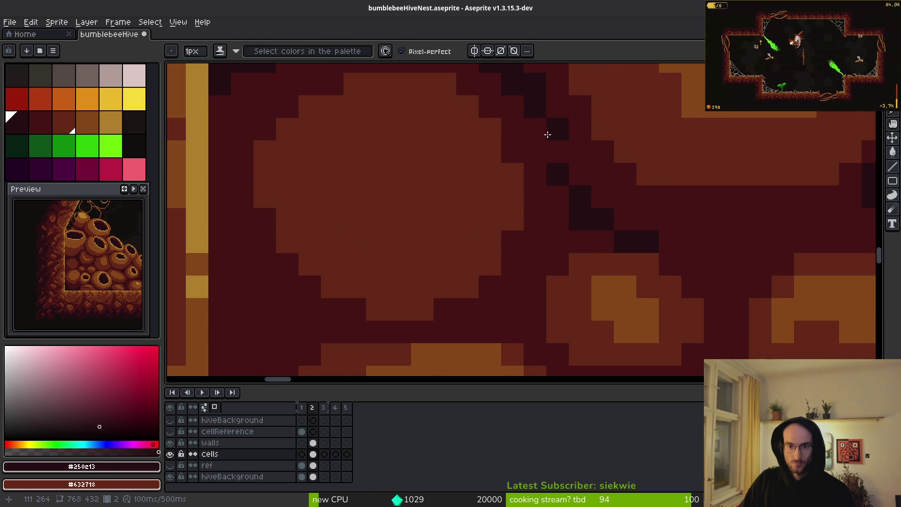
pyautogui.keyDown('alt'); pyautogui.click(562, 118); pyautogui.keyUp('alt')
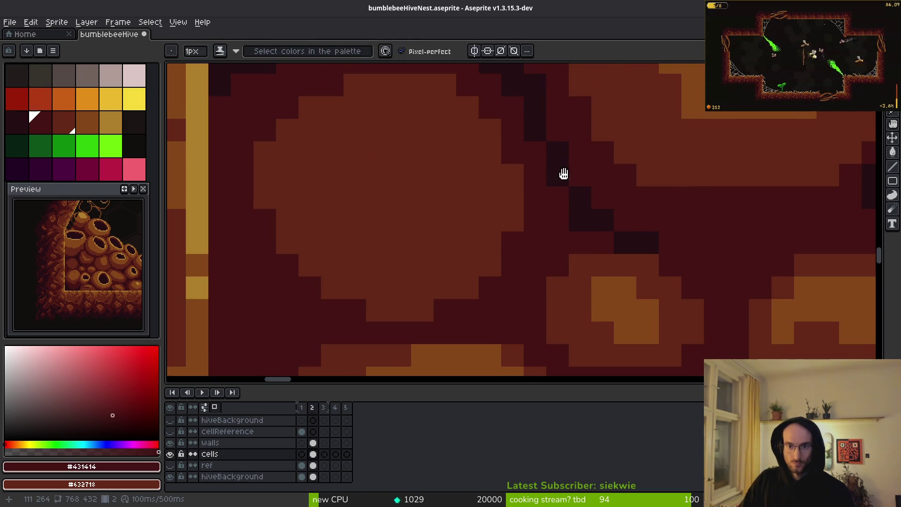
pyautogui.scroll(-1, 568, 191)
pyautogui.scroll(-3, 680, 310)
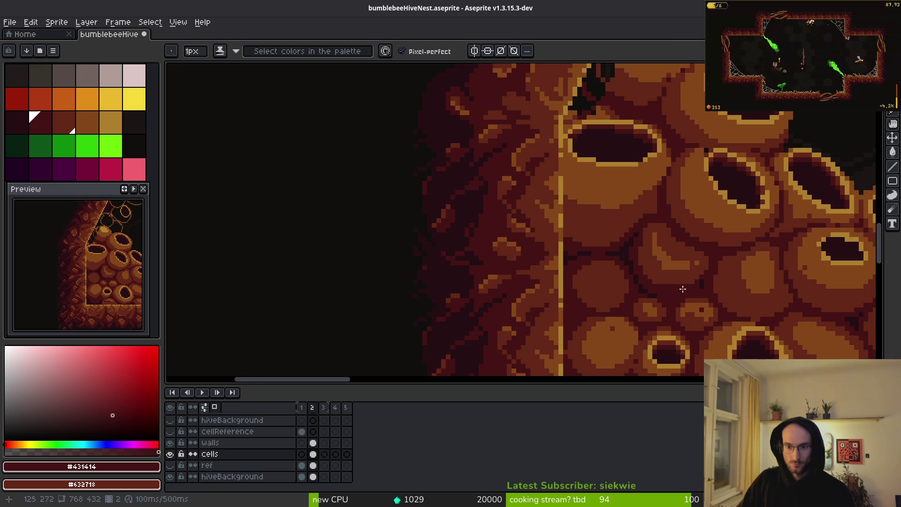
pyautogui.scroll(3, 686, 322)
pyautogui.scroll(2, 576, 248)
pyautogui.click(471, 201)
pyautogui.click(499, 205)
pyautogui.keyDown('alt'); pyautogui.click(464, 179); pyautogui.keyUp('alt')
# Paint a #431414 run along the diagonal gap and reposition #250c13 pixels, undoing a misplaced one.
pyautogui.click(474, 185)
pyautogui.click(499, 183)
pyautogui.click(453, 160)
pyautogui.keyDown('alt'); pyautogui.click(439, 184); pyautogui.keyUp('alt')
pyautogui.moveTo(459, 183); pyautogui.dragTo(477, 183)
pyautogui.click(427, 162)
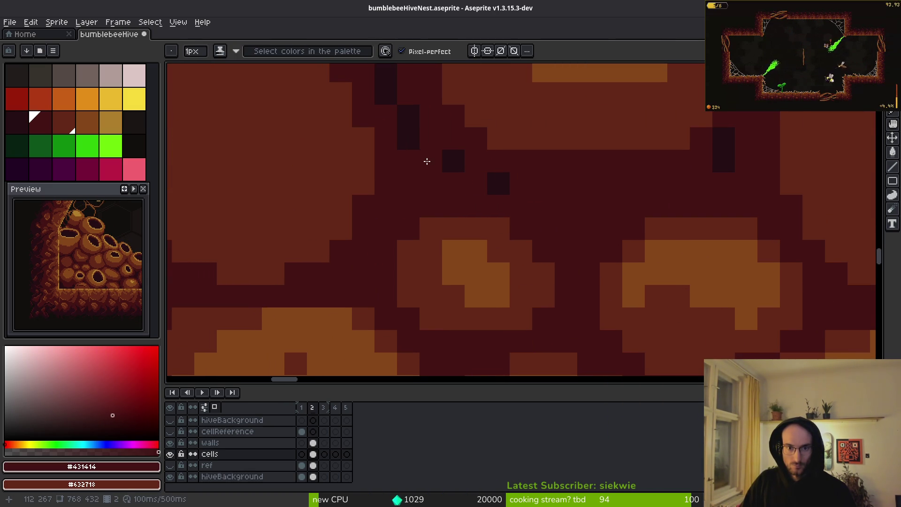
pyautogui.keyDown('alt'); pyautogui.click(457, 151); pyautogui.keyUp('alt')
pyautogui.click(421, 138)
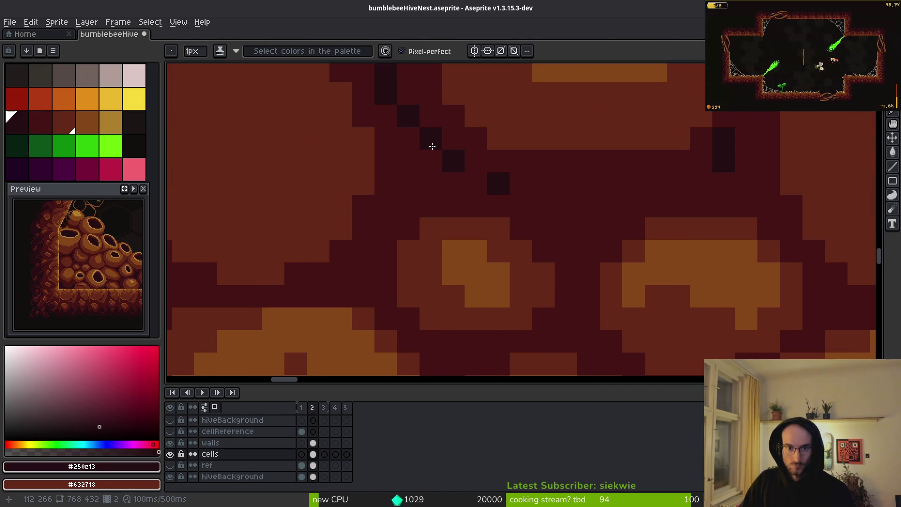
pyautogui.hotkey('ctrl', 'z')
pyautogui.click(431, 158)
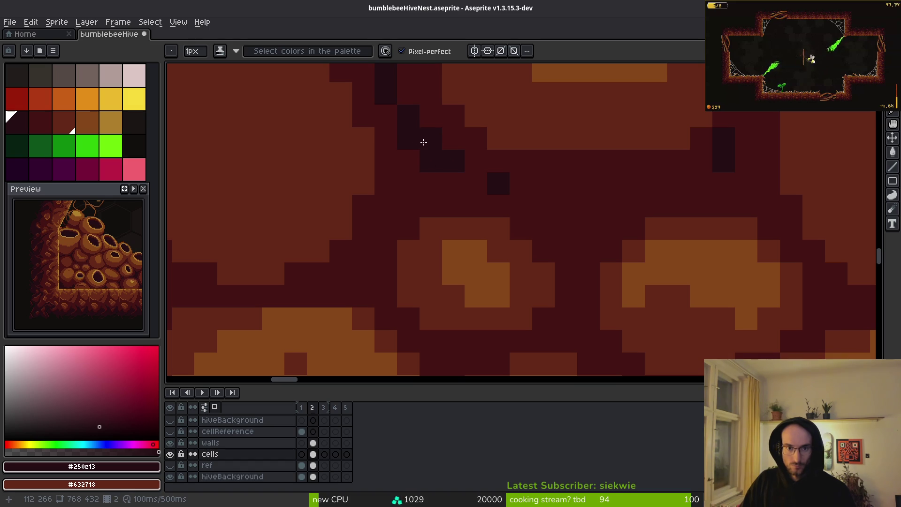
pyautogui.keyDown('alt'); pyautogui.click(450, 164); pyautogui.keyUp('alt')
# Redraw the right-hand seam with #431414 pixels and two #250c13 pixels.
pyautogui.scroll(-3, 556, 225)
pyautogui.scroll(-2, 557, 225)
pyautogui.scroll(3, 573, 251)
pyautogui.keyDown('alt'); pyautogui.click(455, 249); pyautogui.keyUp('alt')
pyautogui.scroll(-1, 569, 283)
pyautogui.scroll(1, 559, 271)
pyautogui.scroll(-2, 533, 261)
pyautogui.scroll(2, 641, 277)
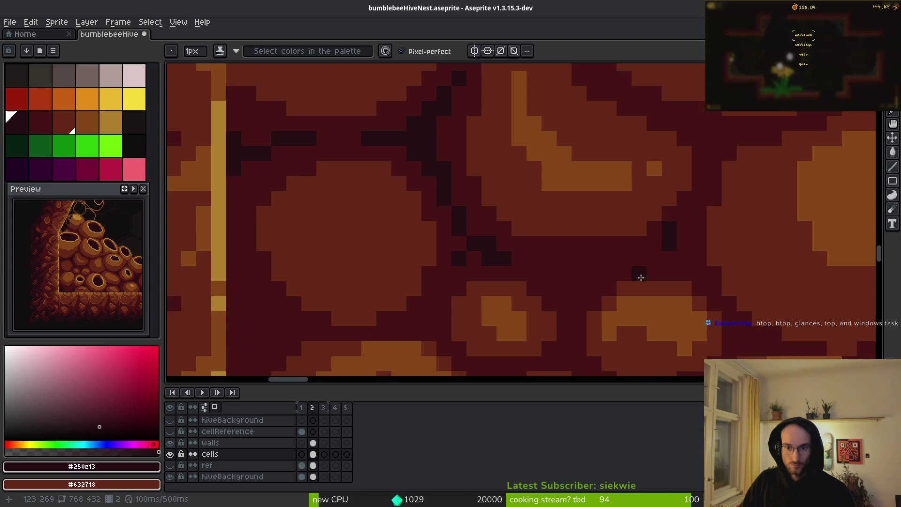
pyautogui.click(685, 221)
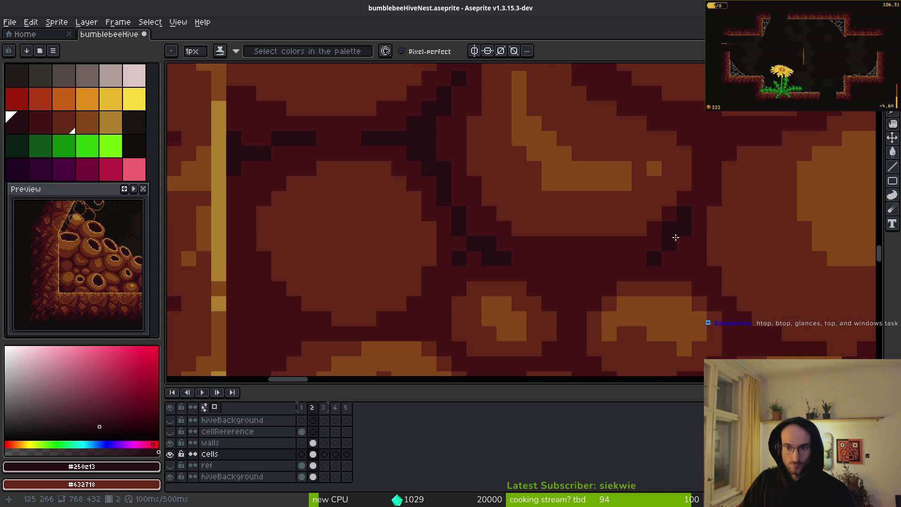
pyautogui.keyDown('alt'); pyautogui.click(670, 230); pyautogui.keyUp('alt')
pyautogui.click(684, 208)
pyautogui.press('[')
pyautogui.moveTo(675, 247); pyautogui.dragTo(675, 254)
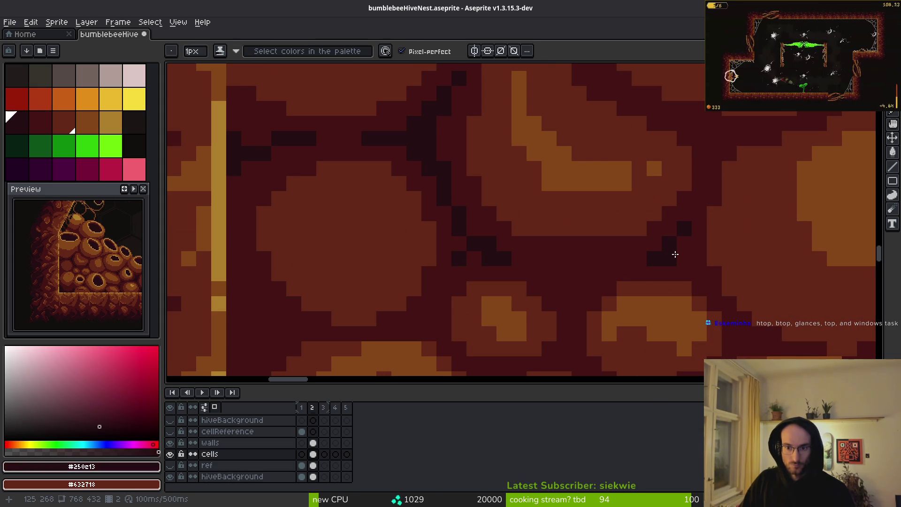
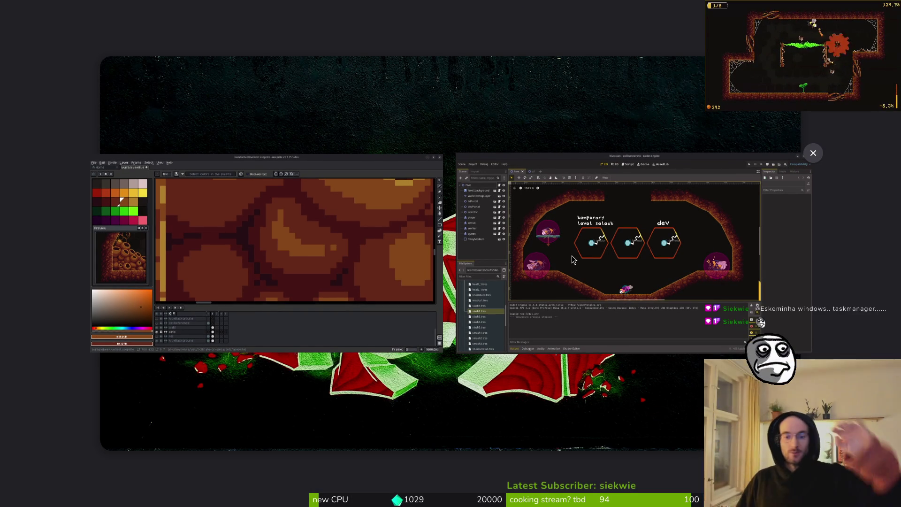
# Check the hive level scene in Godot zoomed out, then return to the Aseprite hive artwork.
pyautogui.click(559, 231)
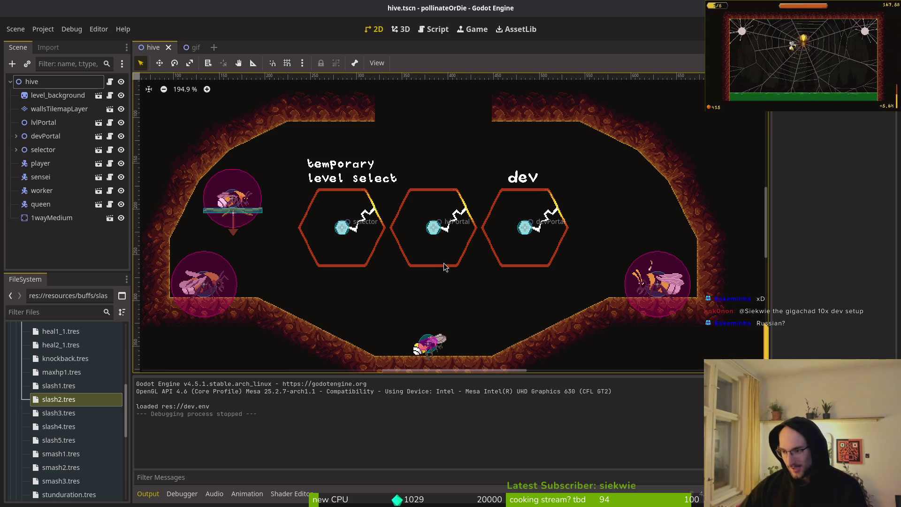
pyautogui.scroll(-1, 428, 242)
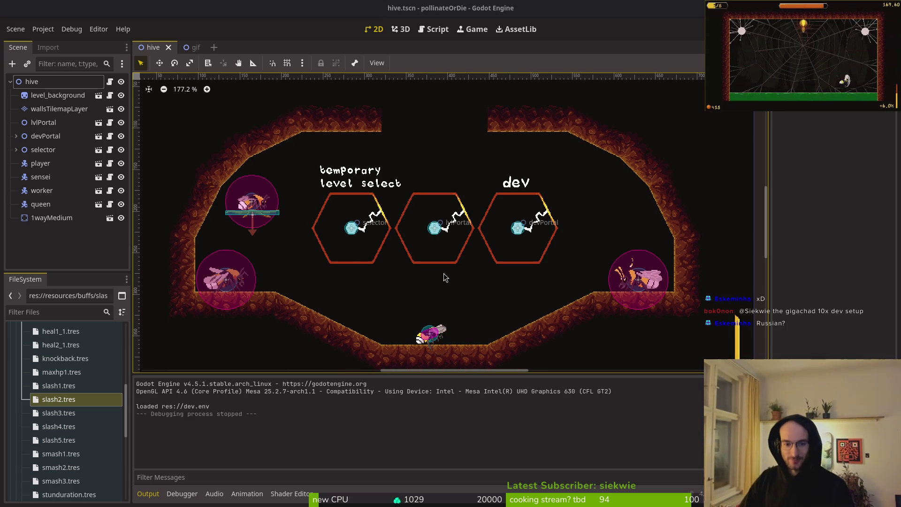
pyautogui.hotkey('alt', 'Tab')
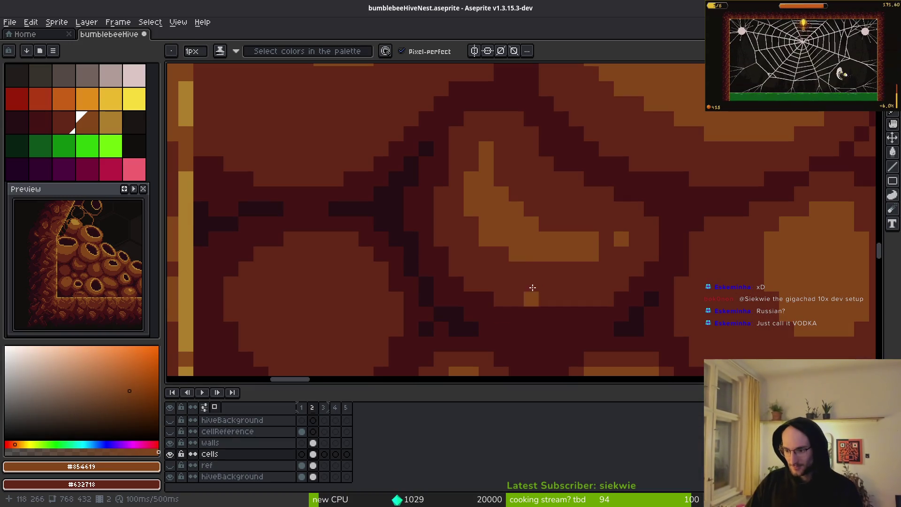
# Zoom in and paint an orange highlight stroke onto a cave-floor honeycomb cell.
pyautogui.hscroll(-5, 518, 301)
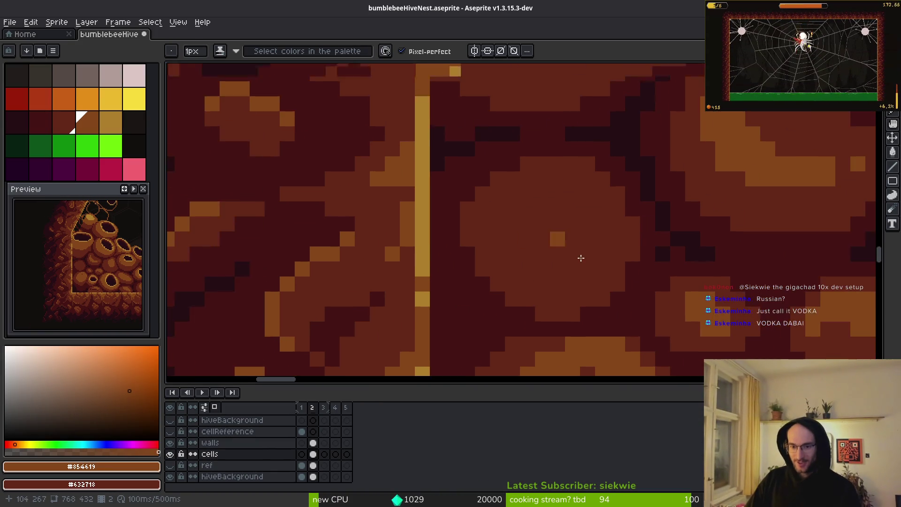
pyautogui.scroll(-5, 580, 258)
pyautogui.scroll(8, 564, 258)
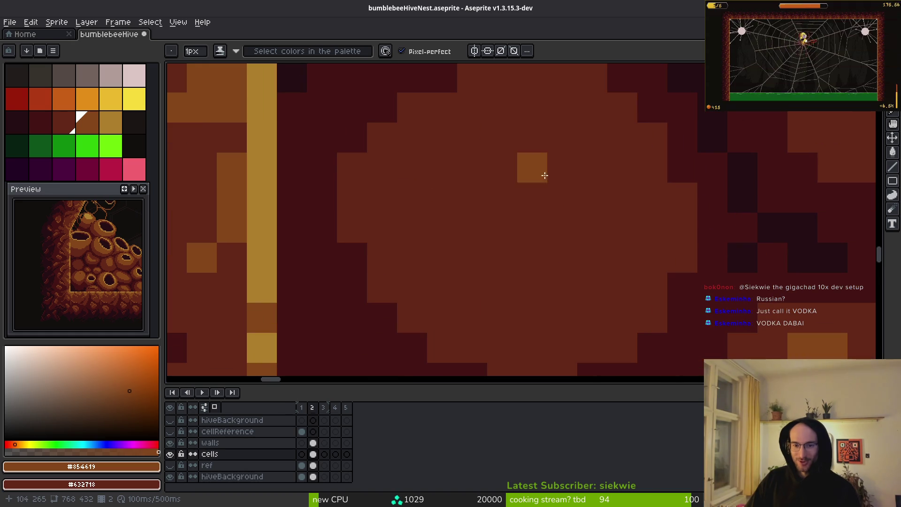
pyautogui.moveTo(544, 175)
pyautogui.mouseDown()
pyautogui.moveTo(599, 195)
pyautogui.moveTo(606, 177)
pyautogui.moveTo(628, 203)
pyautogui.moveTo(534, 217)
pyautogui.moveTo(465, 153)
pyautogui.moveTo(503, 117)
pyautogui.moveTo(534, 197)
pyautogui.moveTo(453, 140)
pyautogui.moveTo(523, 195)
pyautogui.moveTo(489, 195)
pyautogui.moveTo(509, 161)
pyautogui.mouseUp()
pyautogui.scroll(-3, 528, 192)
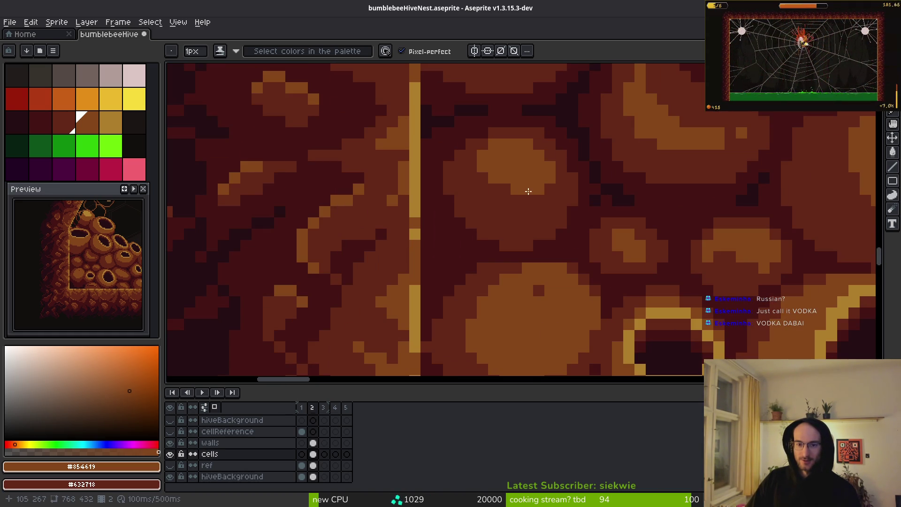
pyautogui.scroll(-2, 540, 252)
pyautogui.scroll(3, 574, 228)
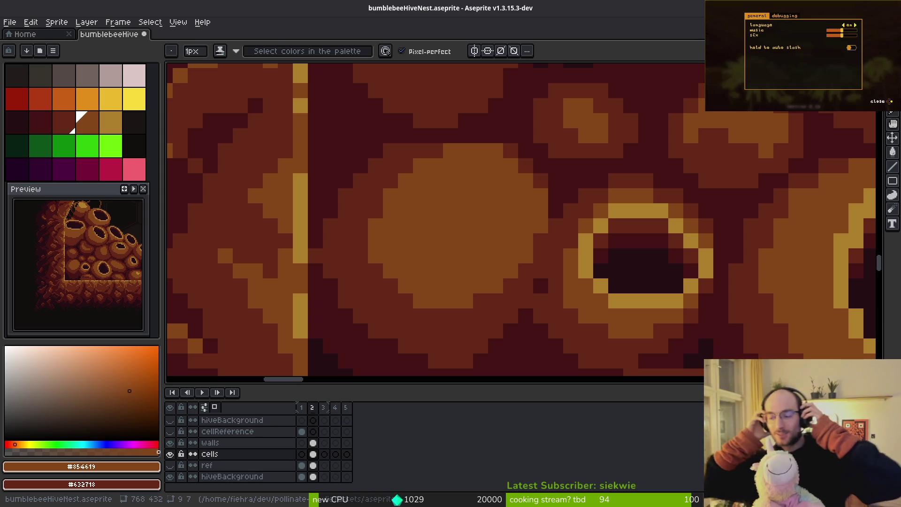
# Pan across the hive artwork and eyedrop the dark background colour #120f0c.
pyautogui.scroll(-3, 520, 155)
pyautogui.scroll(-5, 520, 155)
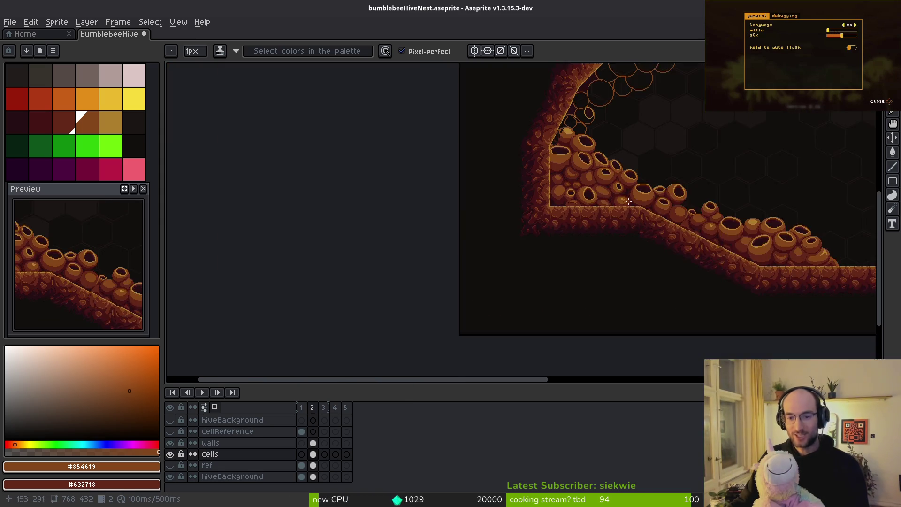
pyautogui.moveTo(578, 221); pyautogui.dragTo(503, 251)
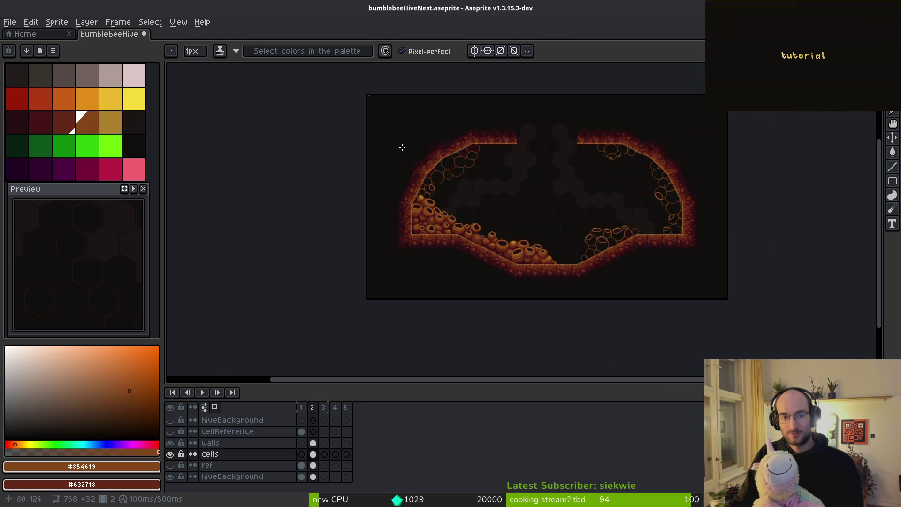
pyautogui.scroll(10, 404, 153)
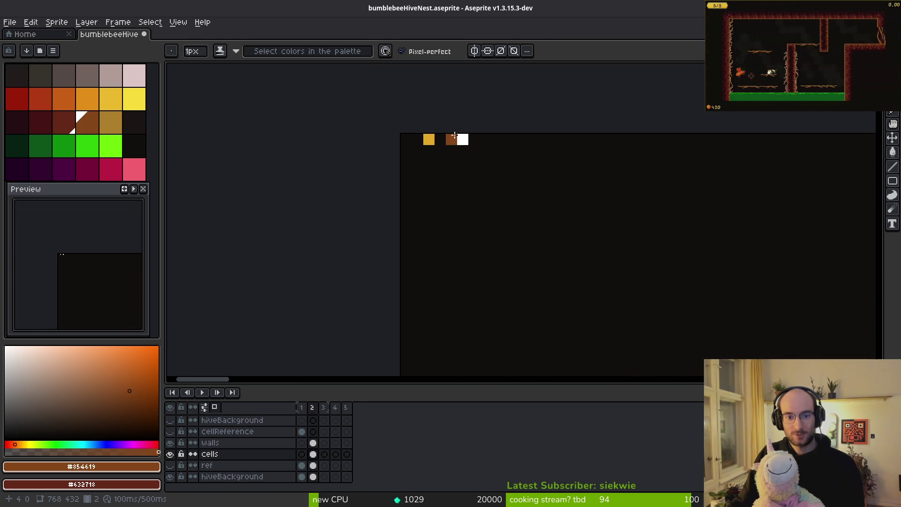
pyautogui.scroll(1, 488, 169)
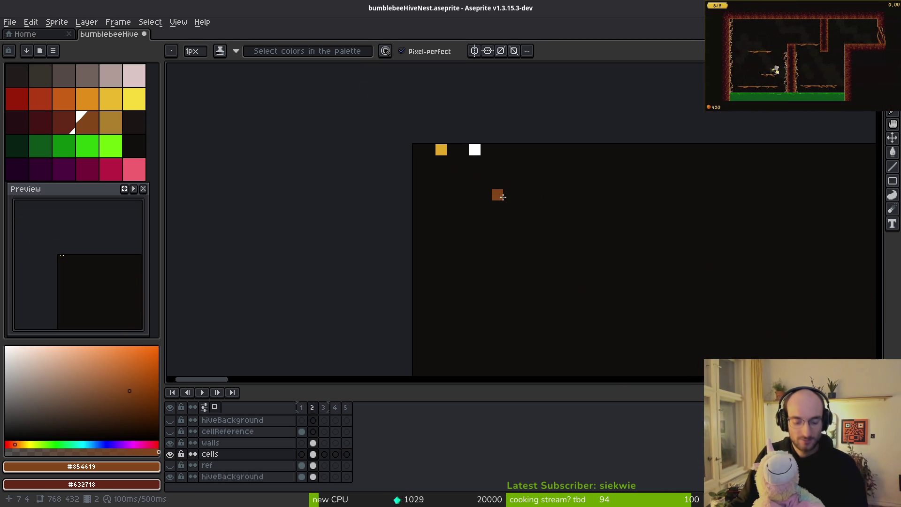
pyautogui.keyDown('alt'); pyautogui.click(490, 173); pyautogui.keyUp('alt')
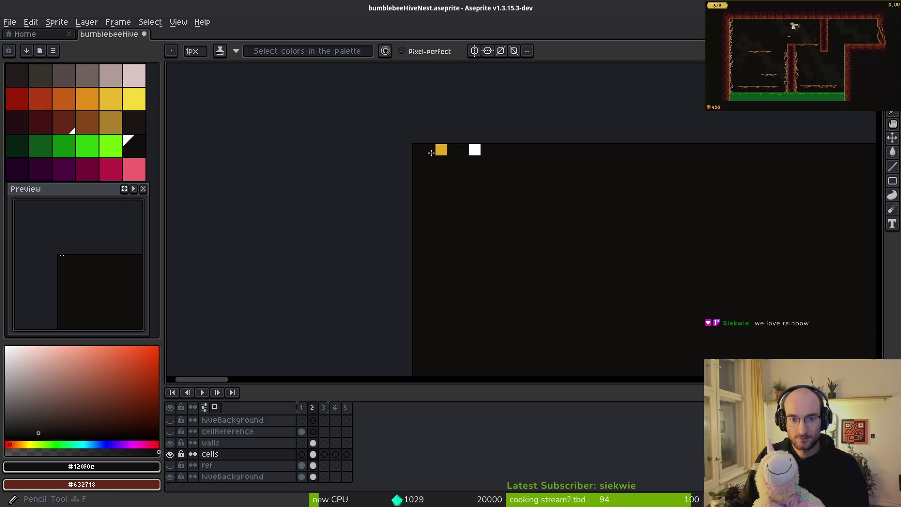
pyautogui.scroll(3, 206, 430)
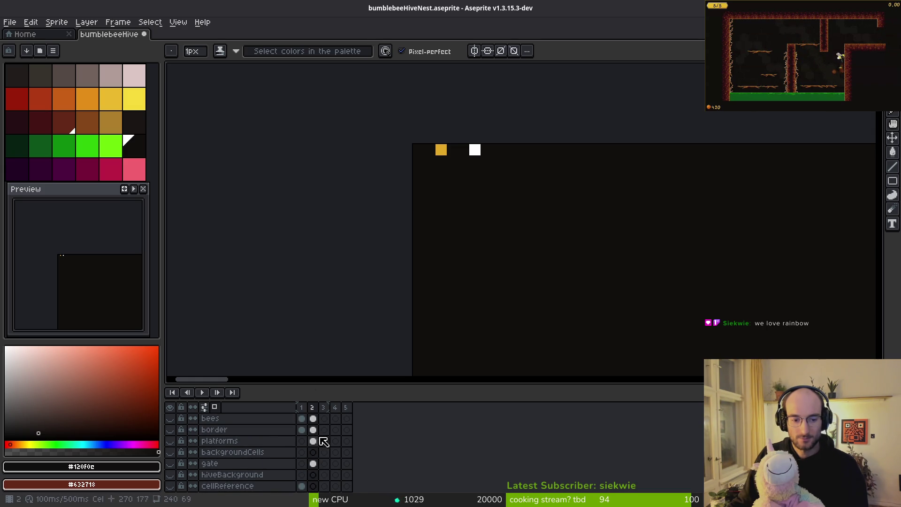
pyautogui.scroll(-3, 305, 441)
# Hide the walls layer, select the cells cel on frame 2, then re-show walls and zoom out on the whole cave.
pyautogui.click(171, 453)
pyautogui.click(170, 453)
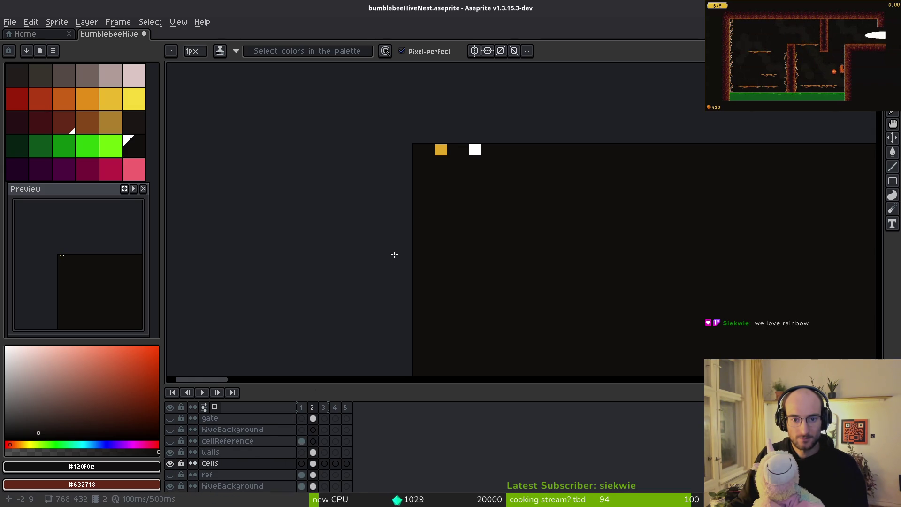
pyautogui.click(313, 452)
pyautogui.click(478, 149)
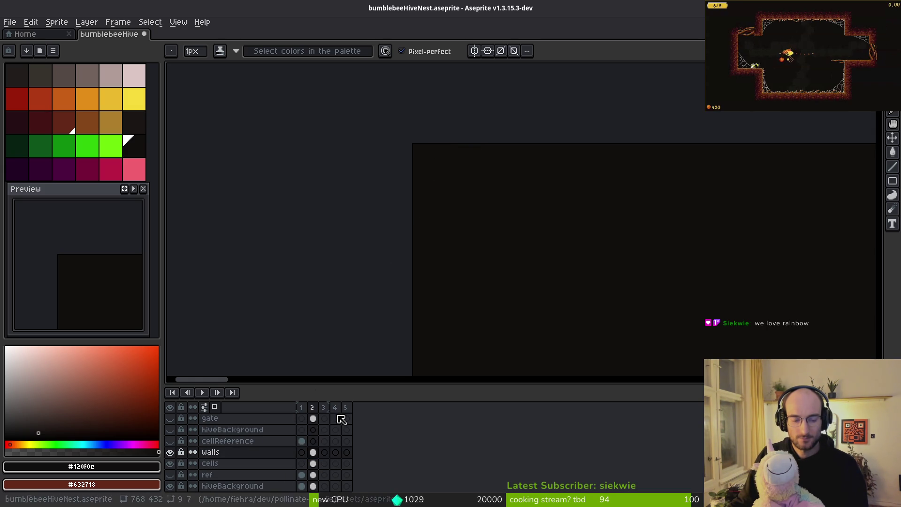
pyautogui.click(170, 453)
pyautogui.click(313, 464)
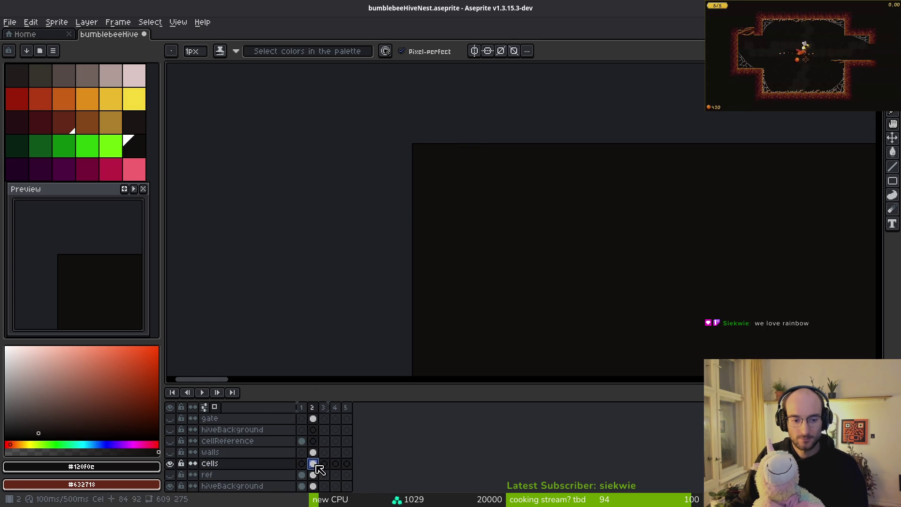
pyautogui.scroll(2, 567, 239)
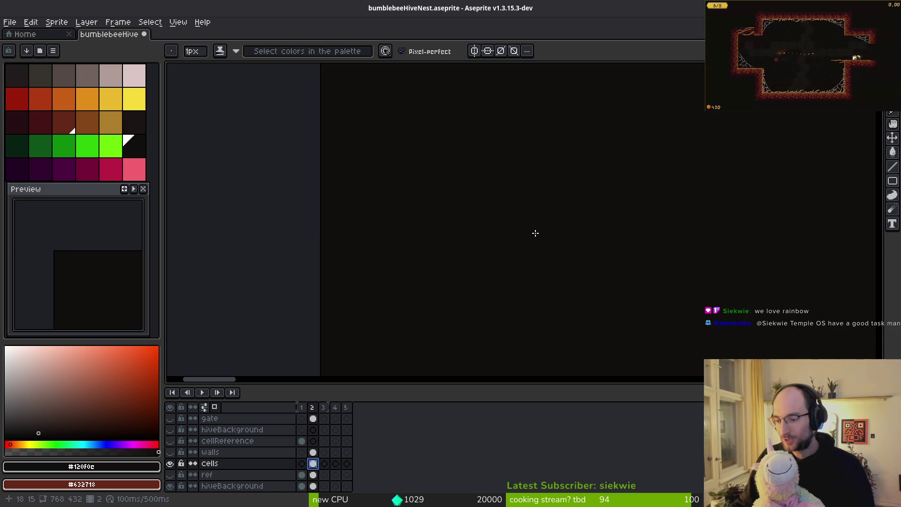
pyautogui.scroll(-2, 557, 244)
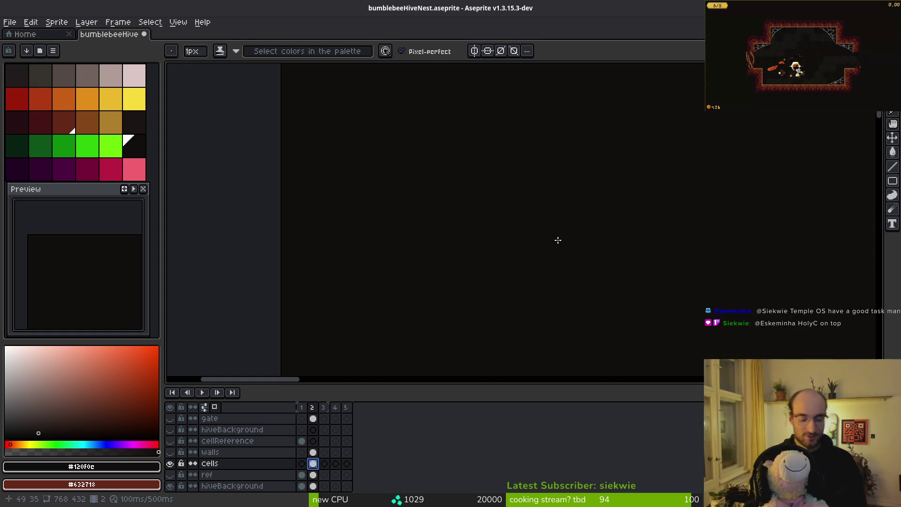
pyautogui.press('i')
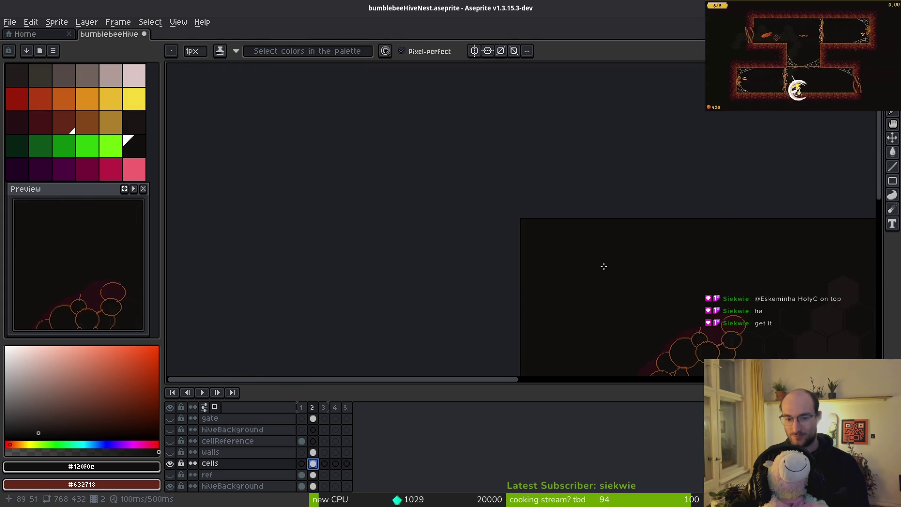
pyautogui.scroll(4, 563, 263)
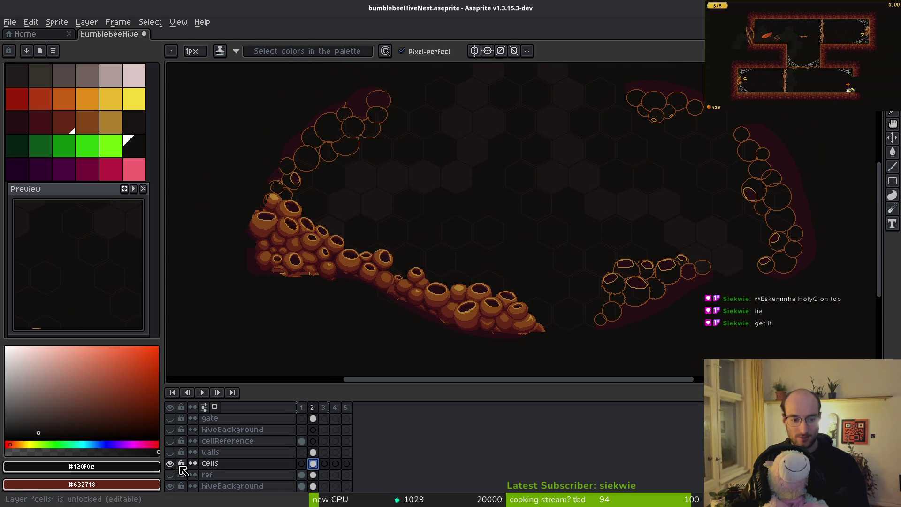
pyautogui.click(170, 452)
pyautogui.moveTo(469, 308); pyautogui.dragTo(458, 318)
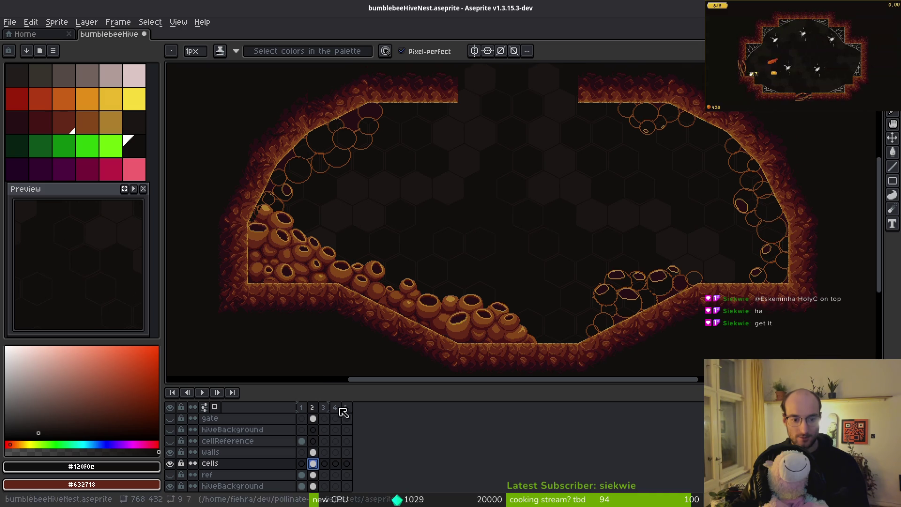
# Nudge the canvas view to frame the shaded cells on the left floor slope.
pyautogui.moveTo(569, 298); pyautogui.dragTo(576, 294)
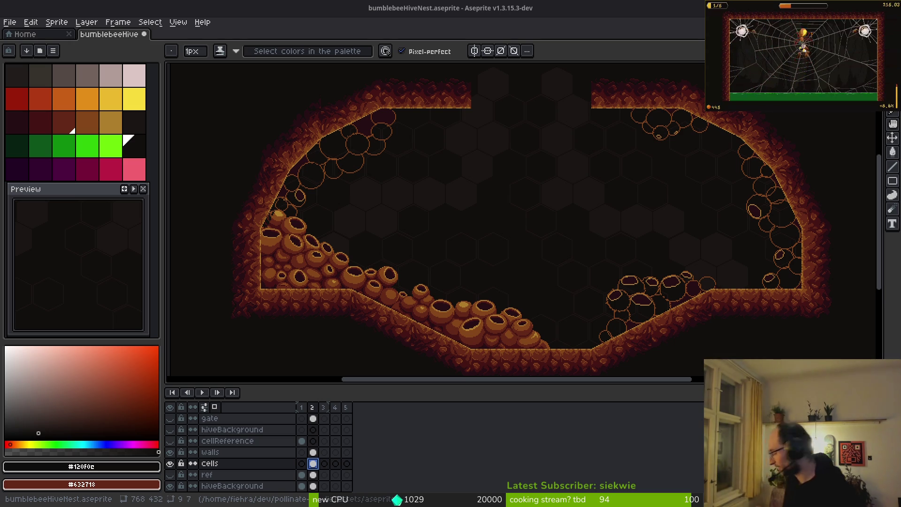
# Paint over the stray dark pixel strip with a dark red-brown sampled from the comb.
pyautogui.moveTo(446, 248); pyautogui.dragTo(514, 261)
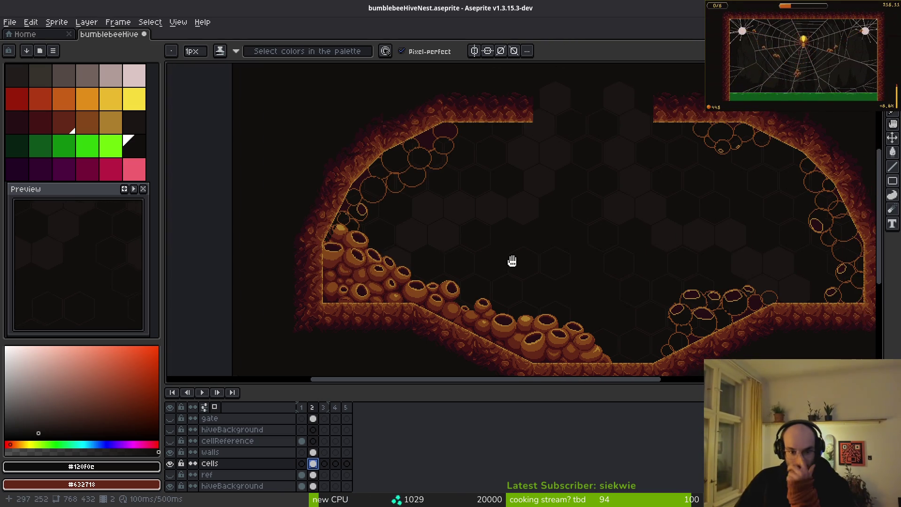
pyautogui.scroll(5, 385, 212)
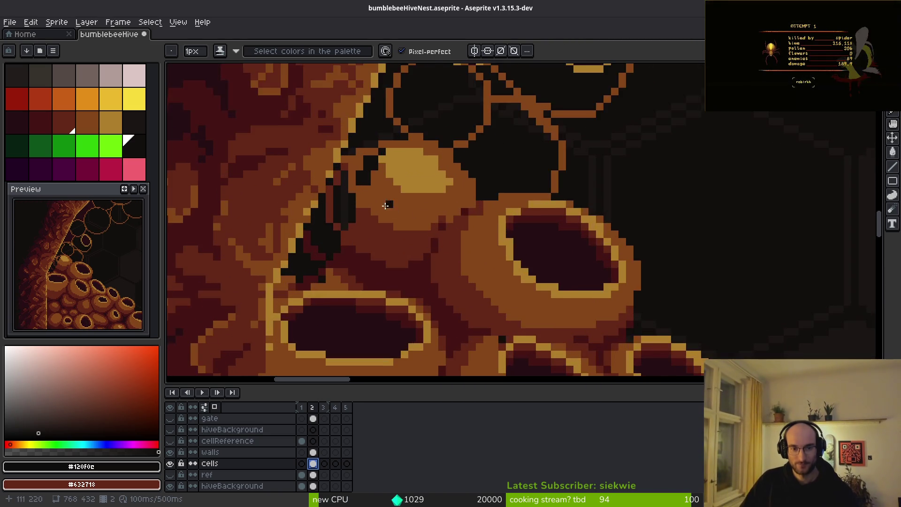
pyautogui.scroll(-4, 396, 208)
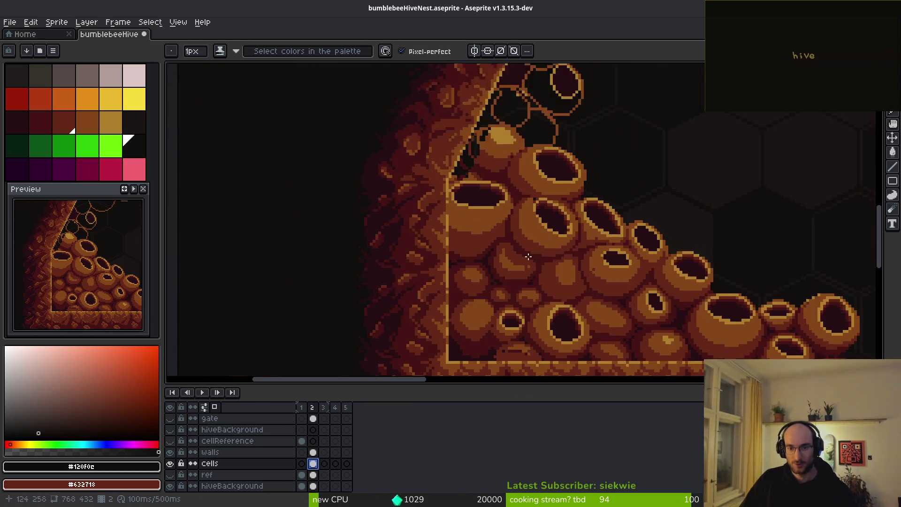
pyautogui.scroll(3, 529, 257)
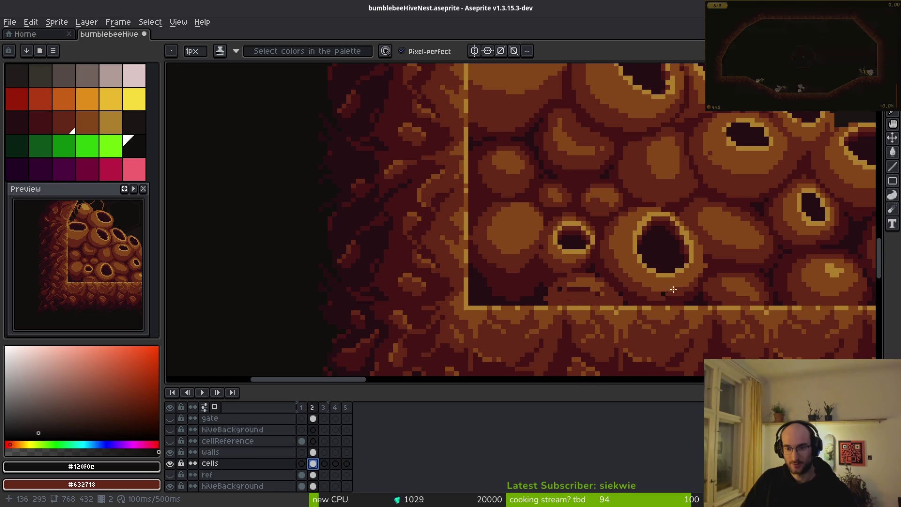
pyautogui.scroll(3, 647, 295)
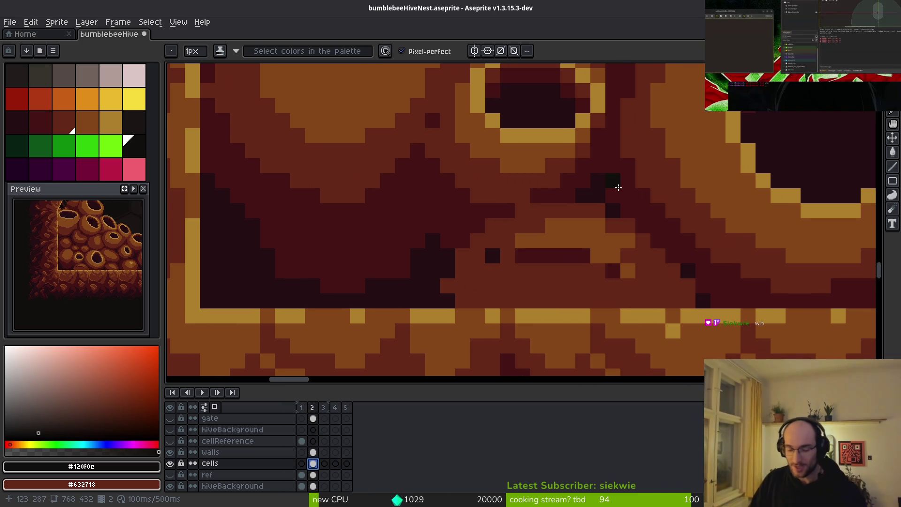
pyautogui.moveTo(613, 240); pyautogui.dragTo(627, 223)
pyautogui.keyDown('alt'); pyautogui.click(627, 224); pyautogui.keyUp('alt')
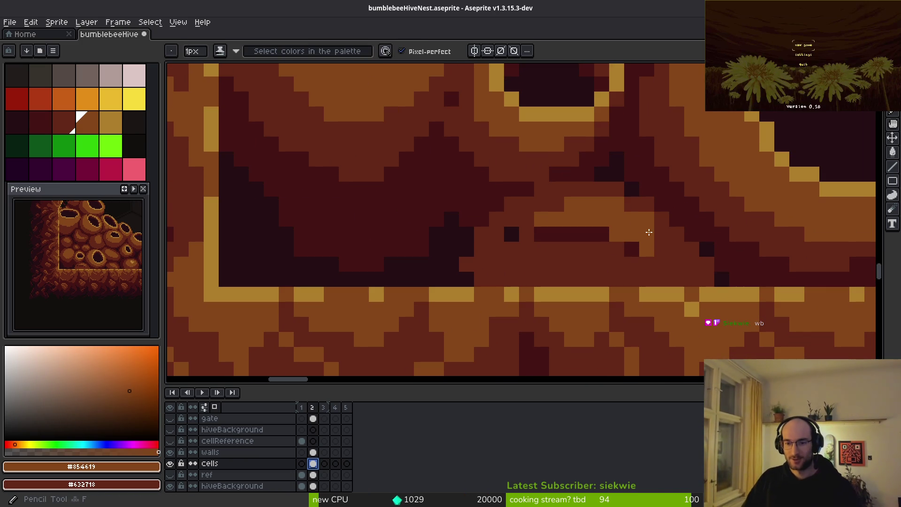
pyautogui.moveTo(674, 278); pyautogui.dragTo(646, 264)
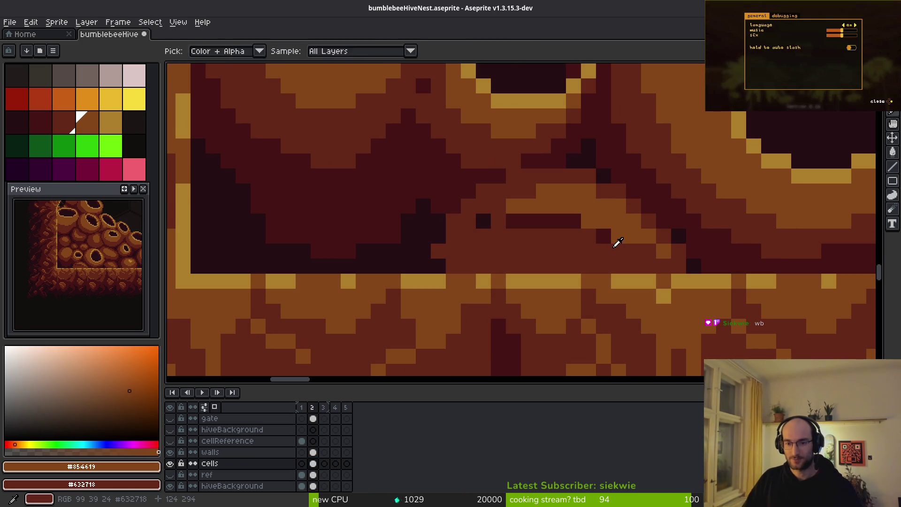
pyautogui.keyDown('alt'); pyautogui.click(582, 232); pyautogui.keyUp('alt')
pyautogui.moveTo(582, 232)
pyautogui.mouseDown()
pyautogui.moveTo(507, 221)
pyautogui.moveTo(480, 241)
pyautogui.mouseUp()
# Add a diagonal of near-black shading pixels along the crevice between cells and floor.
pyautogui.scroll(-2, 517, 237)
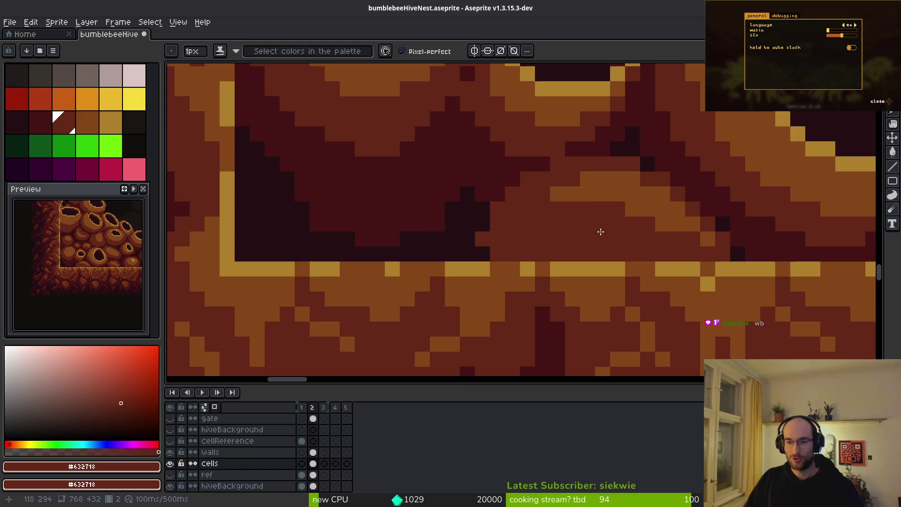
pyautogui.hscroll(2, 563, 237)
pyautogui.keyDown('alt'); pyautogui.click(648, 215); pyautogui.keyUp('alt')
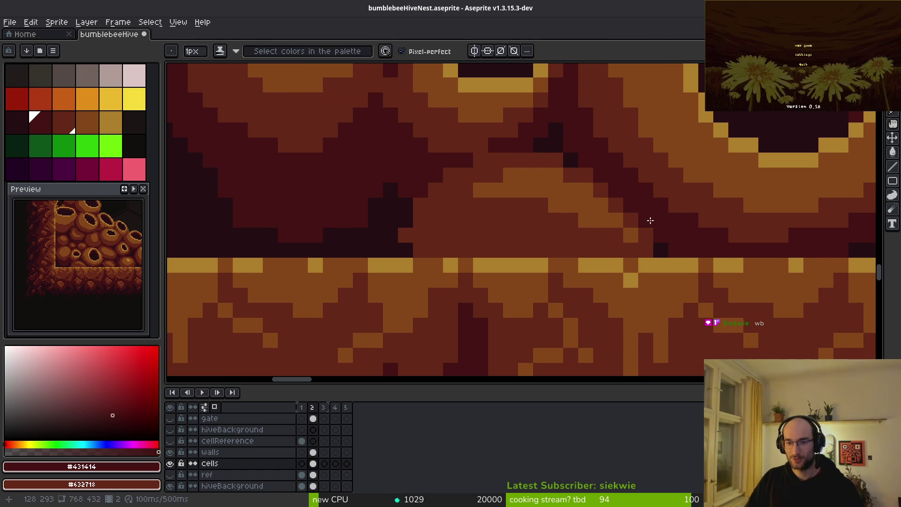
pyautogui.hscroll(1, 720, 252)
pyautogui.keyDown('alt'); pyautogui.click(772, 237); pyautogui.keyUp('alt')
pyautogui.scroll(1, 542, 246)
pyautogui.click(526, 253)
pyautogui.moveTo(531, 238)
pyautogui.mouseDown()
pyautogui.moveTo(479, 196)
pyautogui.moveTo(461, 160)
pyautogui.moveTo(495, 164)
pyautogui.mouseUp()
# Add another dark crevice pixel and a softening maroon pixel to the shading.
pyautogui.scroll(-2, 618, 281)
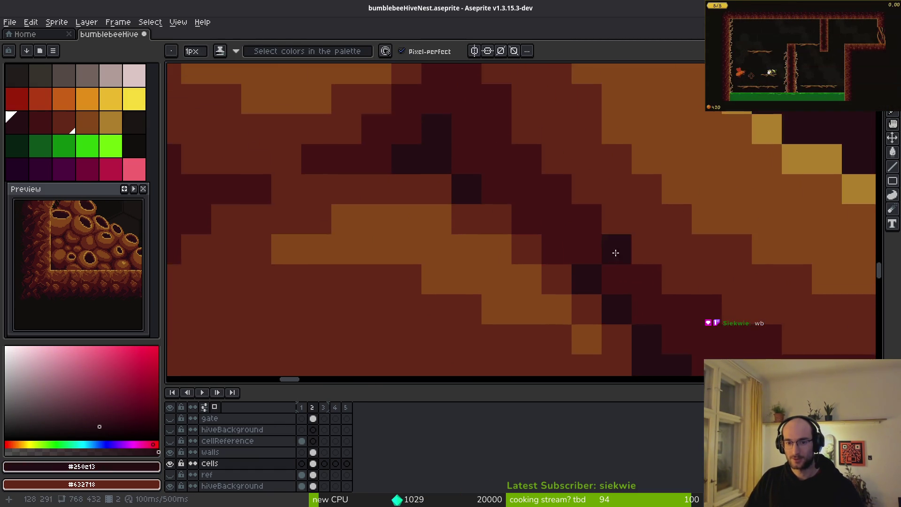
pyautogui.scroll(1, 550, 220)
pyautogui.hscroll(-5, 564, 223)
pyautogui.scroll(-2, 636, 193)
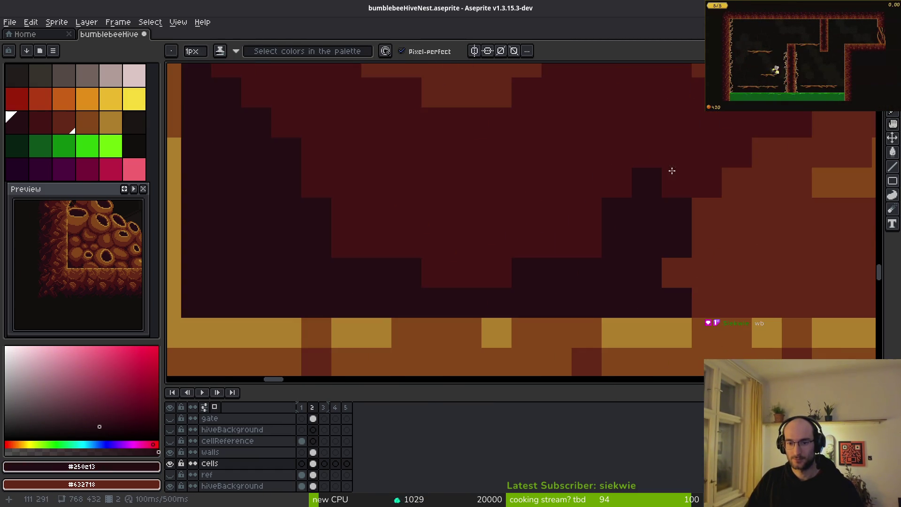
pyautogui.click(714, 167)
pyautogui.keyDown('alt'); pyautogui.click(680, 115); pyautogui.keyUp('alt')
pyautogui.click(624, 197)
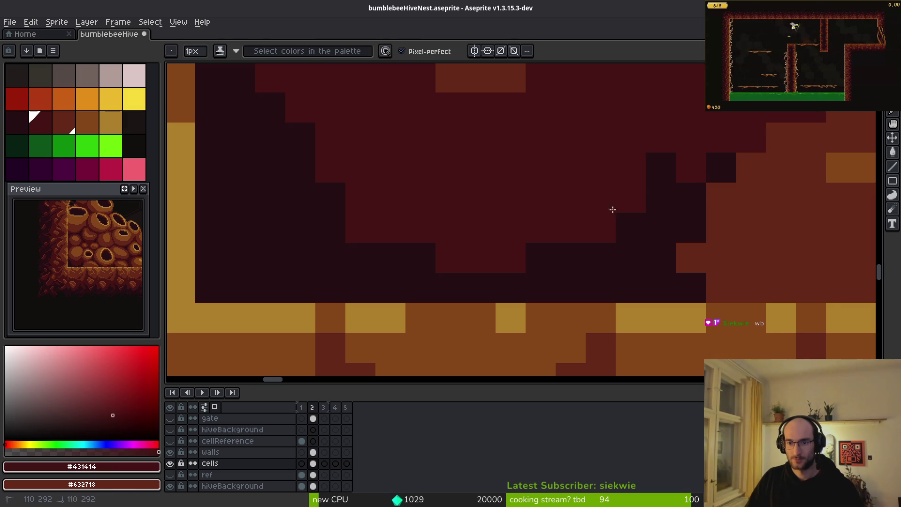
pyautogui.scroll(-3, 527, 197)
pyautogui.hscroll(-3, 551, 223)
pyautogui.scroll(2, 491, 266)
pyautogui.scroll(-4, 554, 256)
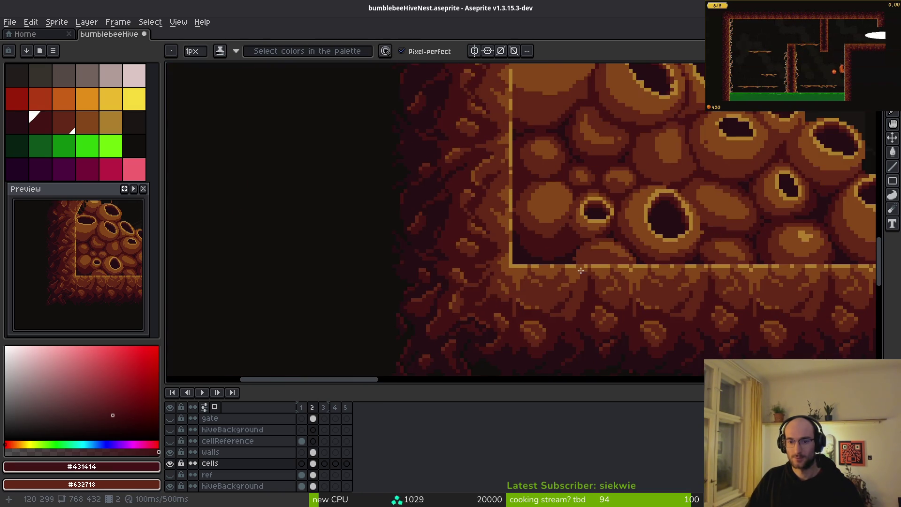
pyautogui.scroll(3, 540, 256)
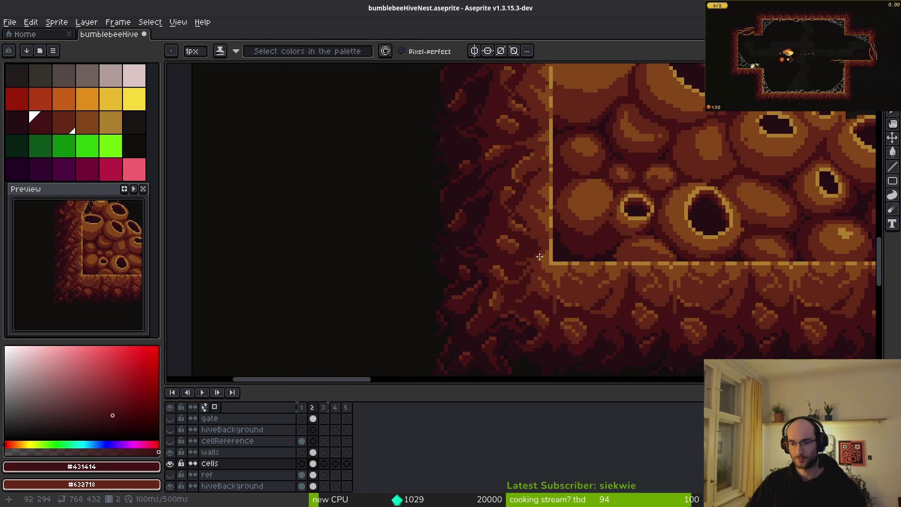
pyautogui.scroll(2, 573, 242)
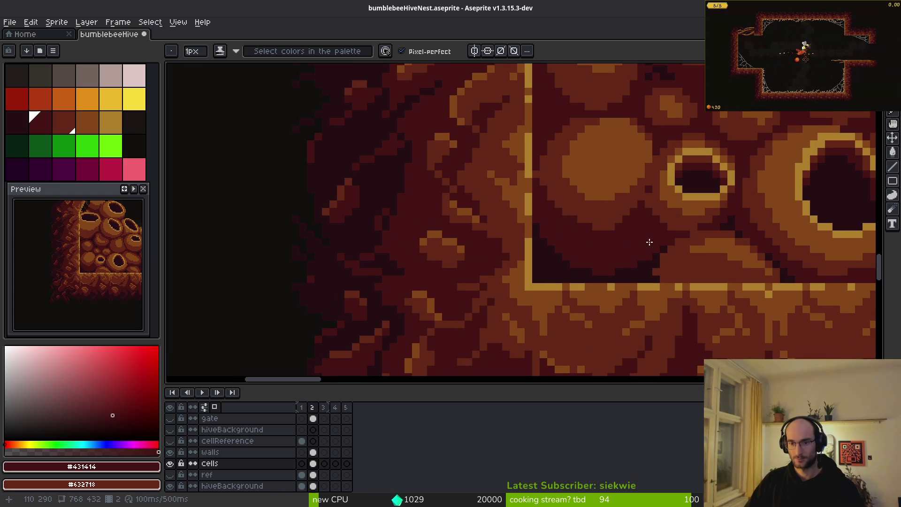
pyautogui.scroll(2, 630, 241)
pyautogui.scroll(-2, 586, 145)
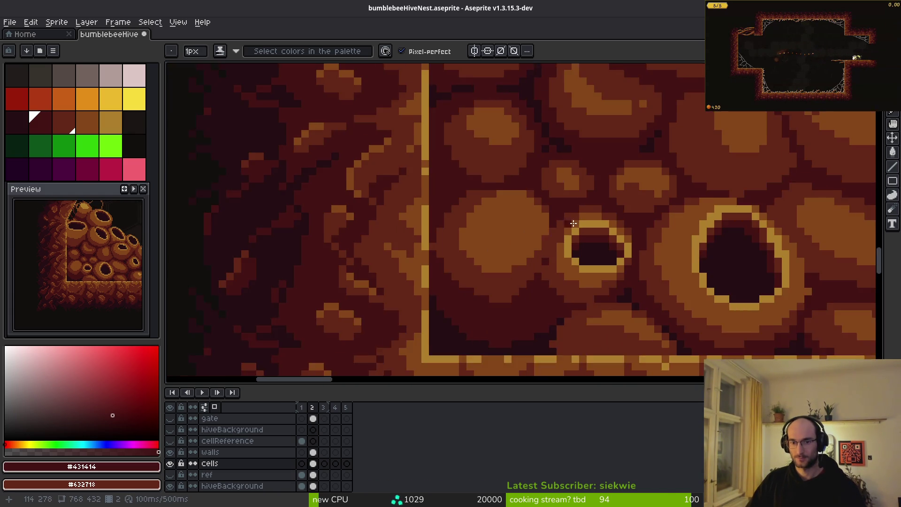
pyautogui.scroll(-3, 570, 226)
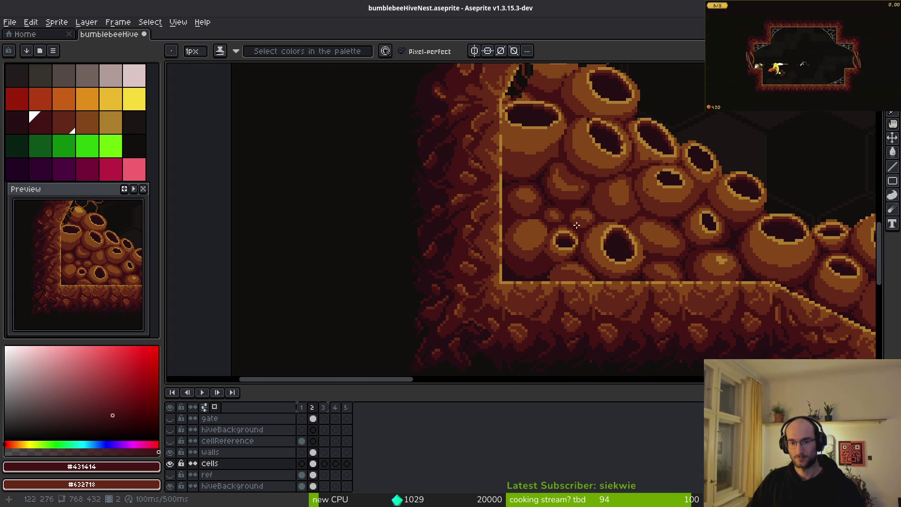
pyautogui.scroll(-2, 576, 221)
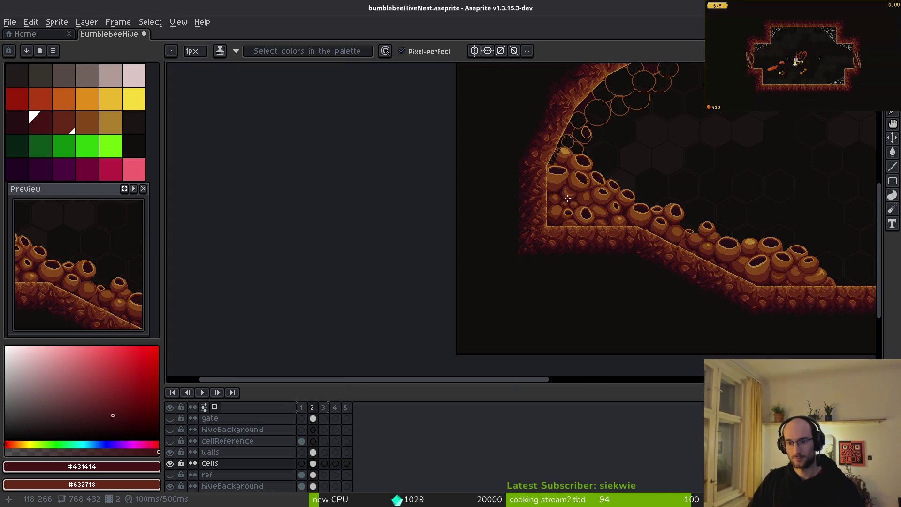
# Zoom into the black gap between slope cells and draw a dark-red line along the cell edge.
pyautogui.scroll(4, 656, 209)
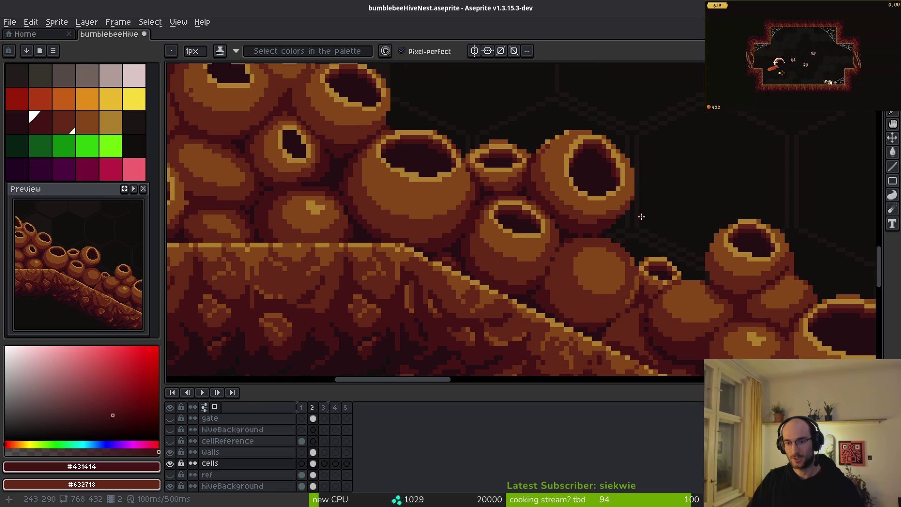
pyautogui.scroll(-2, 671, 244)
pyautogui.scroll(1, 614, 230)
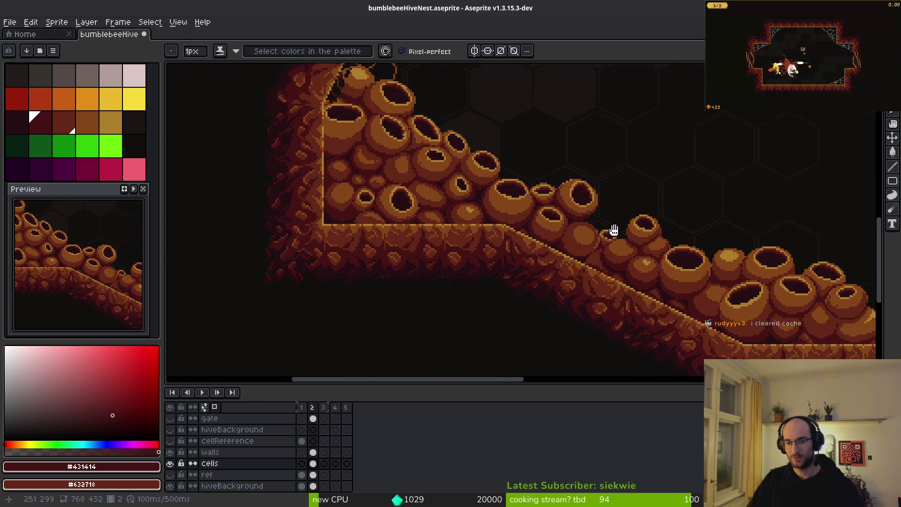
pyautogui.scroll(-4, 609, 203)
pyautogui.scroll(5, 613, 212)
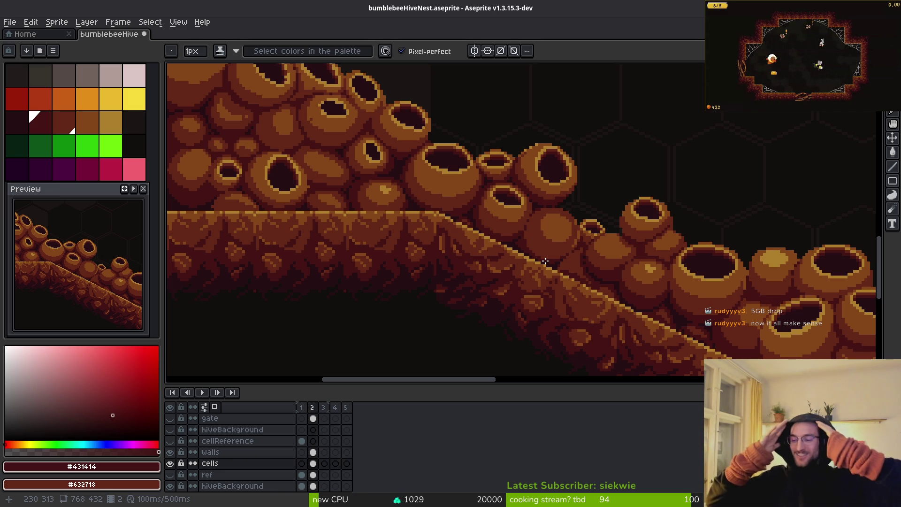
pyautogui.scroll(3, 545, 261)
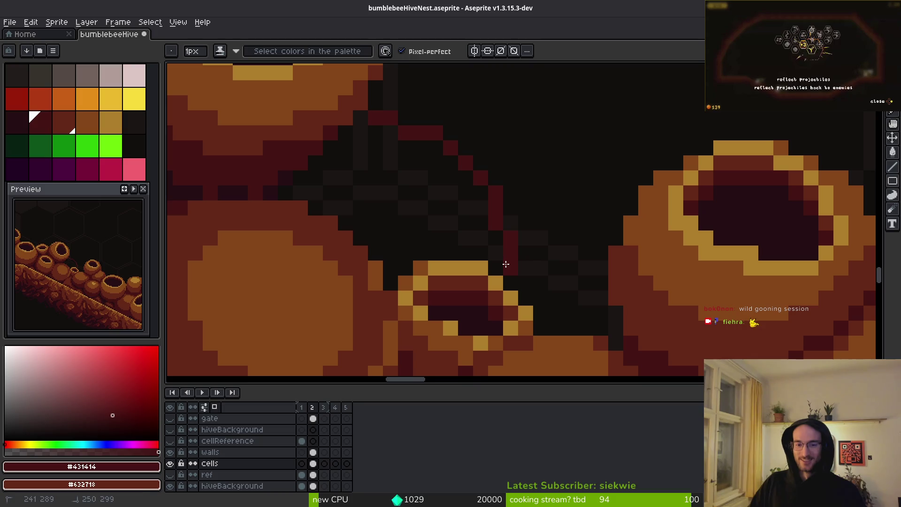
pyautogui.scroll(-3, 539, 244)
pyautogui.scroll(2, 498, 237)
pyautogui.scroll(2, 498, 238)
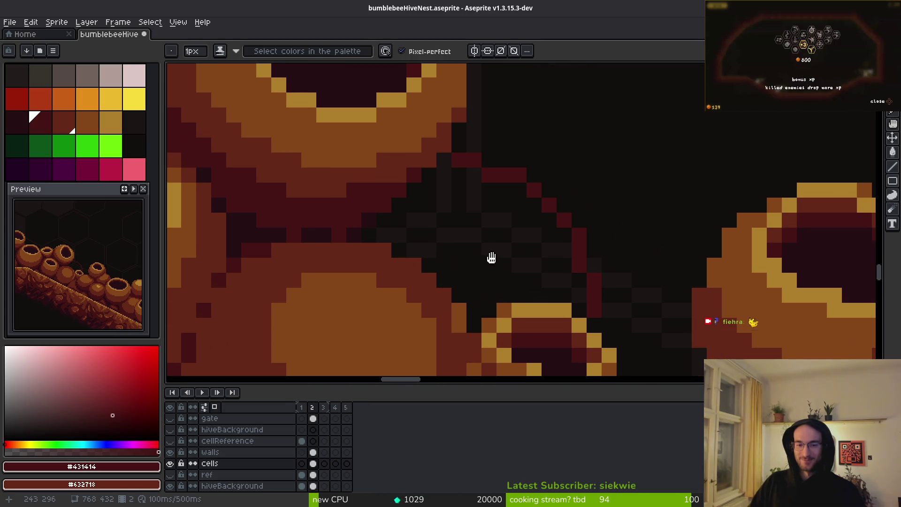
pyautogui.moveTo(413, 233)
pyautogui.mouseDown()
pyautogui.moveTo(443, 252)
pyautogui.moveTo(477, 296)
pyautogui.moveTo(507, 280)
pyautogui.moveTo(552, 283)
pyautogui.moveTo(474, 269)
pyautogui.mouseUp()
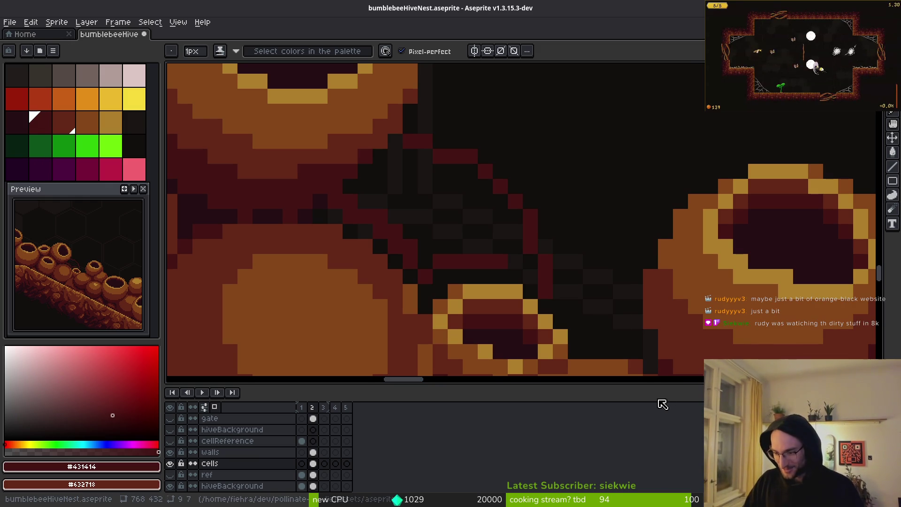
# Draw reddish-brown pencil strokes beside the orange cell, enclosing part of the black gap.
pyautogui.keyDown('shift'); pyautogui.click(680, 321); pyautogui.keyUp('shift')
pyautogui.keyDown('alt'); pyautogui.click(680, 322); pyautogui.keyUp('alt')
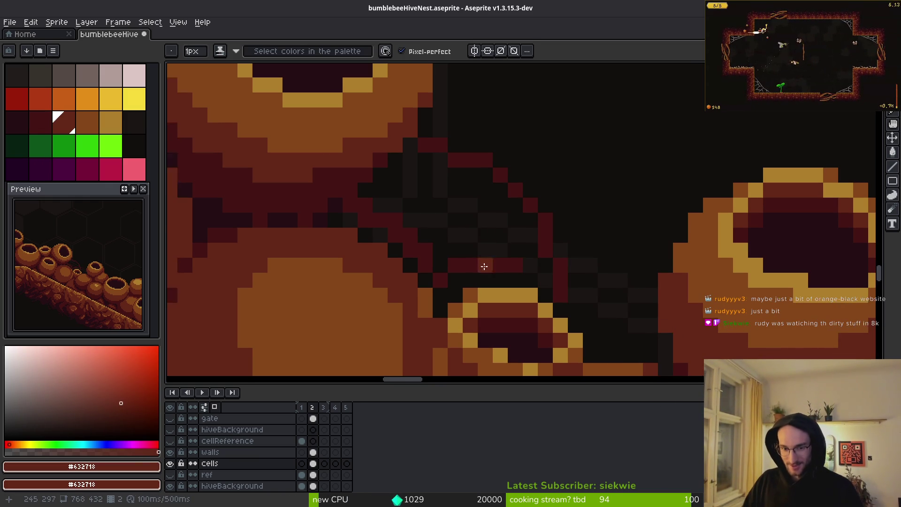
pyautogui.scroll(3, 438, 166)
pyautogui.scroll(3, 438, 166)
pyautogui.moveTo(465, 160); pyautogui.dragTo(434, 157)
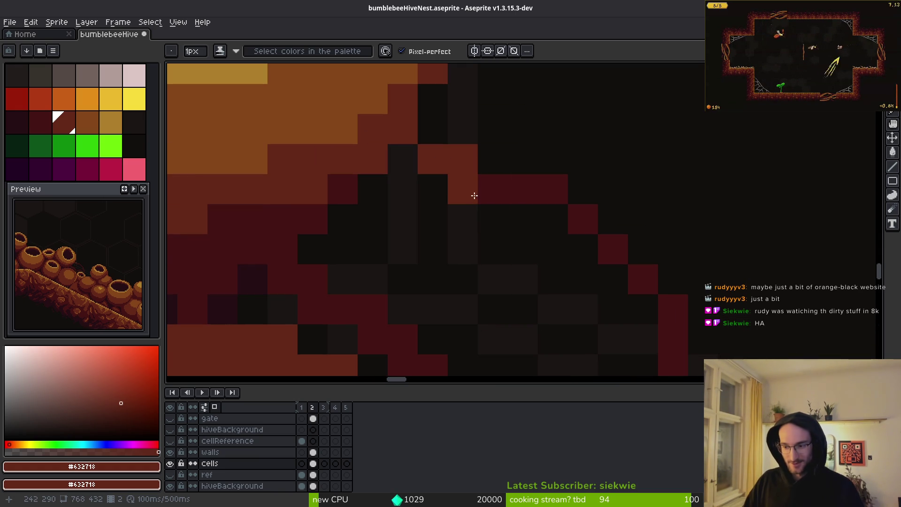
pyautogui.moveTo(489, 188)
pyautogui.mouseDown()
pyautogui.moveTo(549, 189)
pyautogui.moveTo(610, 243)
pyautogui.moveTo(663, 330)
pyautogui.moveTo(590, 214)
pyautogui.moveTo(632, 344)
pyautogui.moveTo(634, 300)
pyautogui.moveTo(582, 280)
pyautogui.mouseUp()
pyautogui.scroll(-1, 582, 280)
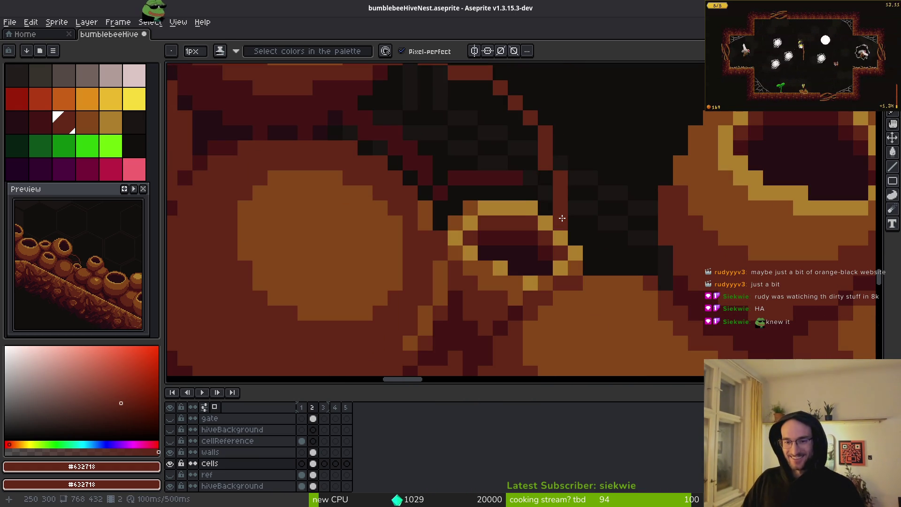
pyautogui.scroll(2, 555, 209)
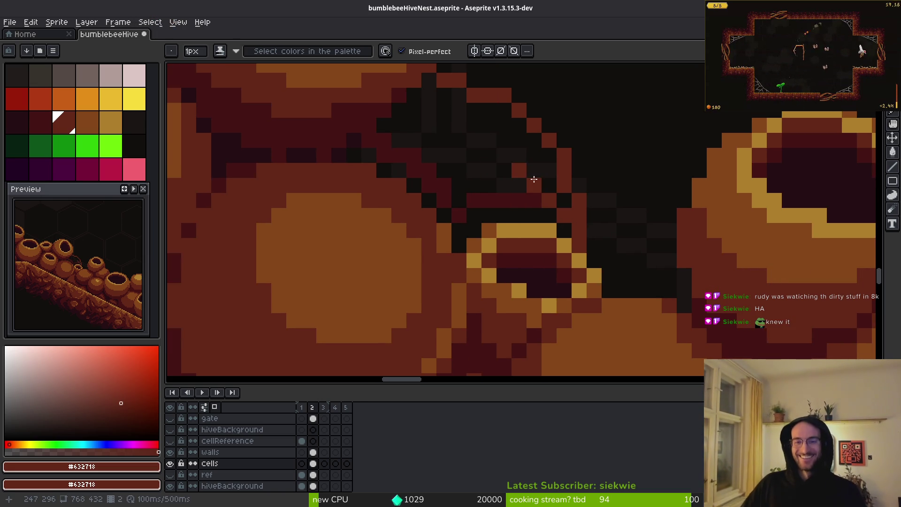
pyautogui.scroll(2, 471, 143)
pyautogui.moveTo(471, 142)
pyautogui.mouseDown()
pyautogui.moveTo(535, 179)
pyautogui.moveTo(534, 193)
pyautogui.mouseUp()
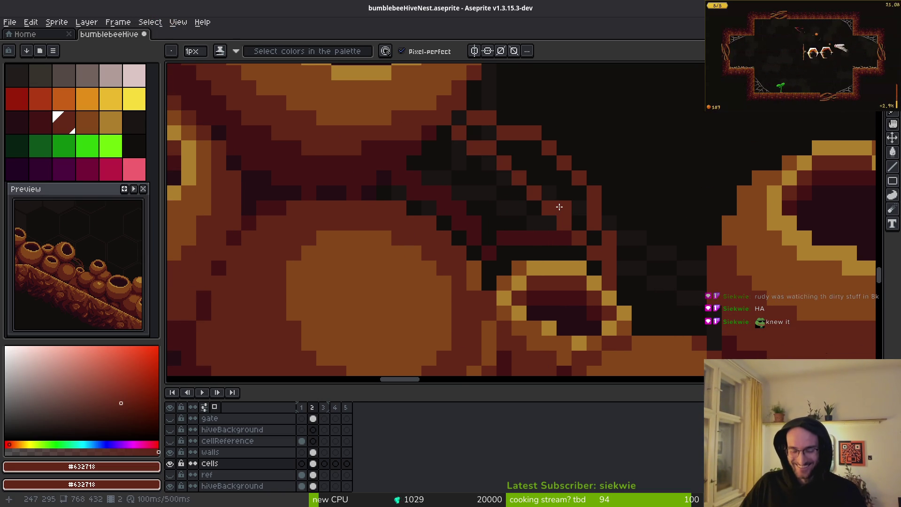
# Bucket-fill the enclosed gap areas brown, then fill the last black patch dark red.
pyautogui.press('g')
pyautogui.click(564, 201)
pyautogui.press('b')
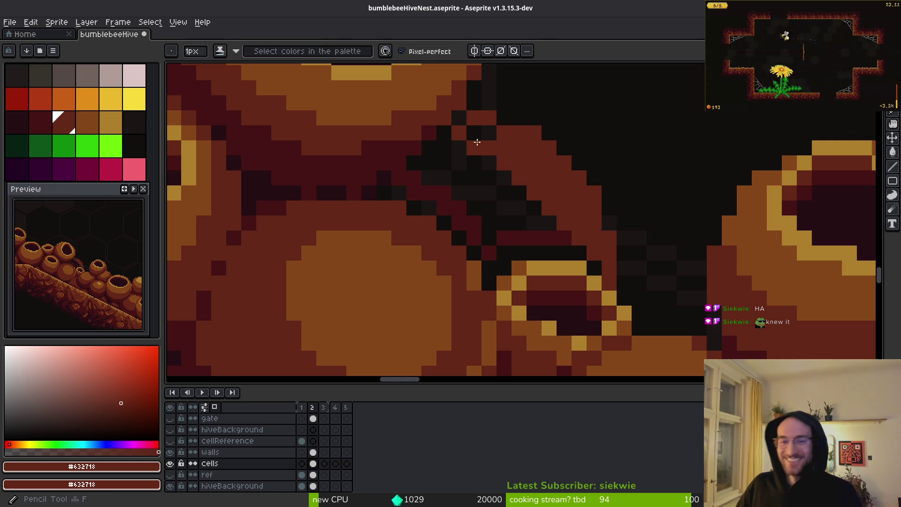
pyautogui.click(486, 135)
pyautogui.press('g')
pyautogui.click(460, 122)
pyautogui.press('b')
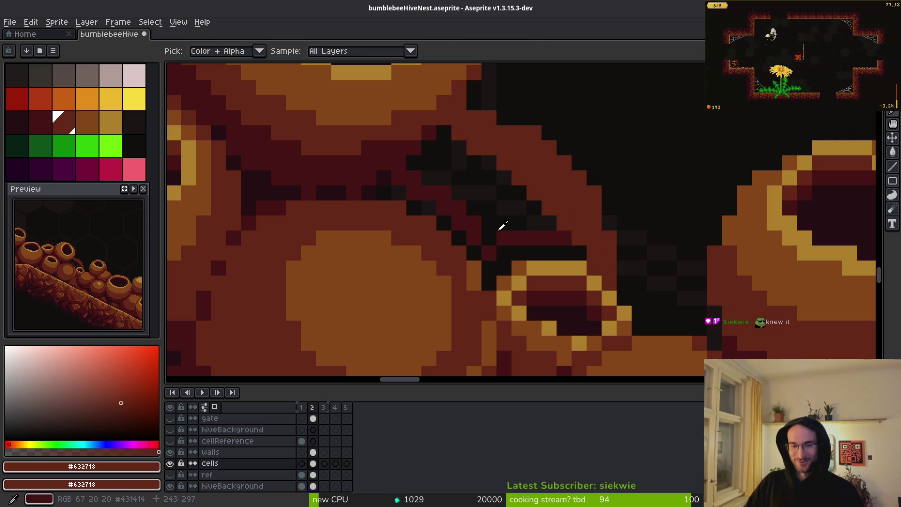
pyautogui.keyDown('alt'); pyautogui.click(479, 218); pyautogui.keyUp('alt')
pyautogui.press('g')
pyautogui.click(486, 195)
pyautogui.scroll(-2, 486, 195)
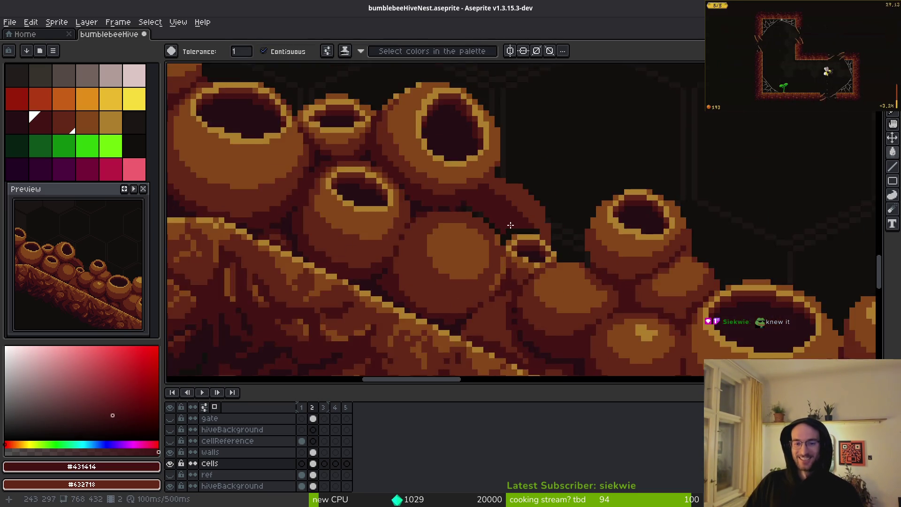
# Try a darkest-shade fill and undo it, then paint lighter red pixels along the dark edge.
pyautogui.scroll(3, 514, 244)
pyautogui.keyDown('alt'); pyautogui.click(573, 324); pyautogui.keyUp('alt')
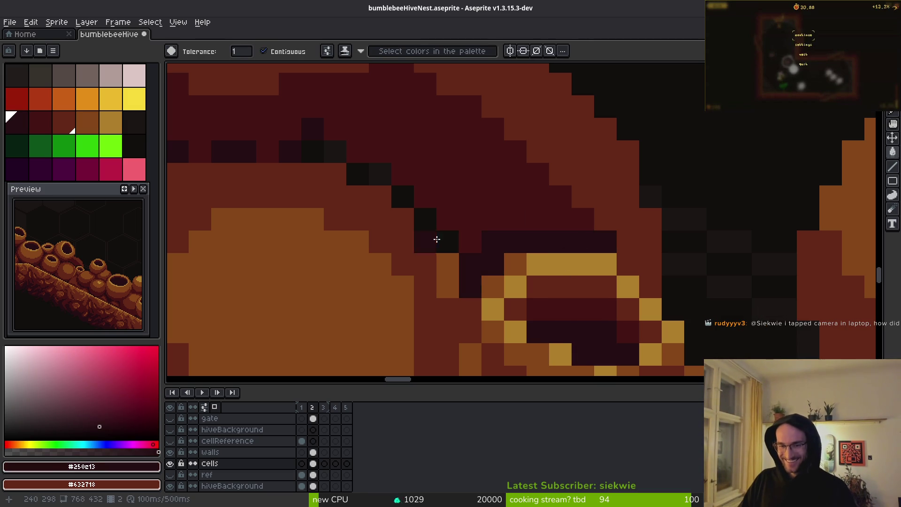
pyautogui.click(404, 206)
pyautogui.hotkey('ctrl', 'z')
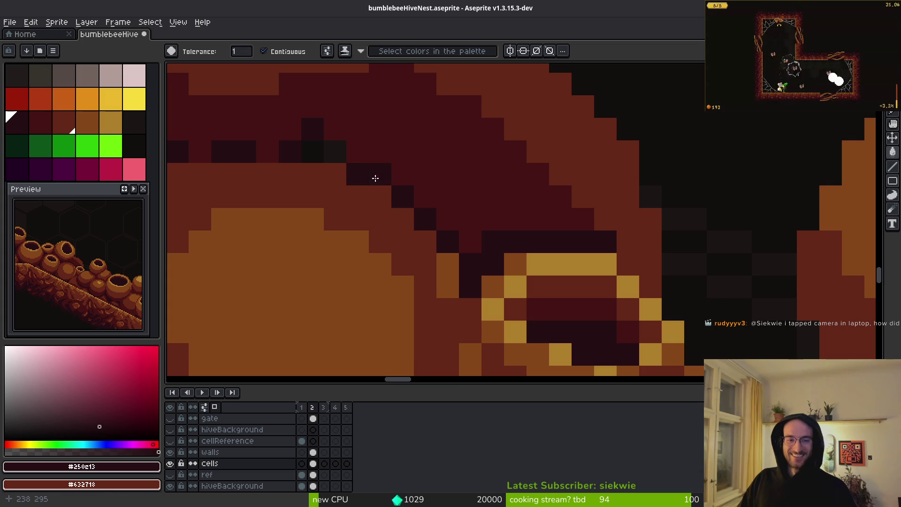
pyautogui.scroll(-3, 395, 171)
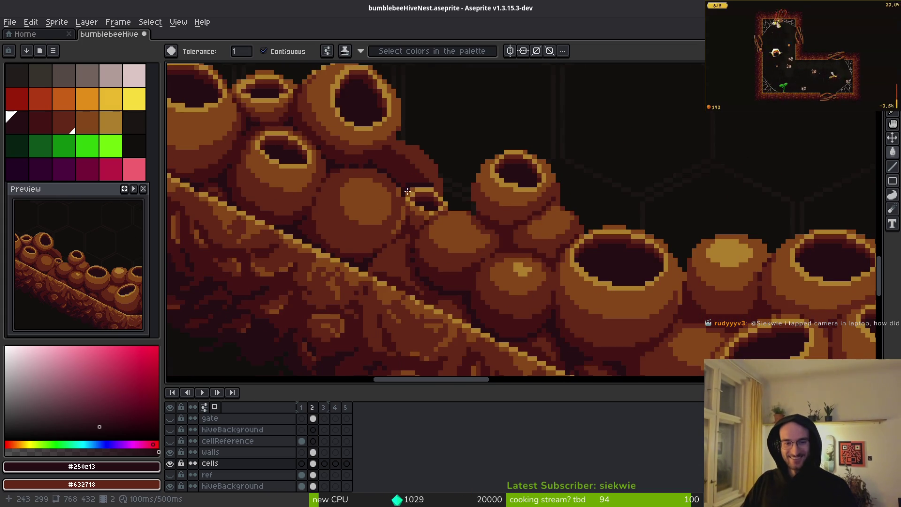
pyautogui.scroll(5, 414, 197)
pyautogui.keyDown('alt'); pyautogui.click(620, 200); pyautogui.keyUp('alt')
pyautogui.click(572, 209)
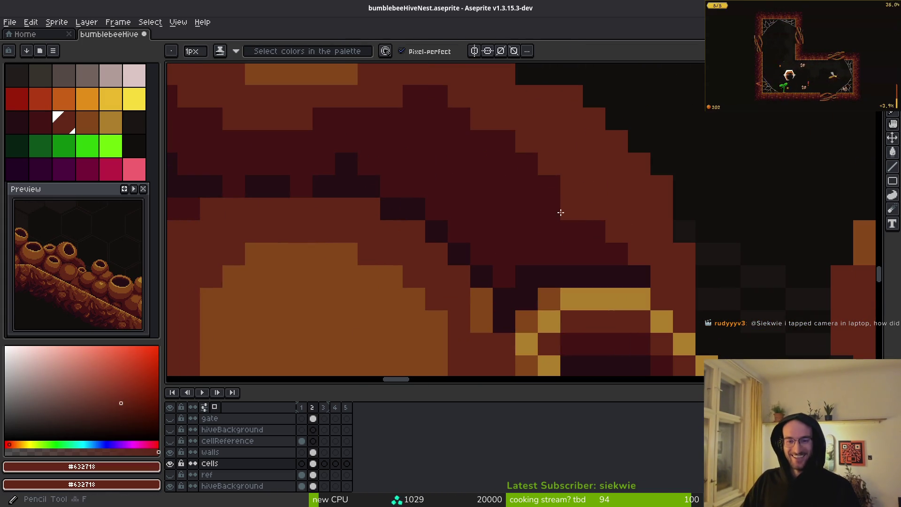
pyautogui.keyDown('shift'); pyautogui.click(437, 141); pyautogui.keyUp('shift')
# Repaint the dark crevice pixels, singly and in a run, with the lighter red #632718.
pyautogui.keyDown('alt'); pyautogui.click(460, 140); pyautogui.keyUp('alt')
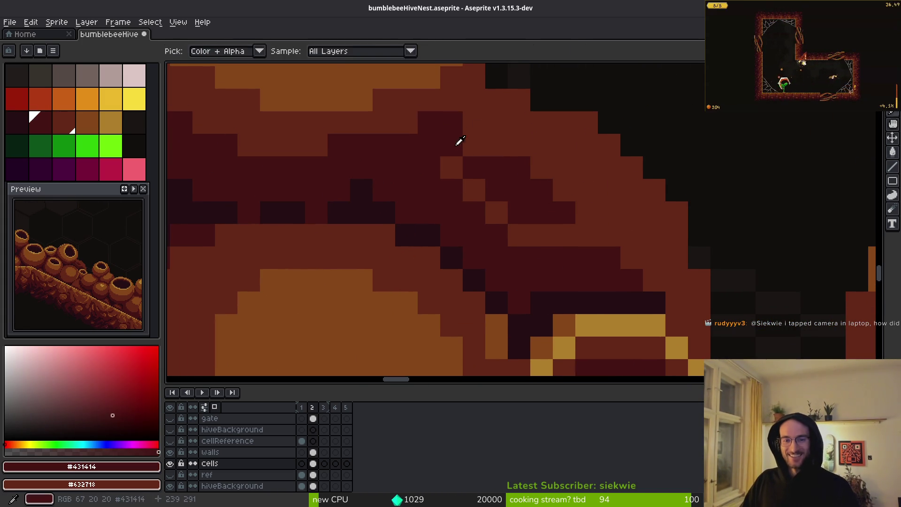
pyautogui.click(475, 100)
pyautogui.keyDown('alt'); pyautogui.click(475, 123); pyautogui.keyUp('alt')
pyautogui.moveTo(430, 145); pyautogui.dragTo(449, 148)
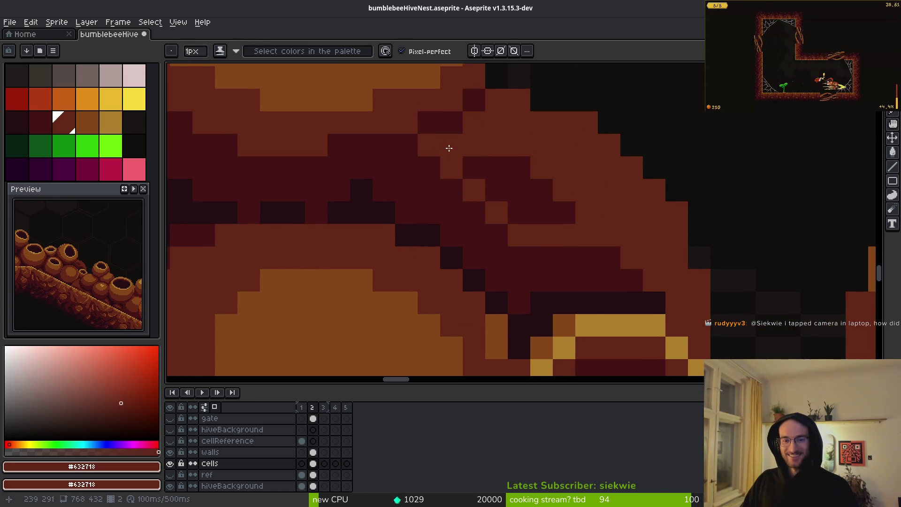
pyautogui.keyDown('alt'); pyautogui.click(439, 118); pyautogui.keyUp('alt')
pyautogui.click(429, 145)
pyautogui.keyDown('alt'); pyautogui.click(452, 157); pyautogui.keyUp('alt')
pyautogui.click(423, 172)
pyautogui.click(407, 174)
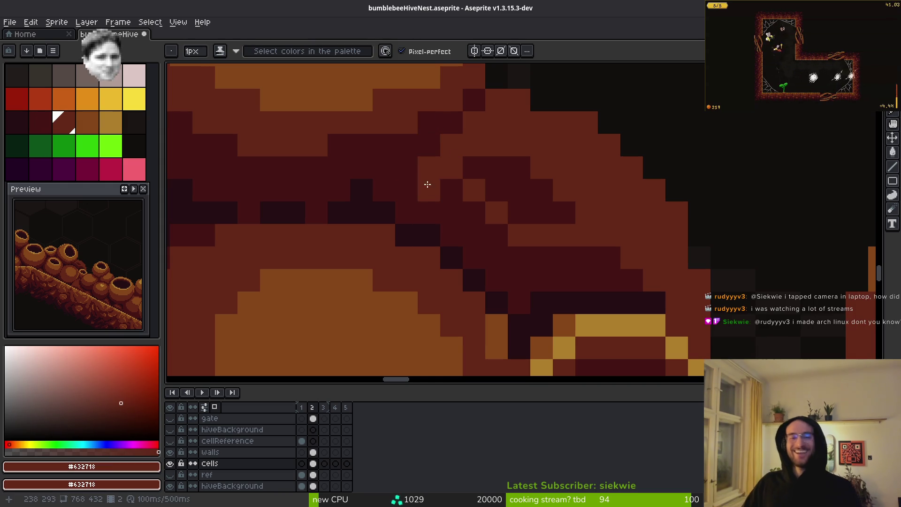
pyautogui.moveTo(396, 185)
pyautogui.mouseDown()
pyautogui.moveTo(358, 181)
pyautogui.moveTo(403, 185)
pyautogui.moveTo(522, 238)
pyautogui.moveTo(595, 215)
pyautogui.moveTo(531, 193)
pyautogui.mouseUp()
# Pick #431414 and add darker accent pixels diagonally along the crevice.
pyautogui.scroll(2, 493, 209)
pyautogui.keyDown('alt'); pyautogui.click(492, 208); pyautogui.keyUp('alt')
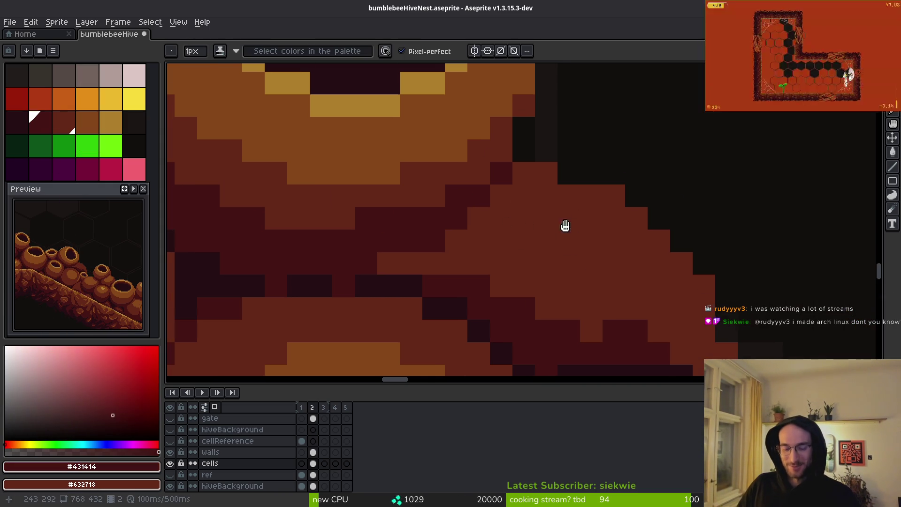
pyautogui.scroll(-4, 563, 244)
pyautogui.hscroll(3, 590, 263)
pyautogui.moveTo(632, 278)
pyautogui.mouseDown()
pyautogui.moveTo(630, 266)
pyautogui.moveTo(653, 301)
pyautogui.moveTo(620, 268)
pyautogui.moveTo(651, 252)
pyautogui.moveTo(527, 227)
pyautogui.moveTo(379, 164)
pyautogui.mouseUp()
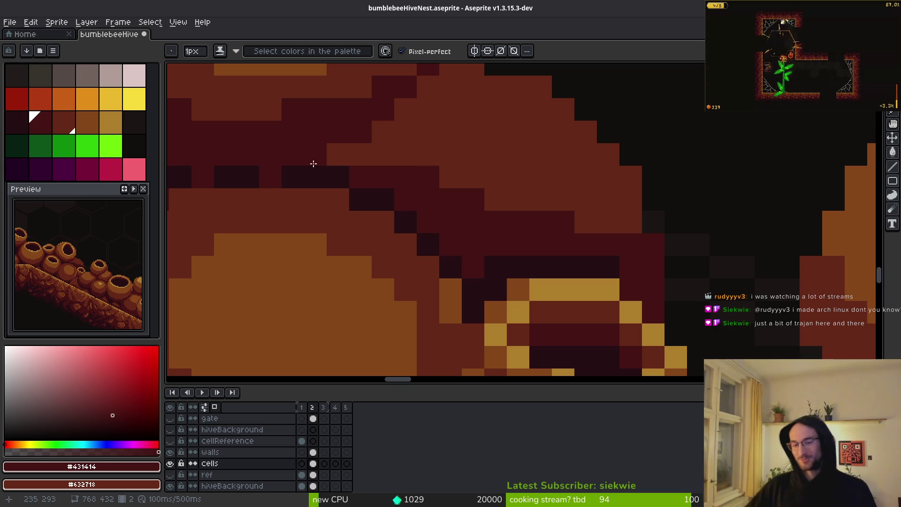
# Sample #632718 and fill the stray dark gap pixels beside the small cell.
pyautogui.hscroll(4, 612, 258)
pyautogui.scroll(-1, 611, 258)
pyautogui.scroll(-2, 614, 252)
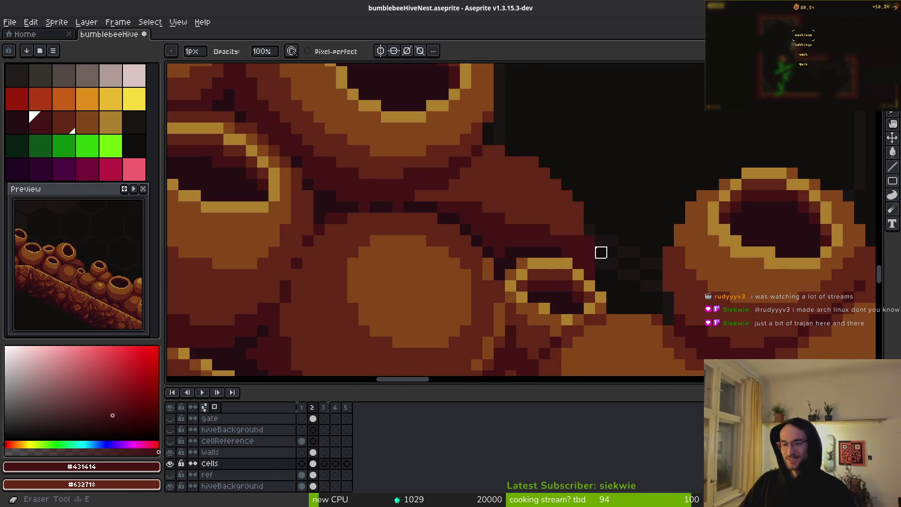
pyautogui.scroll(2, 600, 252)
pyautogui.keyDown('alt'); pyautogui.click(538, 187); pyautogui.keyUp('alt')
pyautogui.moveTo(561, 231); pyautogui.dragTo(580, 238)
pyautogui.click(582, 256)
pyautogui.click(628, 299)
# Switch to the Eraser, pan above the small cell, then show all open windows.
pyautogui.scroll(-3, 624, 279)
pyautogui.scroll(3, 630, 285)
pyautogui.press('e')
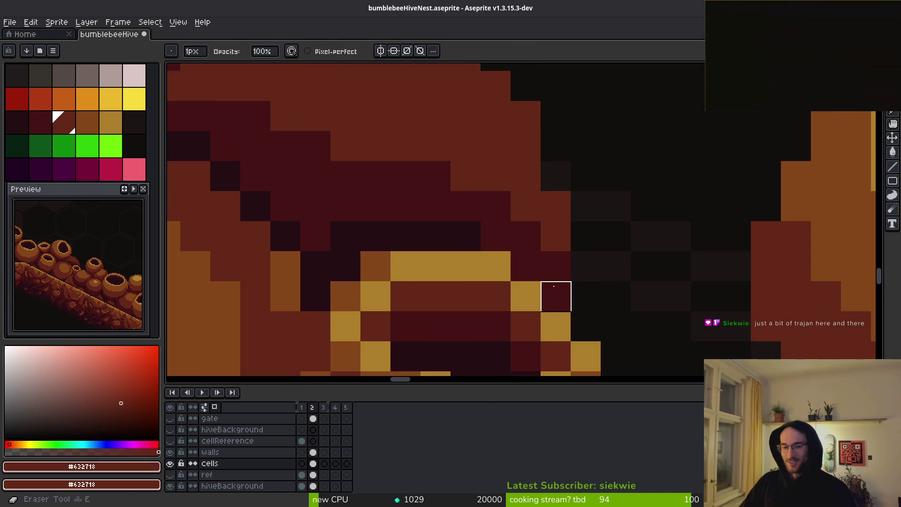
pyautogui.scroll(1, 615, 237)
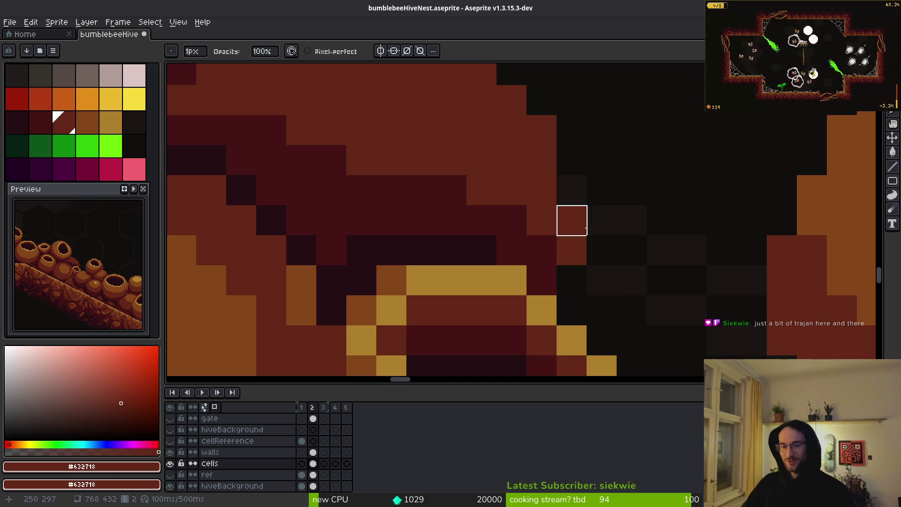
pyautogui.moveTo(605, 255); pyautogui.dragTo(608, 296)
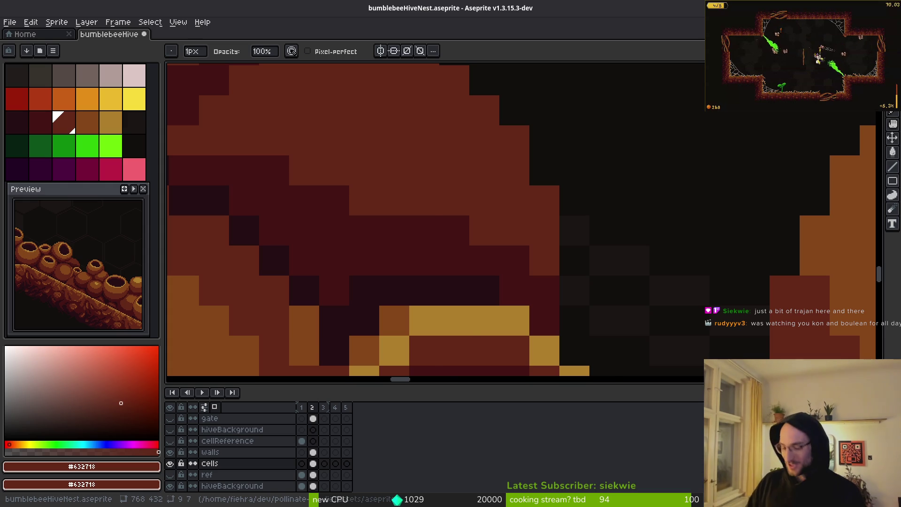
pyautogui.press('super')
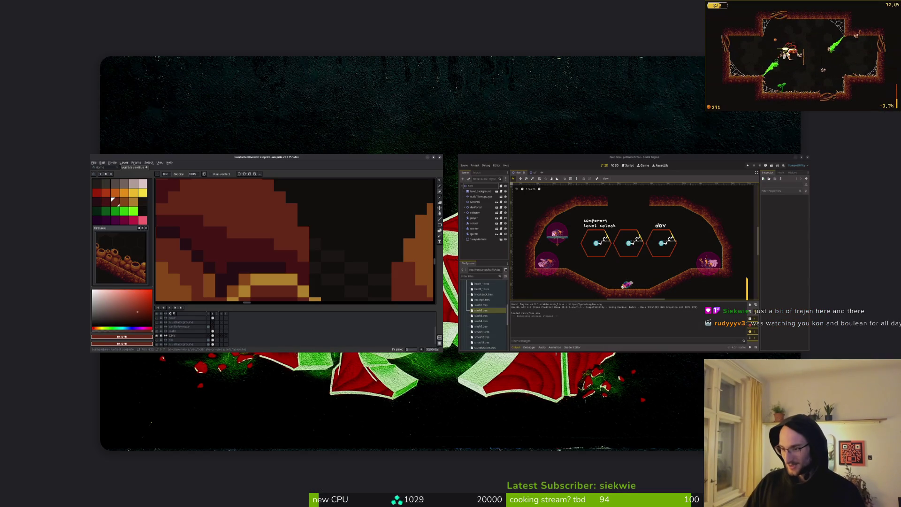
pyautogui.press('super')
pyautogui.press('super')
pyautogui.press('super')
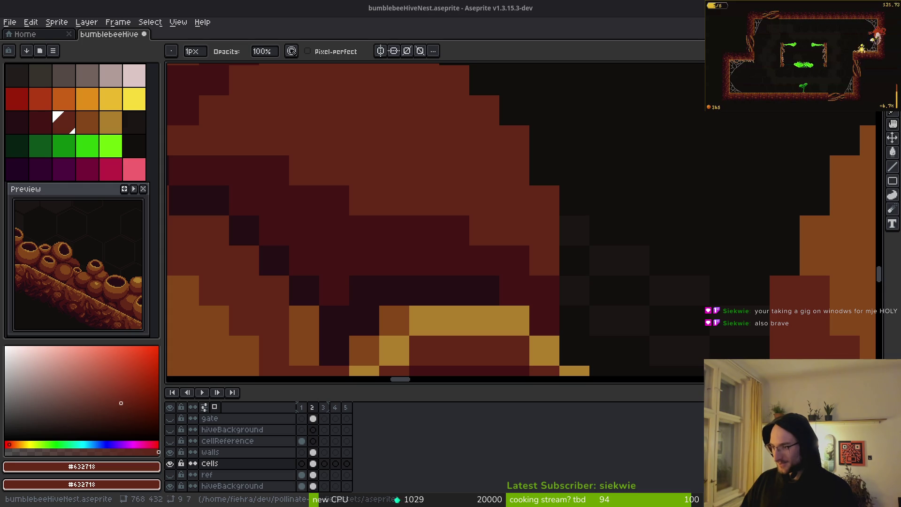
pyautogui.press('super')
pyautogui.press('super')
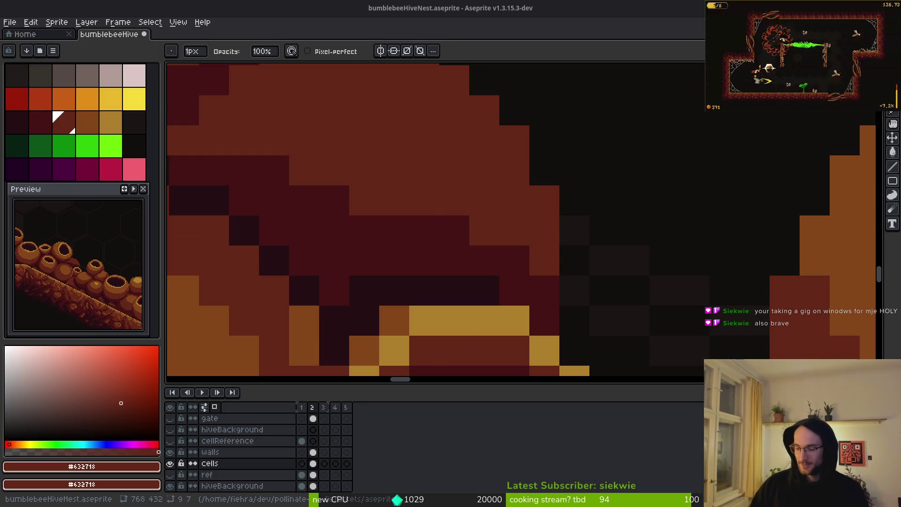
pyautogui.press('super')
pyautogui.press('super')
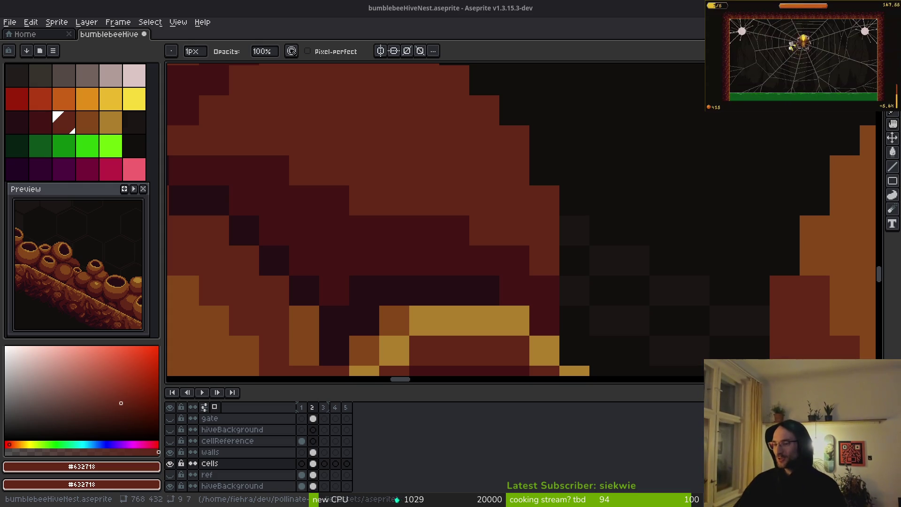
pyautogui.scroll(-5, 636, 199)
# Eyedrop the darkest colour #250c13 and pencil a diagonal run of dark pixels along the crevice.
pyautogui.scroll(6, 555, 233)
pyautogui.press('i')
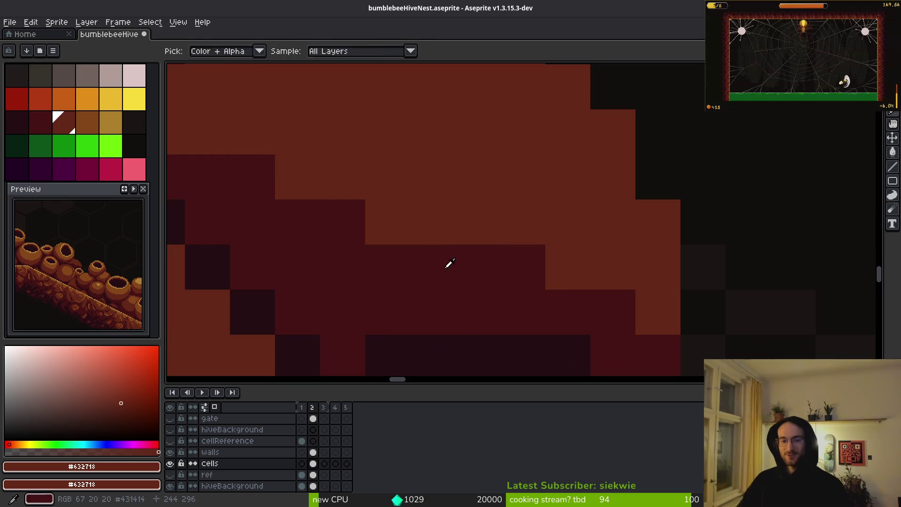
pyautogui.click(452, 257)
pyautogui.press('b')
pyautogui.click(446, 277)
pyautogui.moveTo(467, 281); pyautogui.dragTo(325, 211)
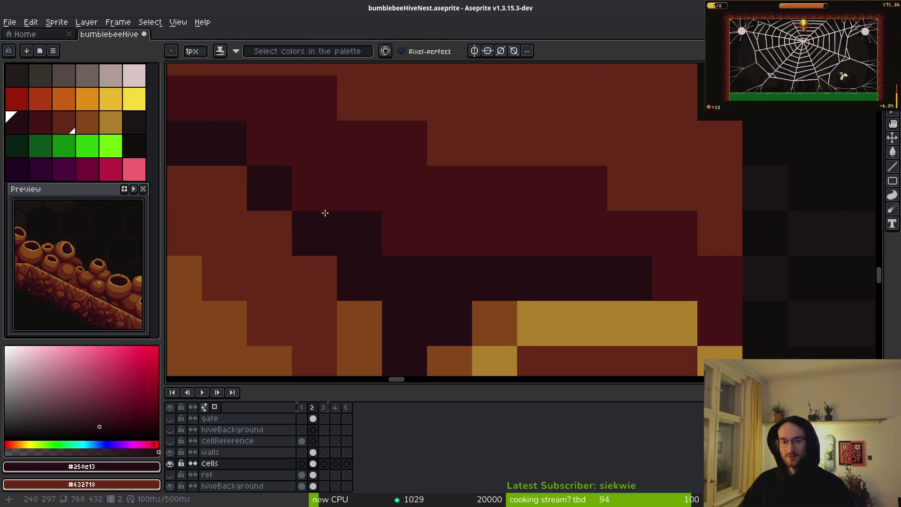
pyautogui.click(404, 233)
# Sample dark red #431414 and paint pixels in the neighbouring crevice with it.
pyautogui.scroll(-3, 584, 258)
pyautogui.press('i')
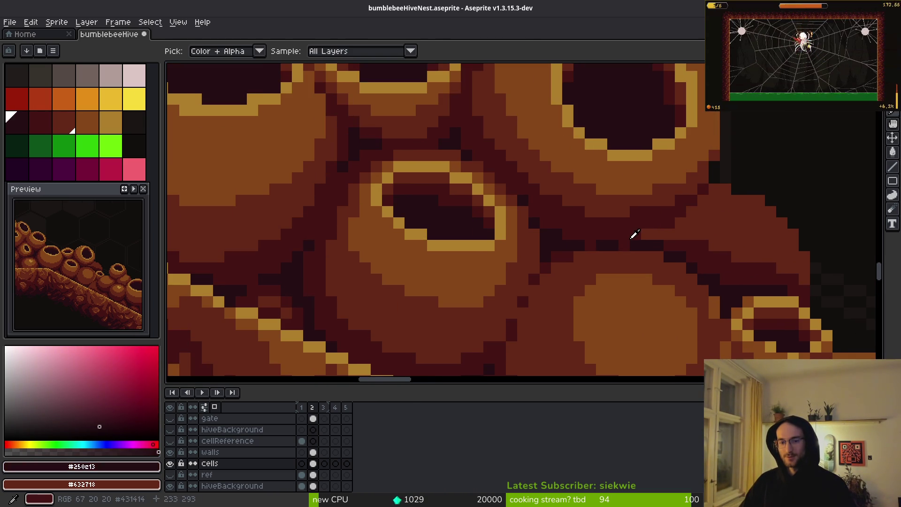
pyautogui.click(633, 235)
pyautogui.click(604, 231)
pyautogui.press('b')
pyautogui.scroll(3, 610, 232)
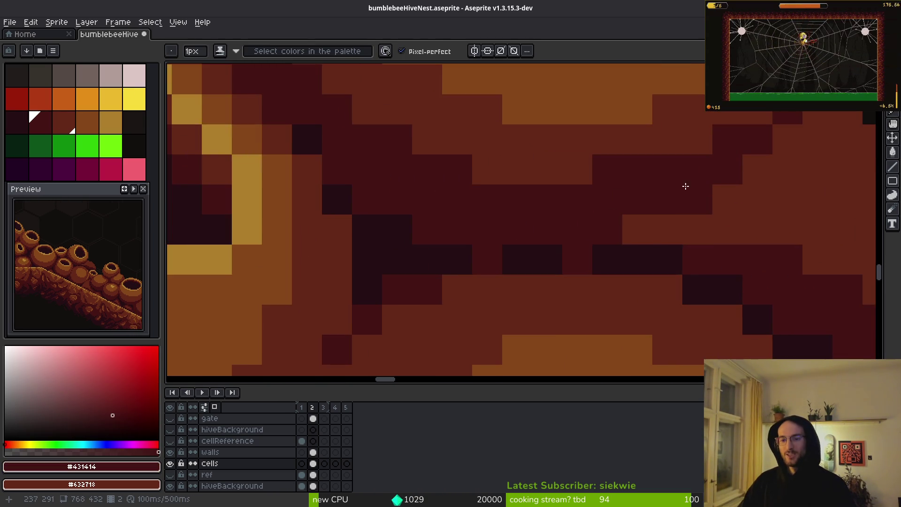
pyautogui.moveTo(686, 180); pyautogui.dragTo(534, 182)
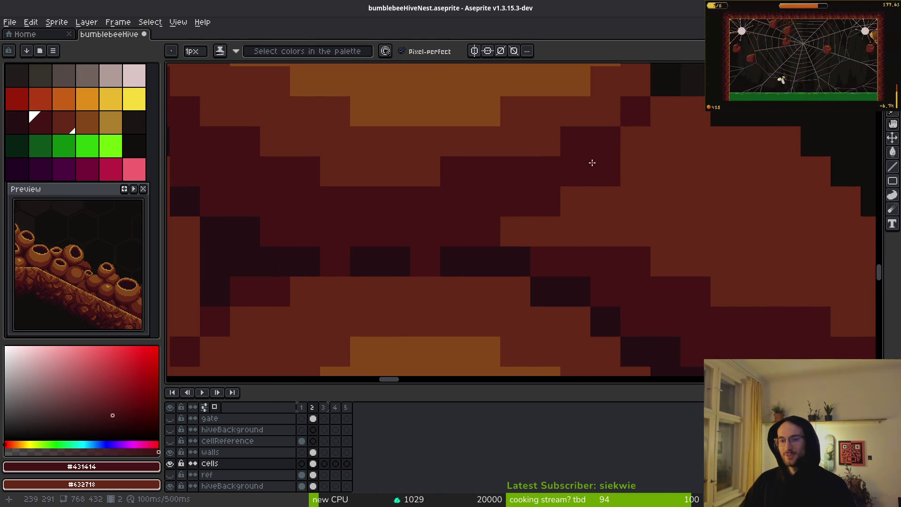
pyautogui.click(565, 197)
pyautogui.click(516, 232)
# Resample #250c13 and #431414, darken a short crevice run, then zoom out to review.
pyautogui.scroll(-3, 569, 207)
pyautogui.scroll(2, 596, 210)
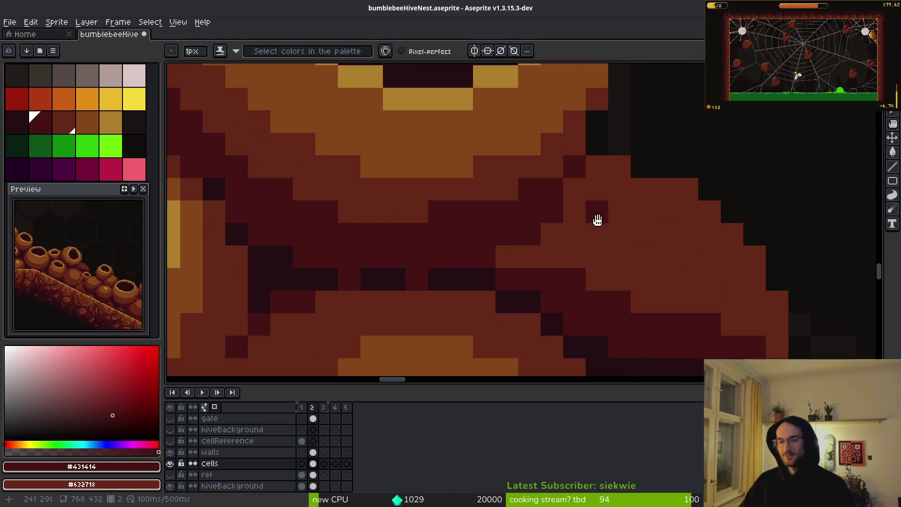
pyautogui.scroll(2, 596, 210)
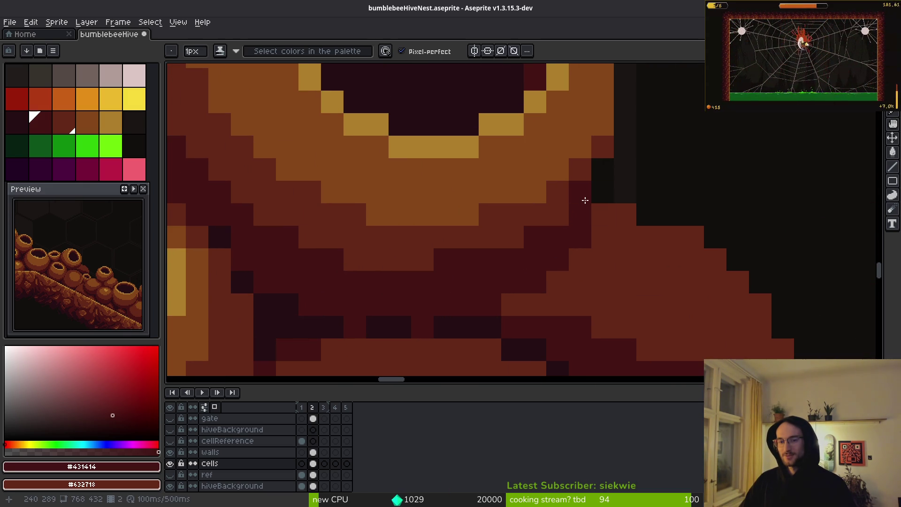
pyautogui.scroll(-2, 596, 206)
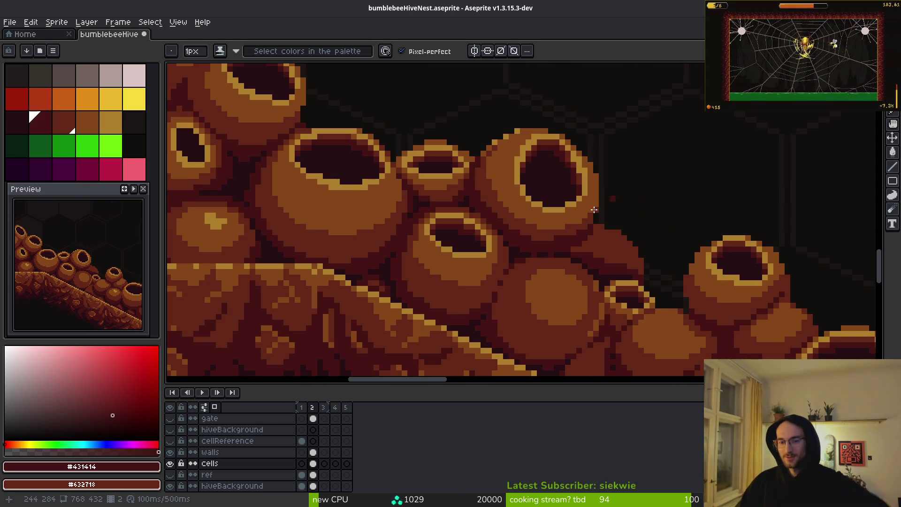
pyautogui.scroll(1, 609, 199)
pyautogui.scroll(-3, 653, 279)
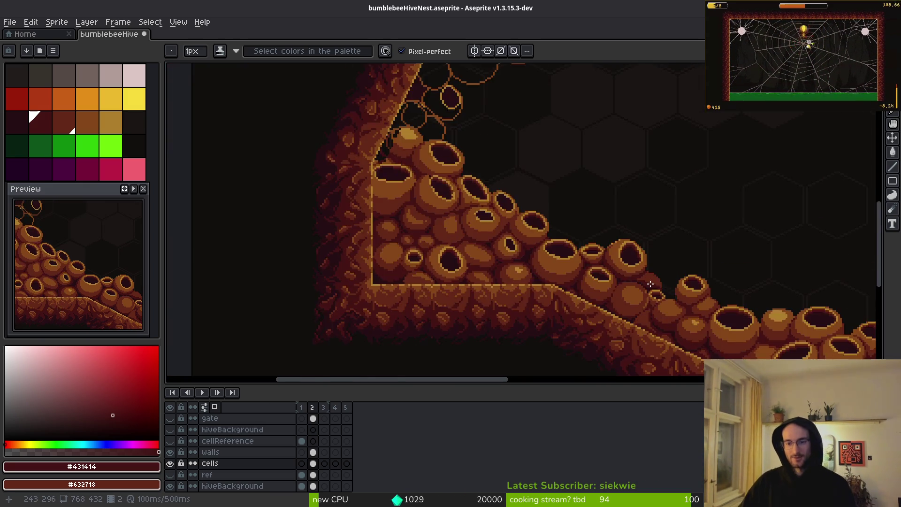
pyautogui.scroll(4, 650, 284)
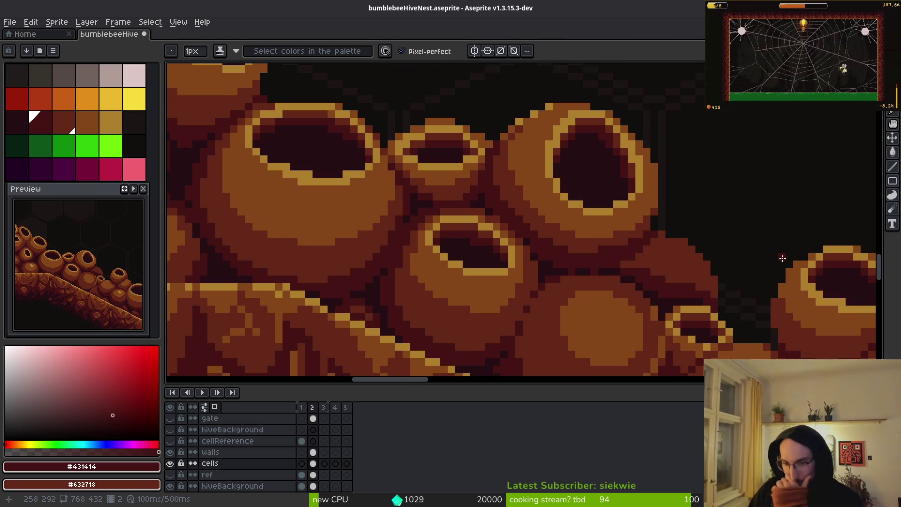
pyautogui.scroll(3, 610, 267)
pyautogui.keyDown('alt'); pyautogui.click(458, 249); pyautogui.keyUp('alt')
pyautogui.scroll(2, 458, 249)
pyautogui.keyDown('alt'); pyautogui.click(523, 265); pyautogui.keyUp('alt')
pyautogui.moveTo(514, 210)
pyautogui.mouseDown()
pyautogui.moveTo(505, 237)
pyautogui.moveTo(503, 196)
pyautogui.mouseUp()
pyautogui.scroll(-6, 537, 311)
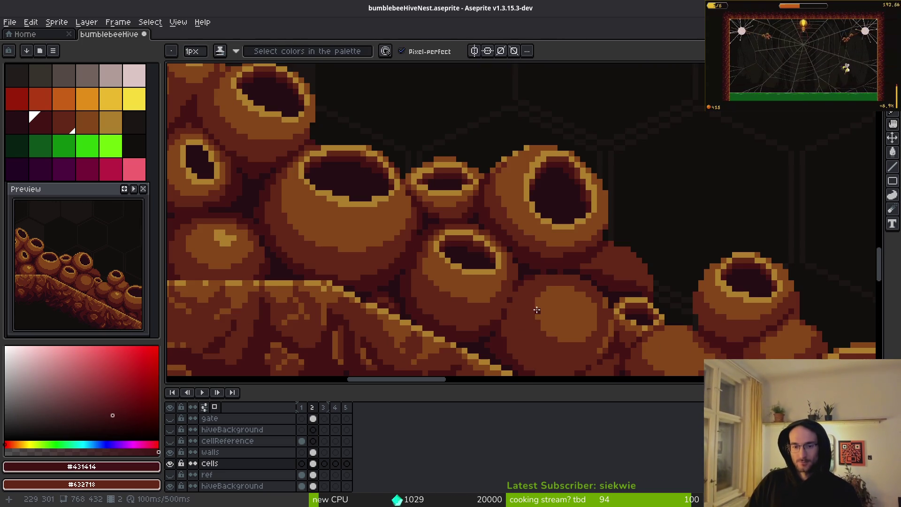
pyautogui.scroll(-1, 533, 300)
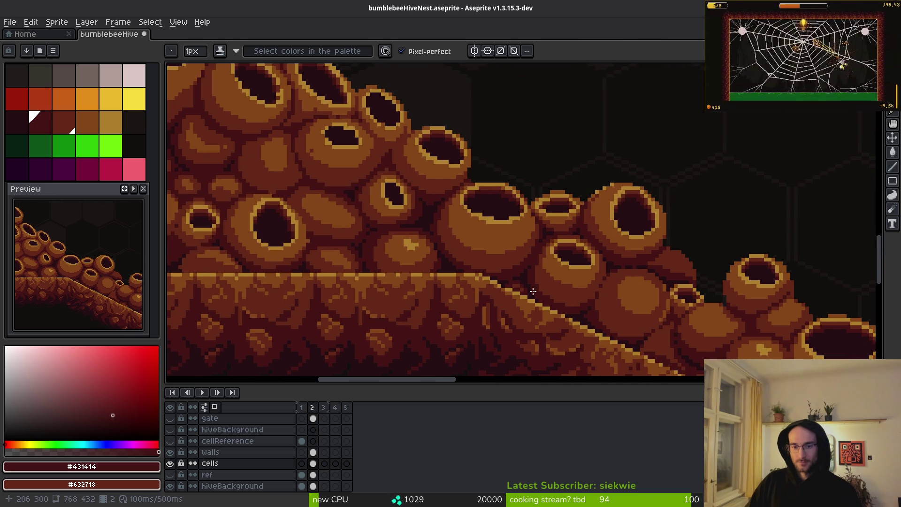
pyautogui.scroll(-1, 433, 248)
pyautogui.scroll(-1, 432, 247)
pyautogui.scroll(-1, 586, 284)
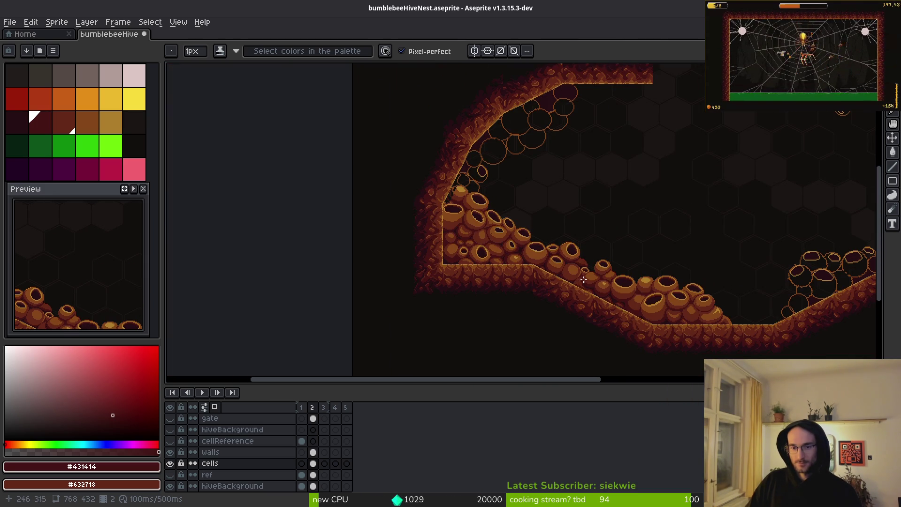
pyautogui.hscroll(3, 529, 249)
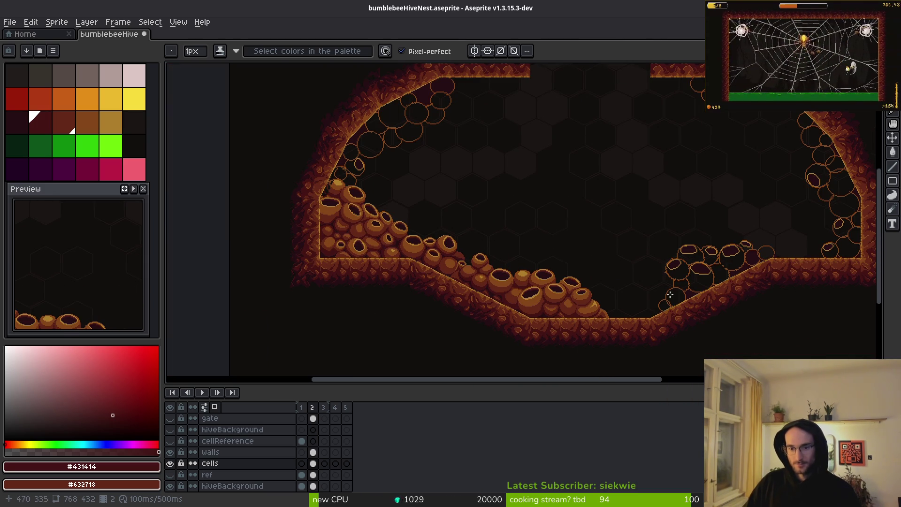
pyautogui.scroll(-1, 564, 289)
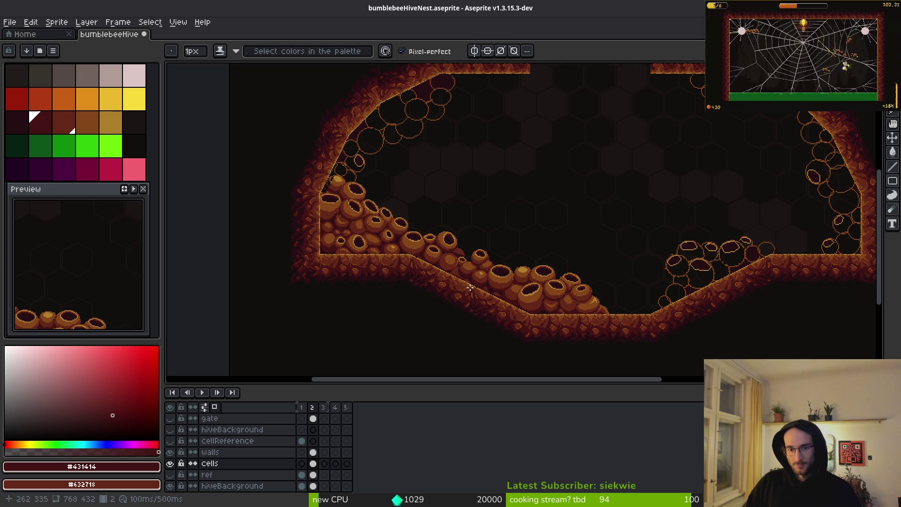
pyautogui.scroll(2, 413, 255)
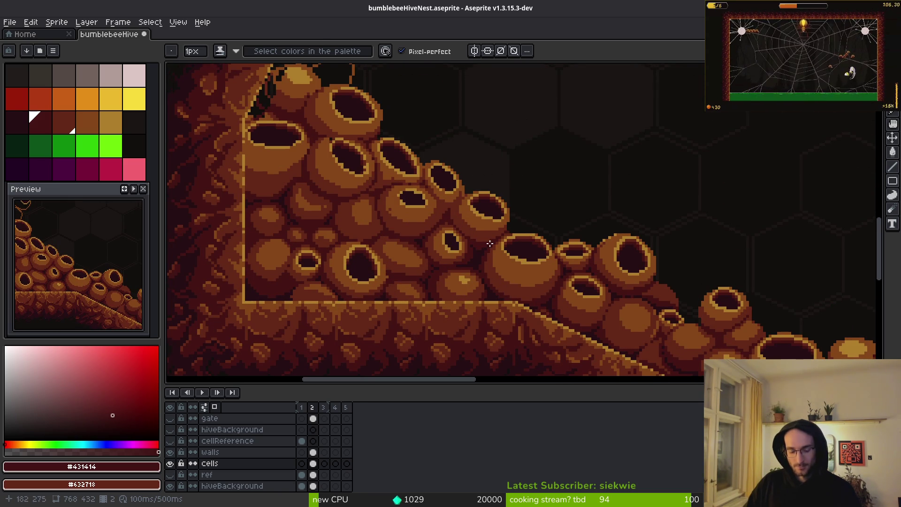
pyautogui.press('m')
# Select the block of honeycomb cells on the left slope and bring the outlined right-slope cells into view.
pyautogui.moveTo(318, 140); pyautogui.dragTo(562, 324)
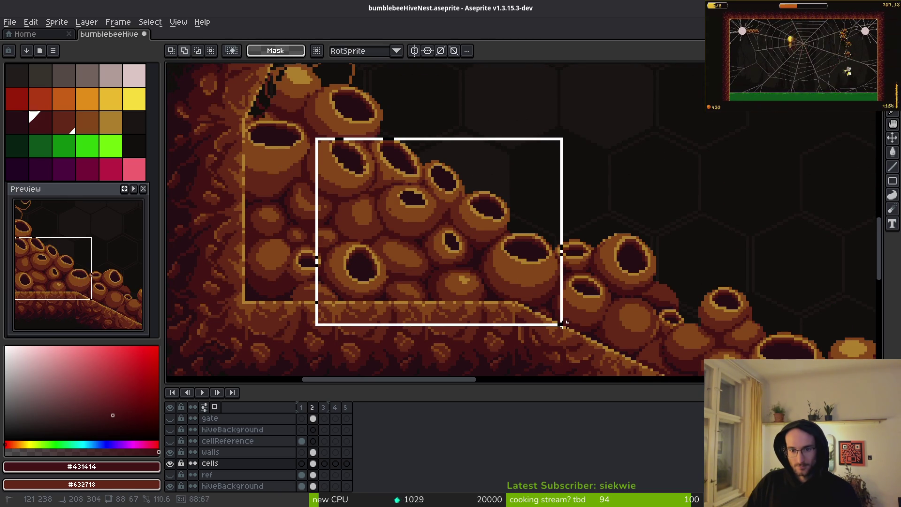
pyautogui.scroll(5, 372, 264)
pyautogui.hscroll(8, 630, 274)
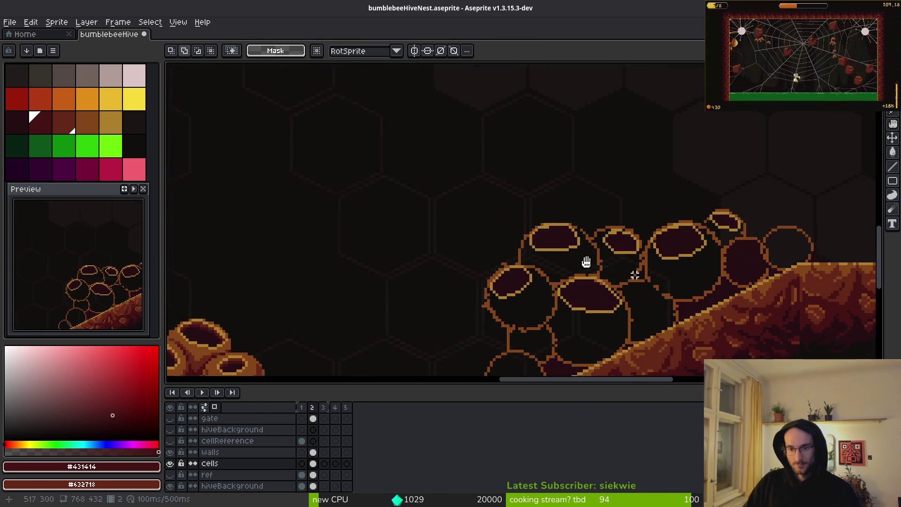
pyautogui.moveTo(629, 275); pyautogui.dragTo(505, 236)
# Paste the copied cells, flip them horizontally, and move them down-left onto the right slope.
pyautogui.hotkey('ctrl', 'v')
pyautogui.hotkey('shift', 'h')
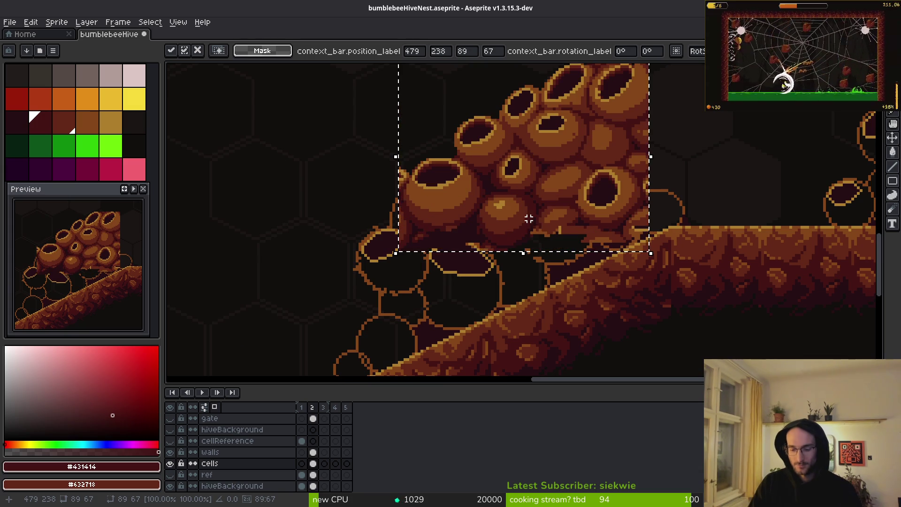
pyautogui.moveTo(548, 193)
pyautogui.mouseDown()
pyautogui.moveTo(510, 322)
pyautogui.moveTo(487, 331)
pyautogui.moveTo(561, 294)
pyautogui.moveTo(613, 303)
pyautogui.moveTo(539, 297)
pyautogui.moveTo(558, 285)
pyautogui.moveTo(635, 351)
pyautogui.moveTo(543, 283)
pyautogui.moveTo(557, 283)
pyautogui.mouseUp()
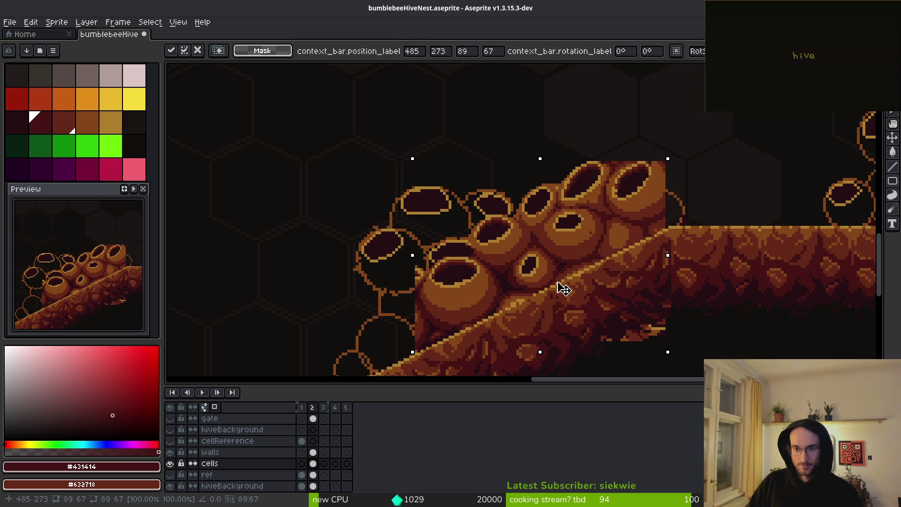
pyautogui.scroll(-5, 564, 289)
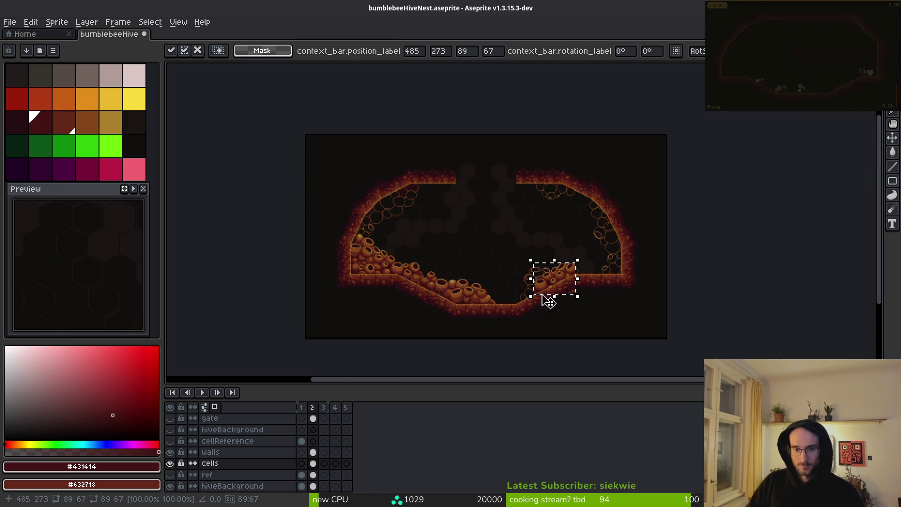
pyautogui.scroll(1, 462, 287)
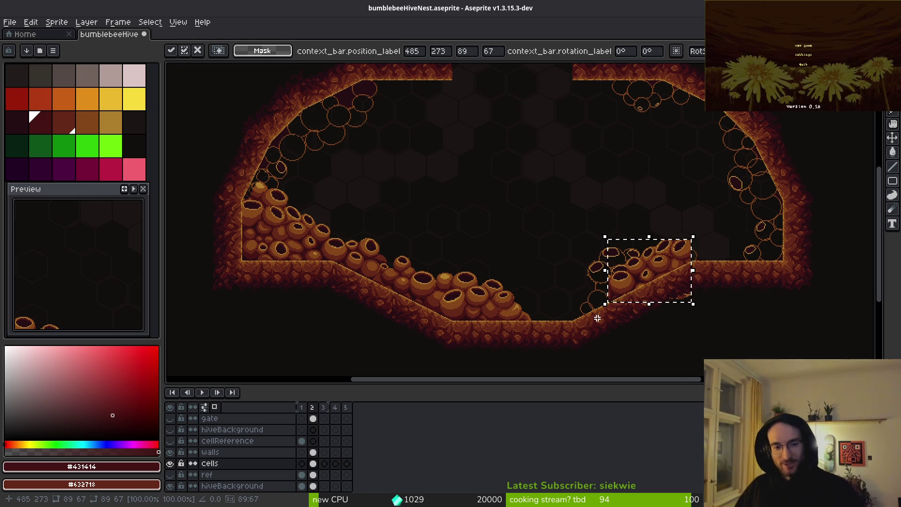
pyautogui.scroll(3, 444, 287)
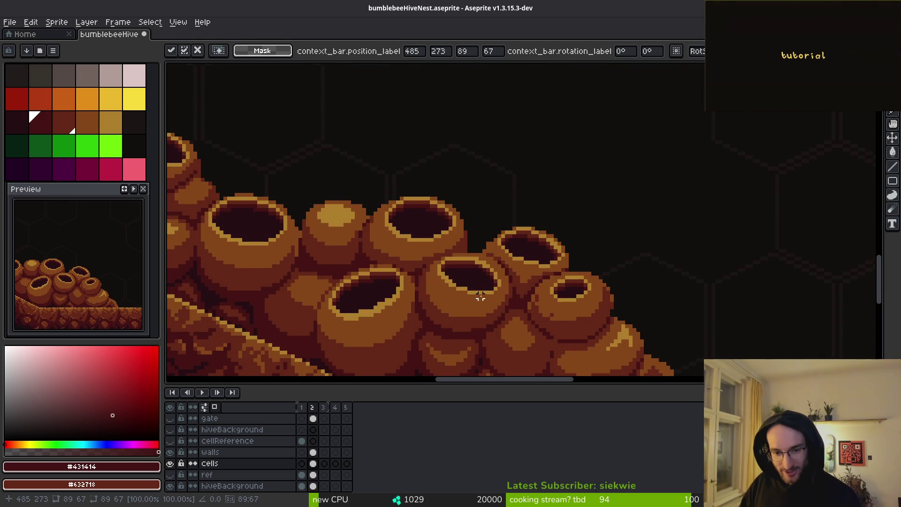
pyautogui.scroll(-3, 469, 305)
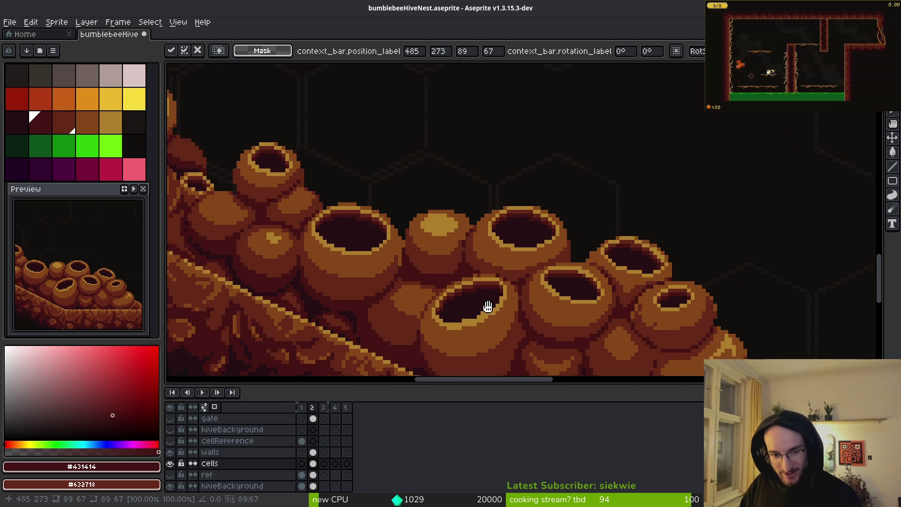
pyautogui.scroll(3, 479, 305)
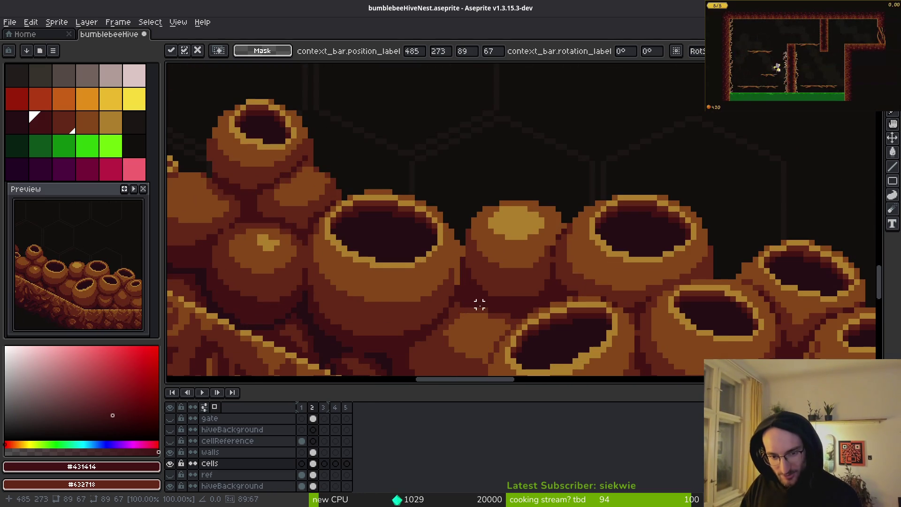
pyautogui.scroll(2, 451, 294)
# Pick dark brown #632718 and paint a pixel in the gap between cells with the pencil.
pyautogui.keyDown('alt'); pyautogui.click(479, 204); pyautogui.keyUp('alt')
pyautogui.press('b')
pyautogui.click(470, 211)
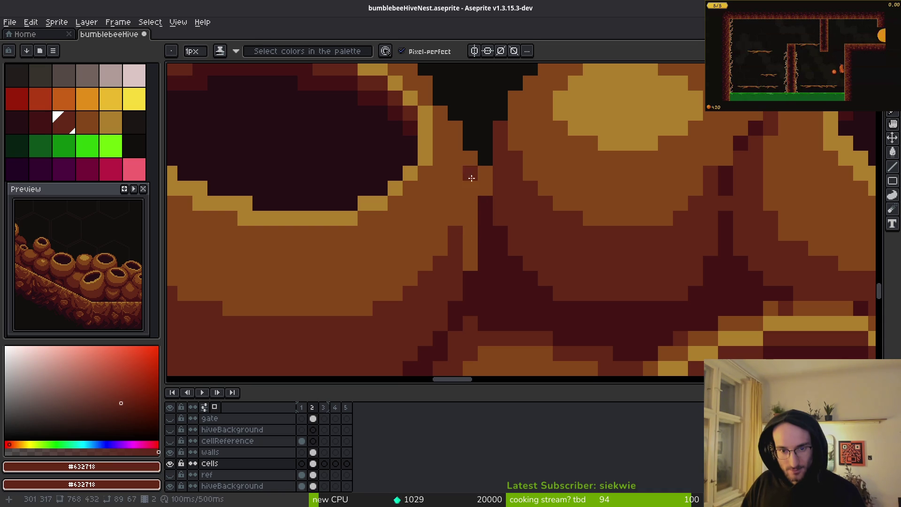
pyautogui.scroll(1, 470, 258)
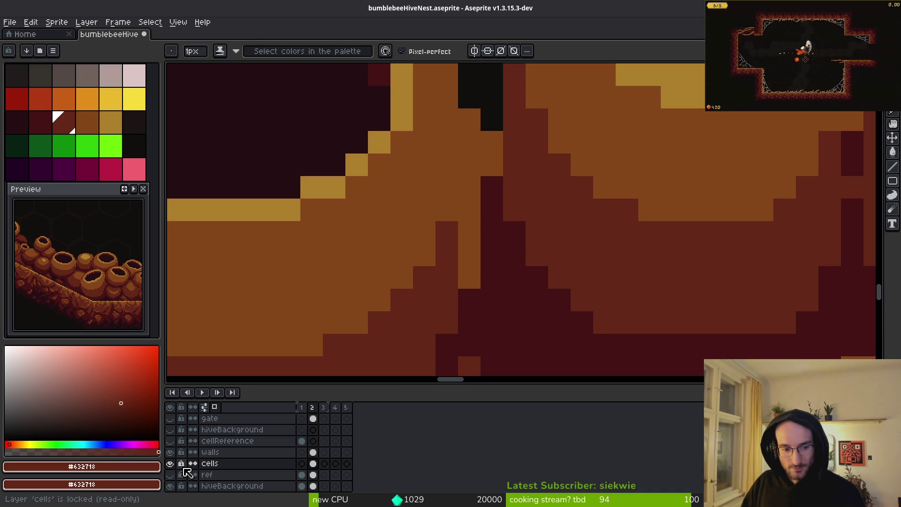
pyautogui.moveTo(439, 295)
pyautogui.mouseDown()
pyautogui.moveTo(449, 299)
pyautogui.moveTo(468, 273)
pyautogui.mouseUp()
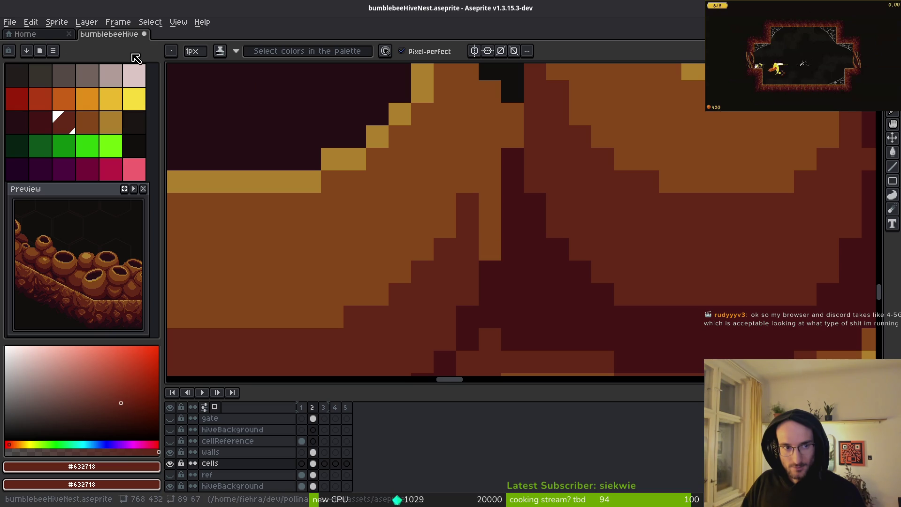
# Switch to Simple Ink, extend a stepped crevice edge in brown, and resample #632718.
pyautogui.click(220, 51)
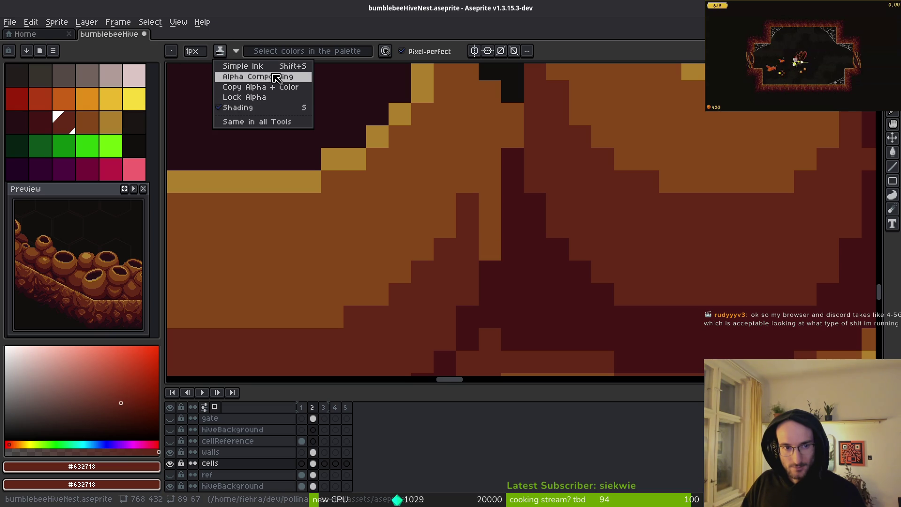
pyautogui.click(242, 66)
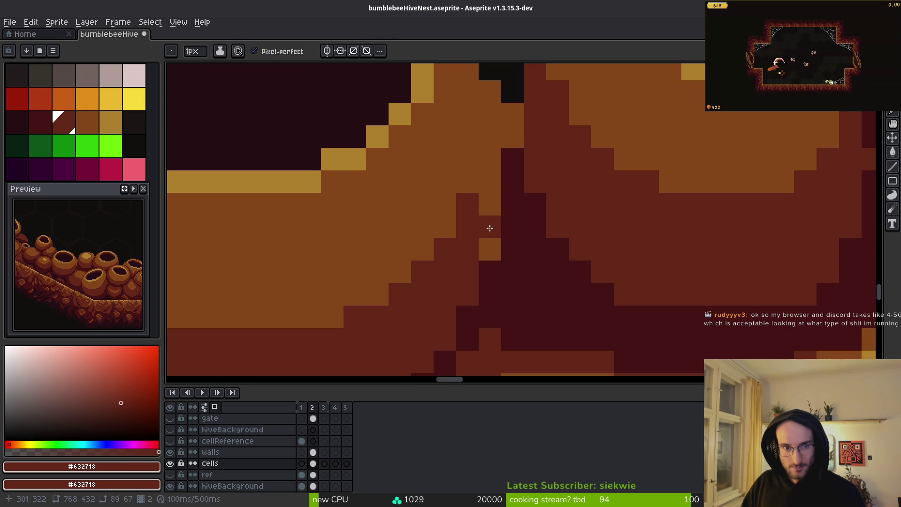
pyautogui.click(422, 249)
pyautogui.keyDown('alt'); pyautogui.click(483, 248); pyautogui.keyUp('alt')
pyautogui.keyDown('alt'); pyautogui.click(467, 253); pyautogui.keyUp('alt')
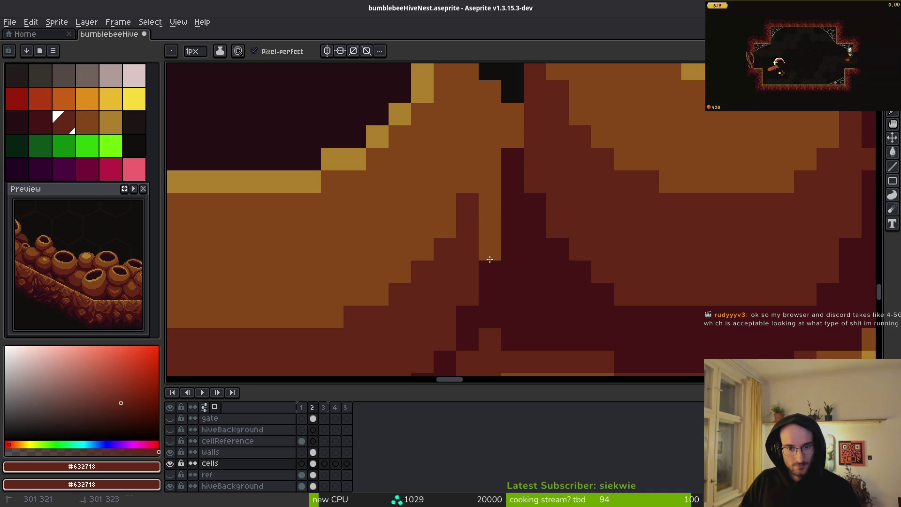
pyautogui.scroll(-4, 489, 259)
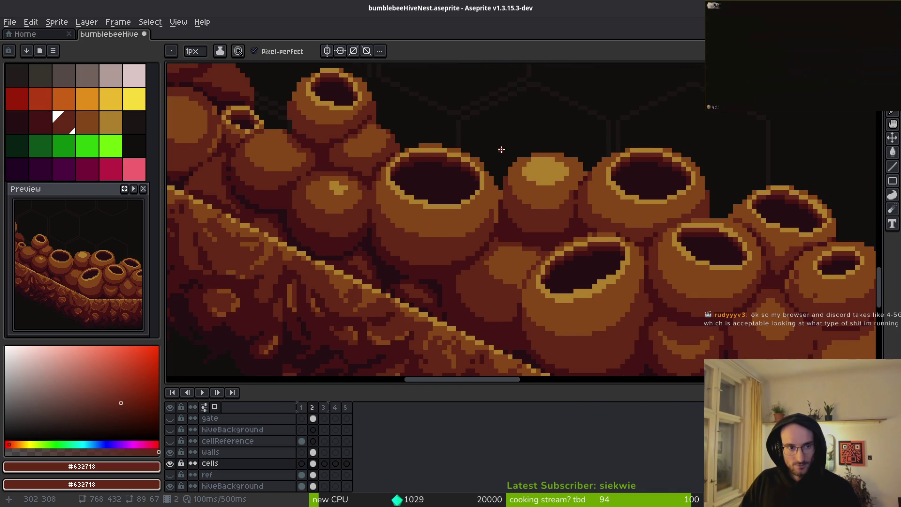
pyautogui.moveTo(501, 147); pyautogui.dragTo(448, 257)
pyautogui.moveTo(583, 164); pyautogui.dragTo(569, 186)
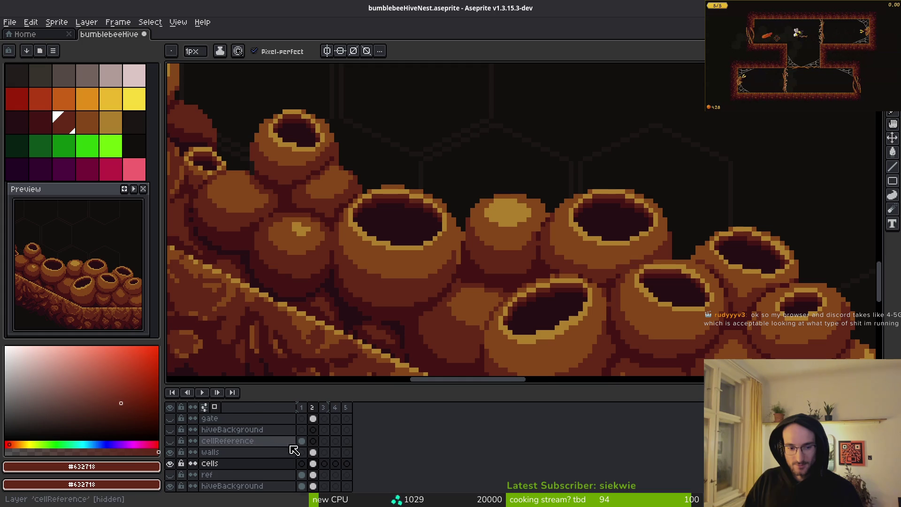
pyautogui.scroll(-1, 310, 460)
pyautogui.scroll(3, 503, 143)
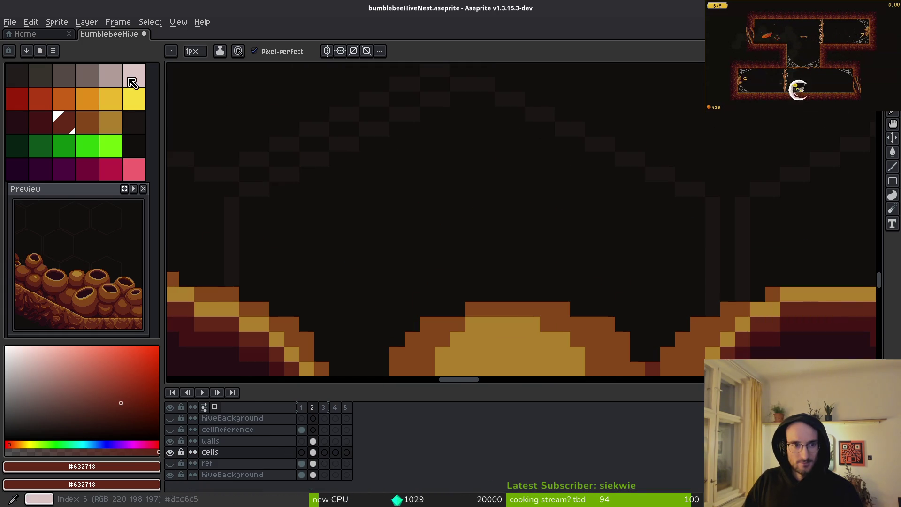
# Paint a dark red block between the upper cells, then return to shading ink.
pyautogui.click(220, 53)
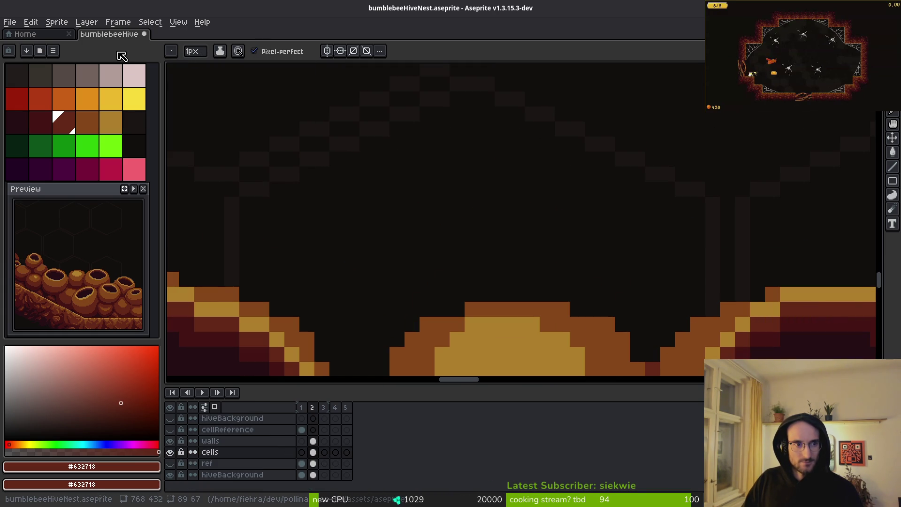
pyautogui.click(403, 229)
pyautogui.scroll(-3, 446, 235)
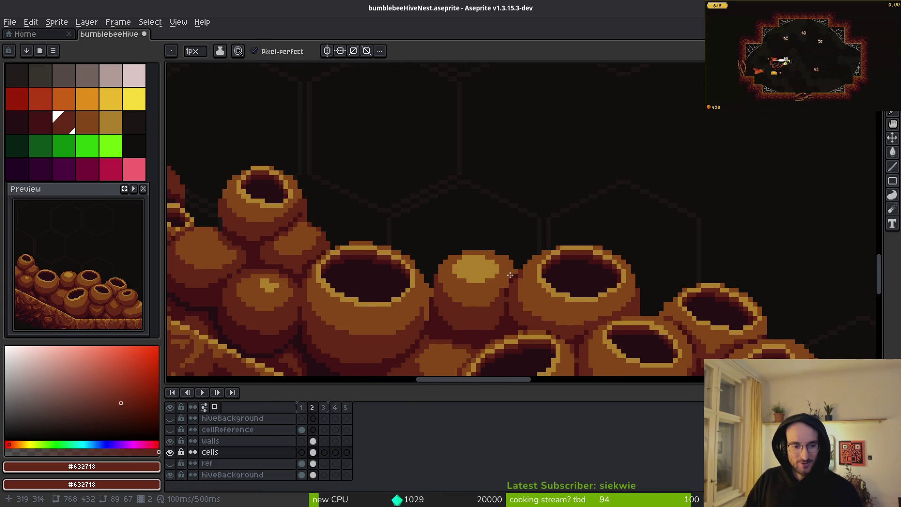
pyautogui.scroll(1, 545, 227)
pyautogui.scroll(1, 547, 227)
pyautogui.scroll(-1, 564, 244)
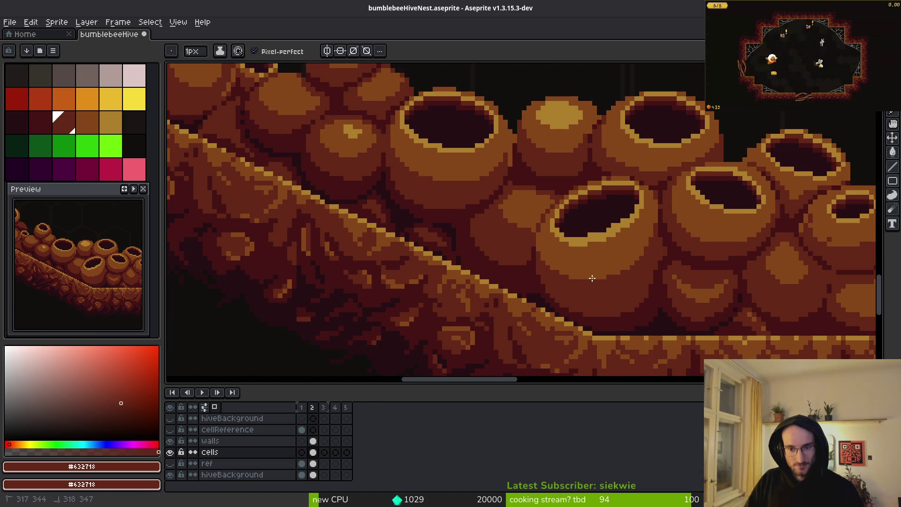
pyautogui.scroll(1, 468, 274)
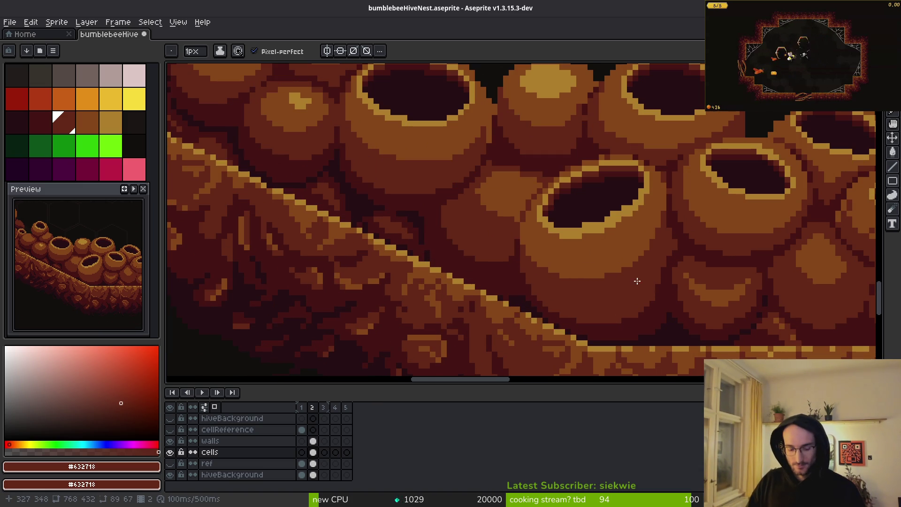
pyautogui.press('alt')
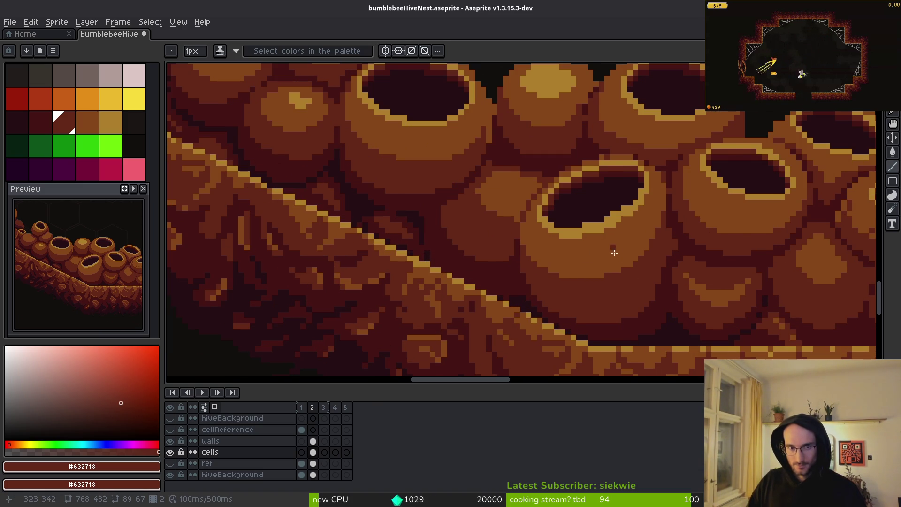
pyautogui.scroll(-4, 615, 250)
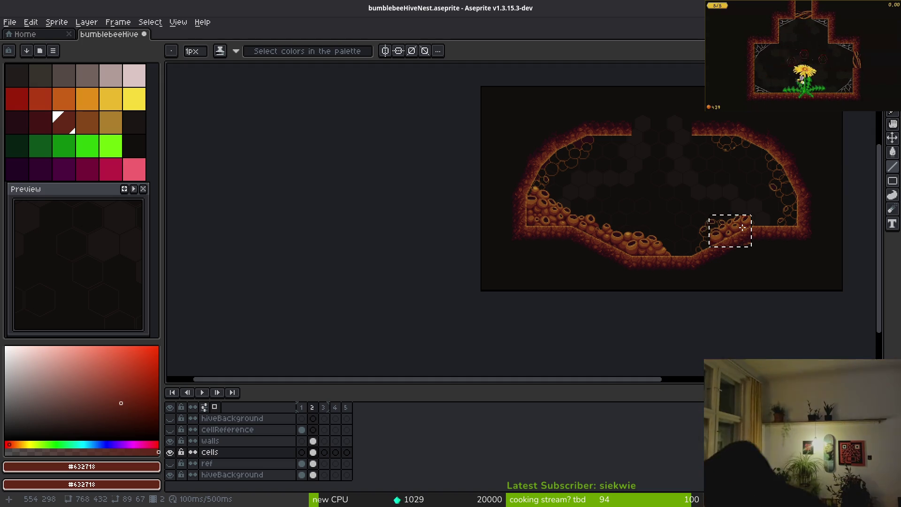
# Lasso the overlapping cell on the right slope, shift it into place, and commit.
pyautogui.scroll(5, 625, 236)
pyautogui.moveTo(777, 302); pyautogui.dragTo(666, 275)
pyautogui.scroll(4, 612, 249)
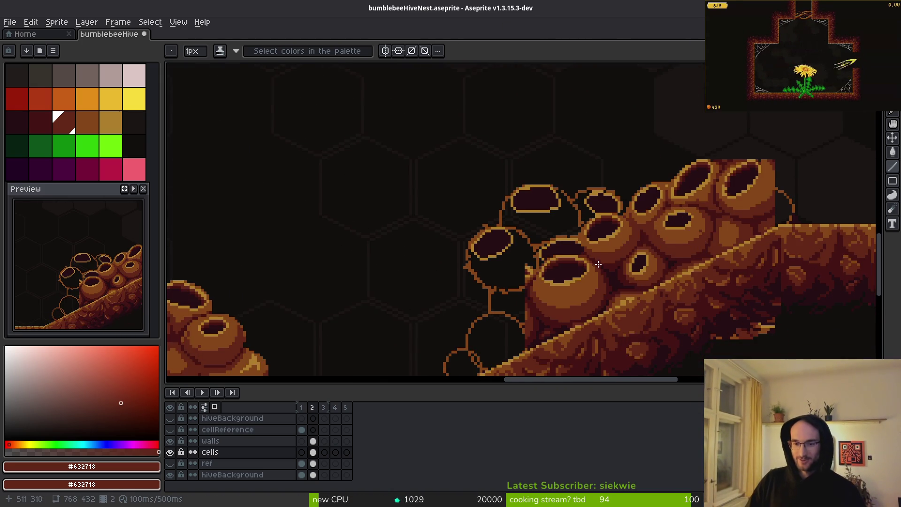
pyautogui.scroll(2, 620, 233)
pyautogui.moveTo(624, 206)
pyautogui.mouseDown()
pyautogui.moveTo(545, 142)
pyautogui.moveTo(386, 106)
pyautogui.moveTo(260, 246)
pyautogui.mouseUp()
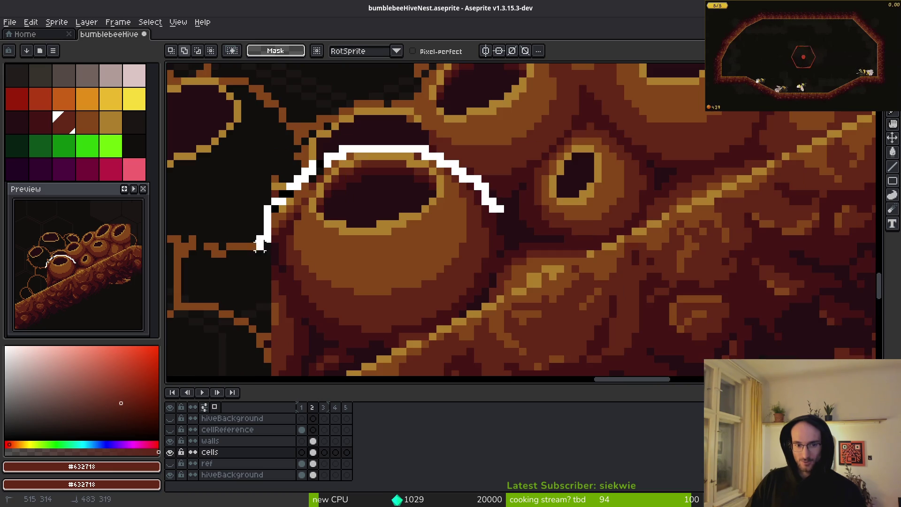
pyautogui.moveTo(381, 350); pyautogui.dragTo(485, 315)
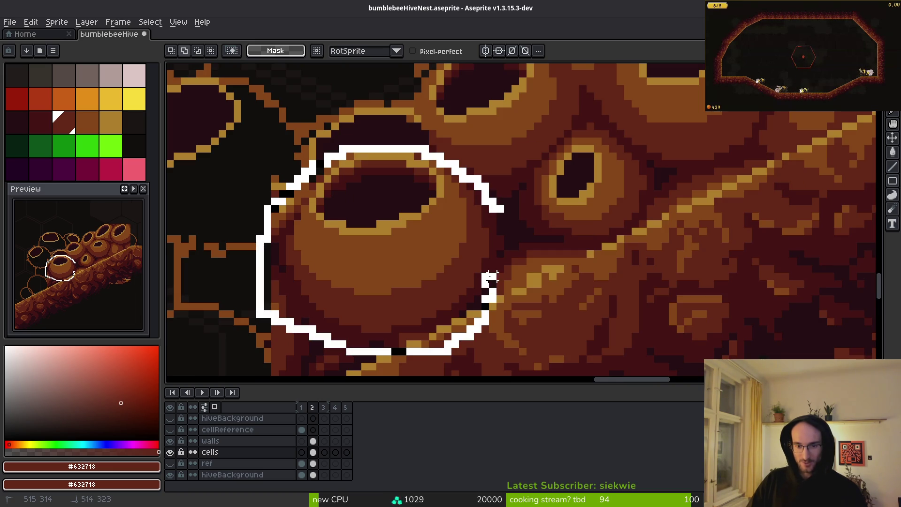
pyautogui.moveTo(508, 217)
pyautogui.mouseDown()
pyautogui.moveTo(426, 252)
pyautogui.moveTo(443, 262)
pyautogui.moveTo(440, 307)
pyautogui.moveTo(460, 304)
pyautogui.moveTo(435, 313)
pyautogui.mouseUp()
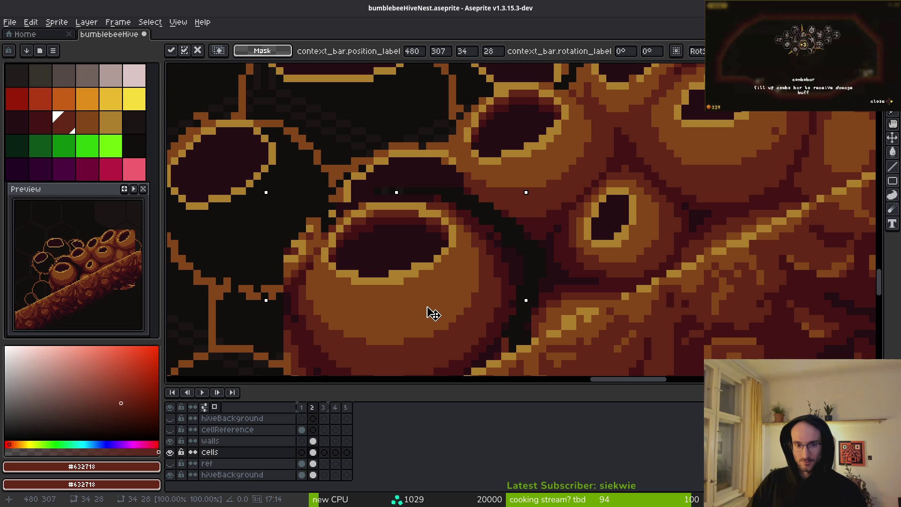
pyautogui.hotkey('ctrl', 'd')
# Erase stray pixels along the cell's upper rim, undoing the stroke afterwards.
pyautogui.press('e')
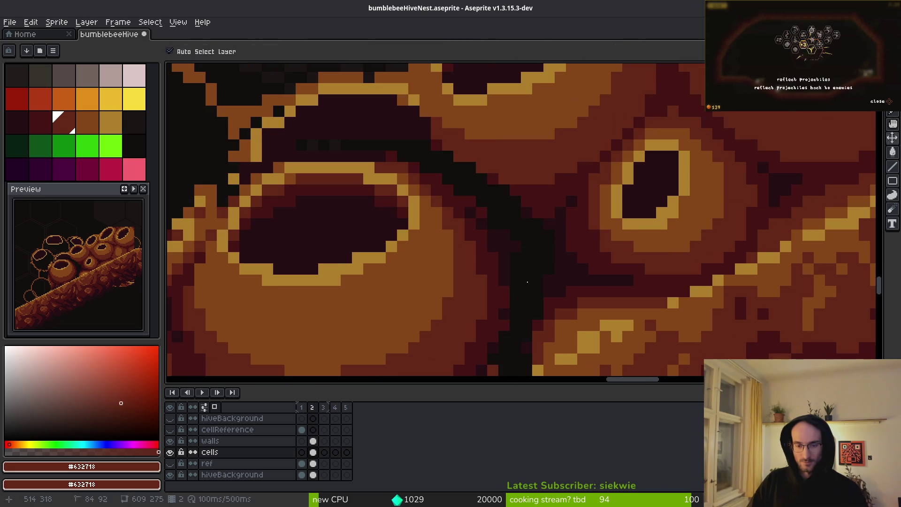
pyautogui.scroll(2, 520, 274)
pyautogui.moveTo(519, 272)
pyautogui.mouseDown()
pyautogui.moveTo(431, 174)
pyautogui.moveTo(386, 151)
pyautogui.moveTo(431, 161)
pyautogui.moveTo(477, 196)
pyautogui.moveTo(509, 261)
pyautogui.moveTo(510, 286)
pyautogui.mouseUp()
pyautogui.hotkey('ctrl', 'z')
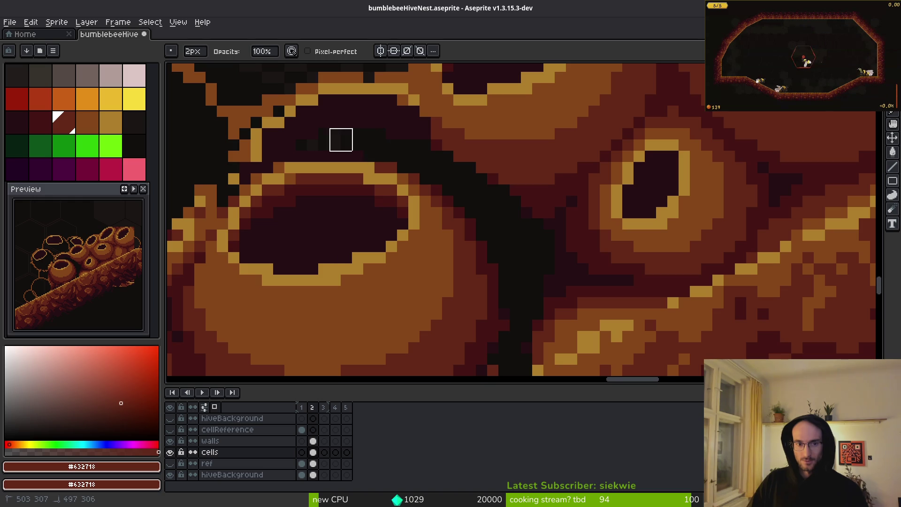
# Lasso another cell and try moving it, then undo to restore it.
pyautogui.scroll(-2, 284, 151)
pyautogui.press('q')
pyautogui.moveTo(443, 226)
pyautogui.mouseDown()
pyautogui.moveTo(355, 164)
pyautogui.moveTo(280, 326)
pyautogui.moveTo(441, 263)
pyautogui.mouseUp()
pyautogui.scroll(2, 389, 250)
pyautogui.moveTo(393, 294)
pyautogui.mouseDown()
pyautogui.moveTo(399, 268)
pyautogui.moveTo(386, 266)
pyautogui.mouseUp()
pyautogui.hotkey('ctrl', 'z')
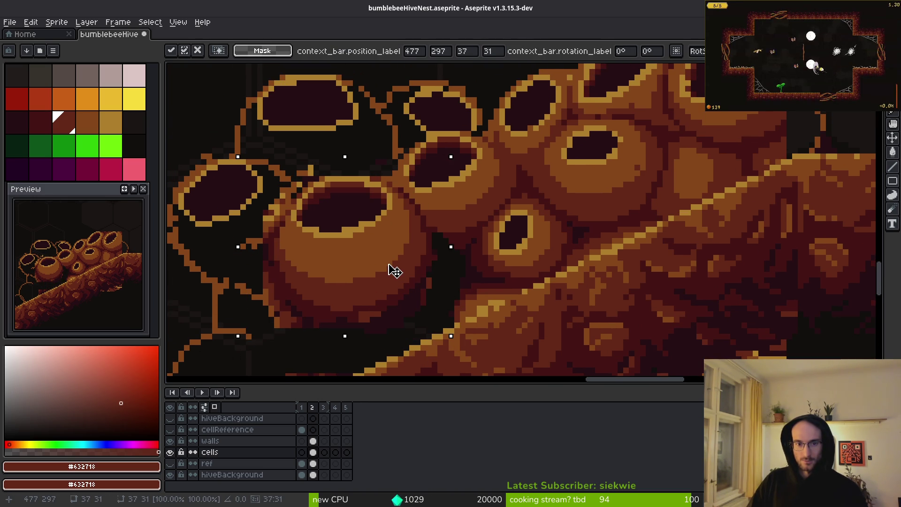
pyautogui.scroll(2, 393, 268)
# Flood-fill the gap beside the honeycomb cells with dark red #431414.
pyautogui.press('b')
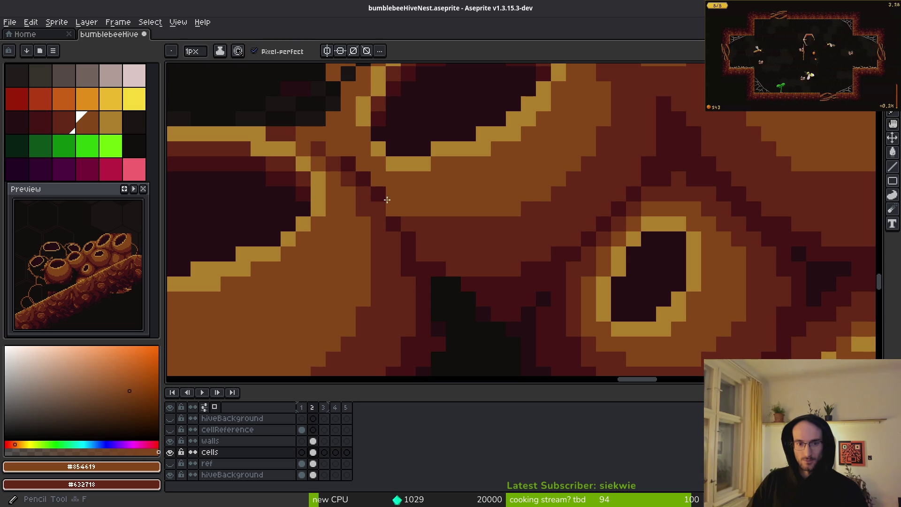
pyautogui.scroll(-3, 445, 269)
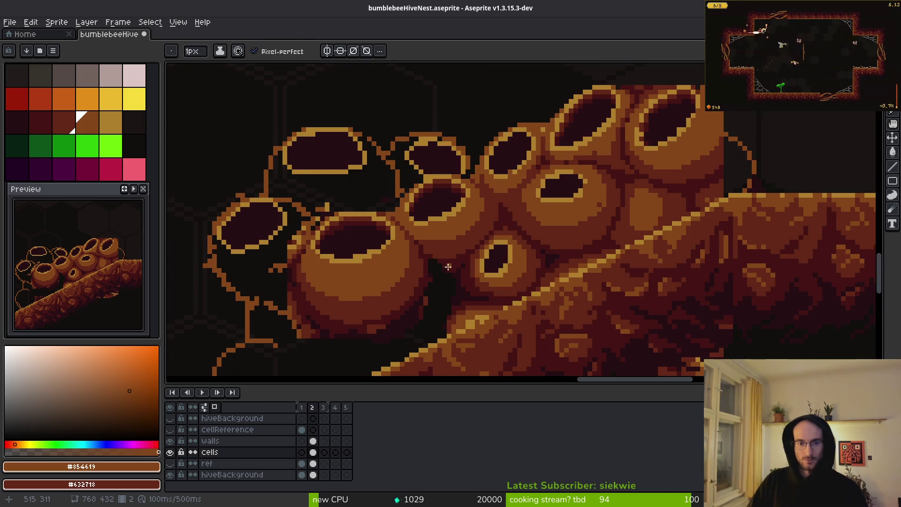
pyautogui.scroll(2, 444, 269)
pyautogui.scroll(-1, 446, 281)
pyautogui.scroll(-1, 454, 272)
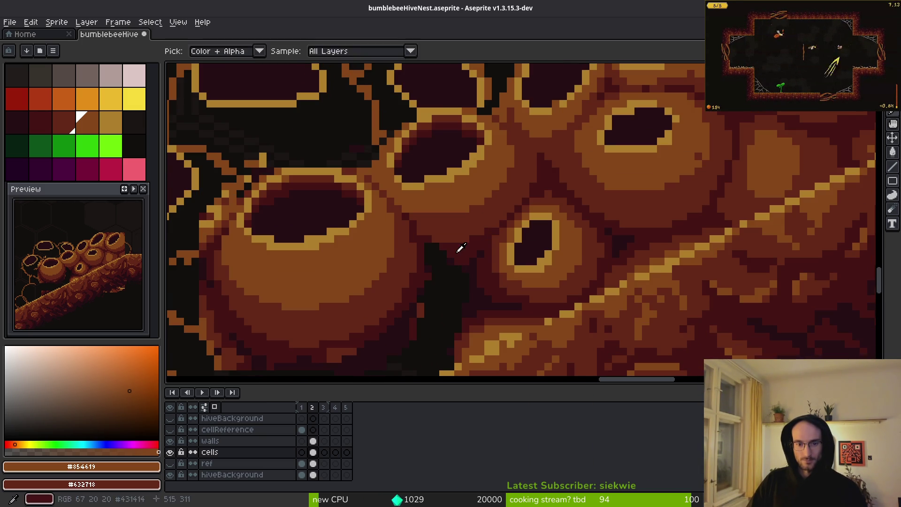
pyautogui.keyDown('alt'); pyautogui.click(451, 296); pyautogui.keyUp('alt')
pyautogui.press('g')
pyautogui.scroll(2, 449, 295)
pyautogui.scroll(-1, 463, 278)
pyautogui.click(463, 278)
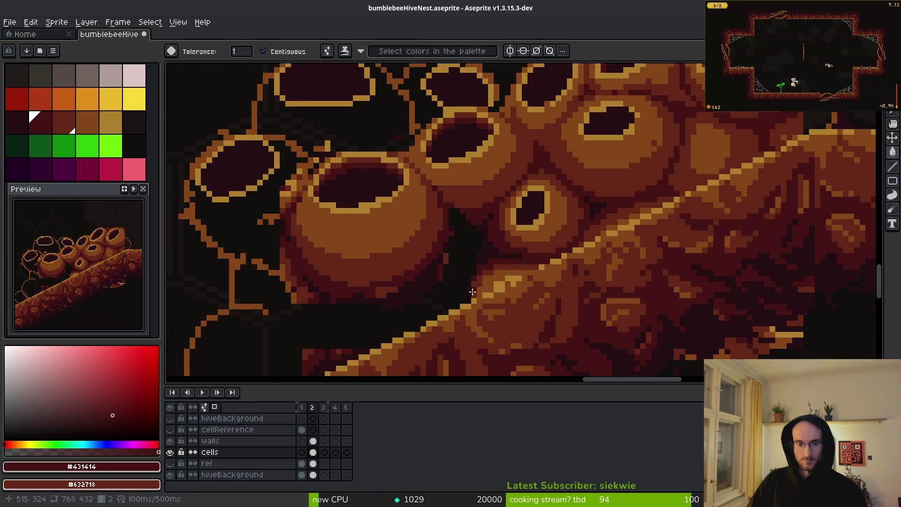
# Draw a small orange #854619 arc in the crevice and add orange pixels on the small cell's right.
pyautogui.scroll(3, 450, 282)
pyautogui.scroll(-4, 465, 232)
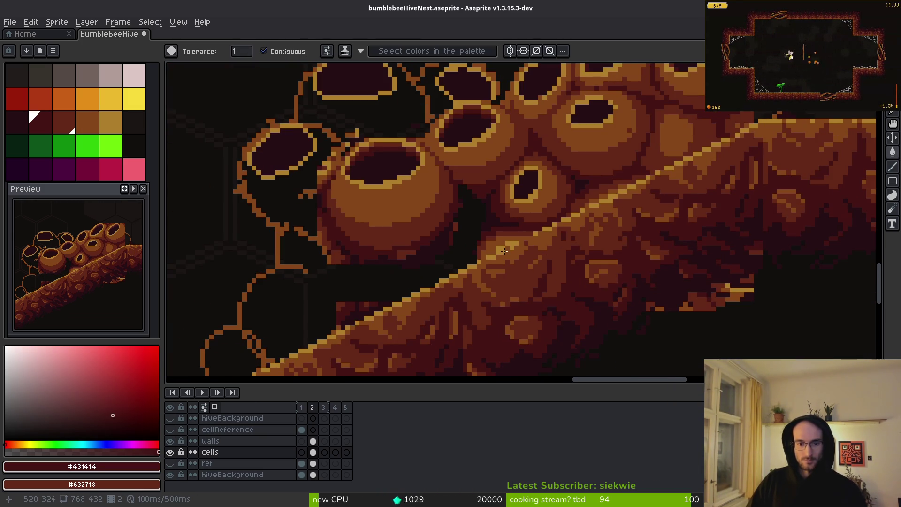
pyautogui.scroll(1, 666, 134)
pyautogui.press('b')
pyautogui.keyDown('alt'); pyautogui.click(667, 135); pyautogui.keyUp('alt')
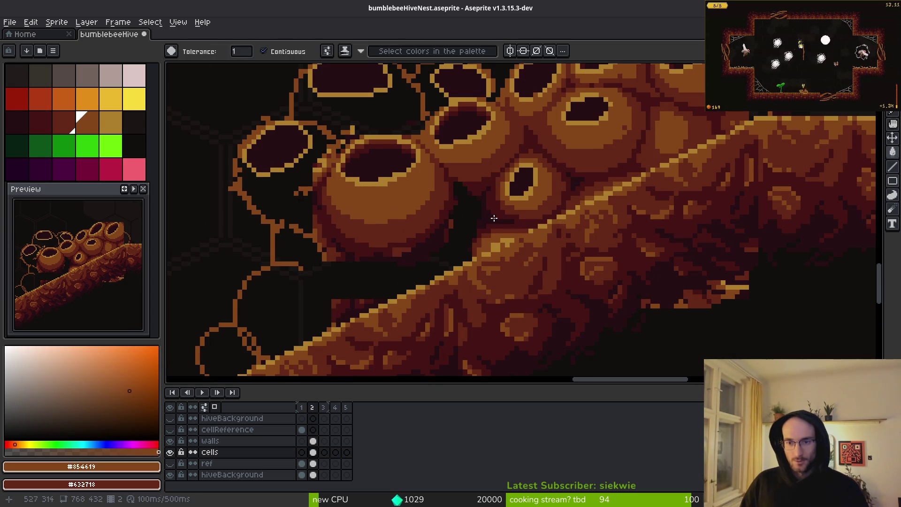
pyautogui.scroll(3, 469, 225)
pyautogui.moveTo(460, 210)
pyautogui.mouseDown()
pyautogui.moveTo(451, 216)
pyautogui.moveTo(480, 239)
pyautogui.mouseUp()
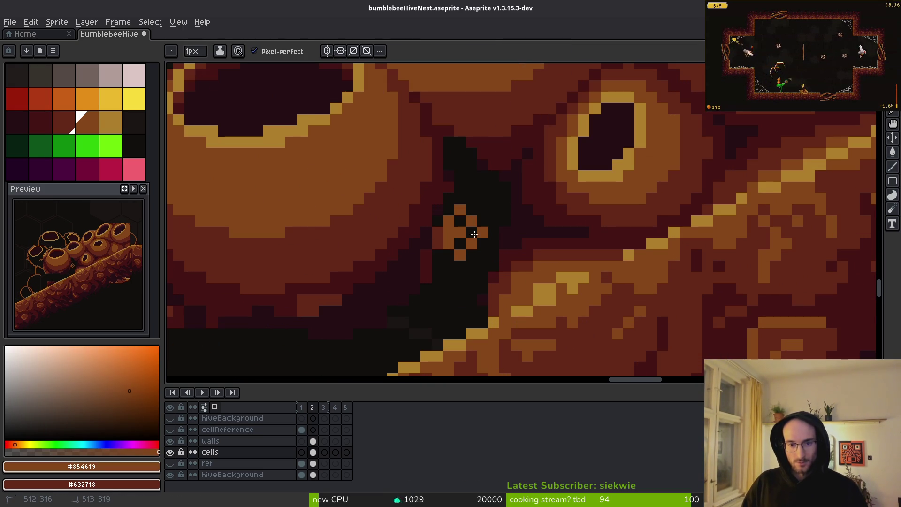
pyautogui.click(482, 210)
pyautogui.click(482, 221)
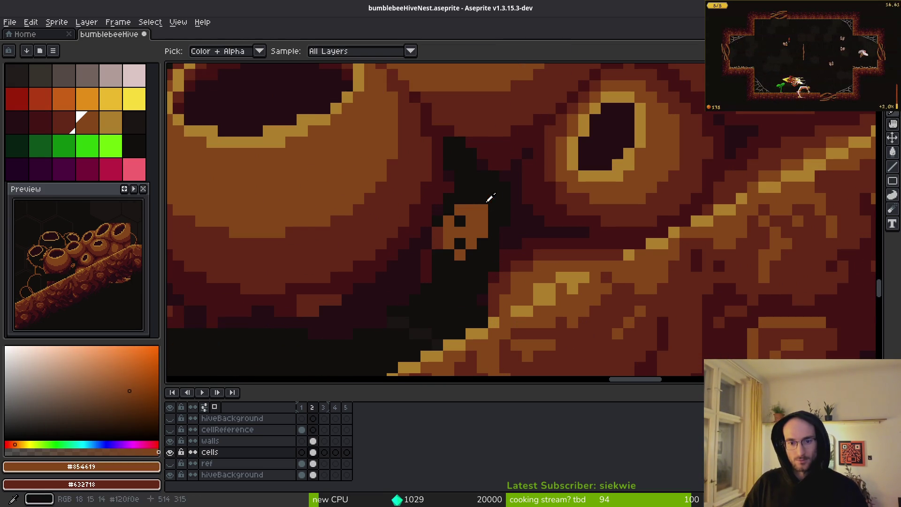
# Darken the small cell's left column with #431414 and outline its edges in mid red #632718.
pyautogui.keyDown('alt'); pyautogui.click(430, 196); pyautogui.keyUp('alt')
pyautogui.moveTo(438, 220); pyautogui.dragTo(437, 237)
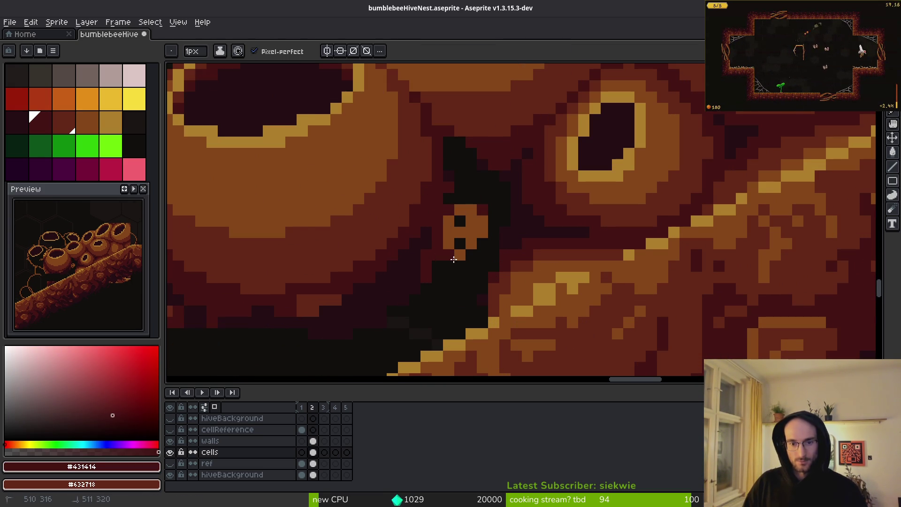
pyautogui.keyDown('alt'); pyautogui.click(529, 257); pyautogui.keyUp('alt')
pyautogui.moveTo(455, 206); pyautogui.dragTo(435, 235)
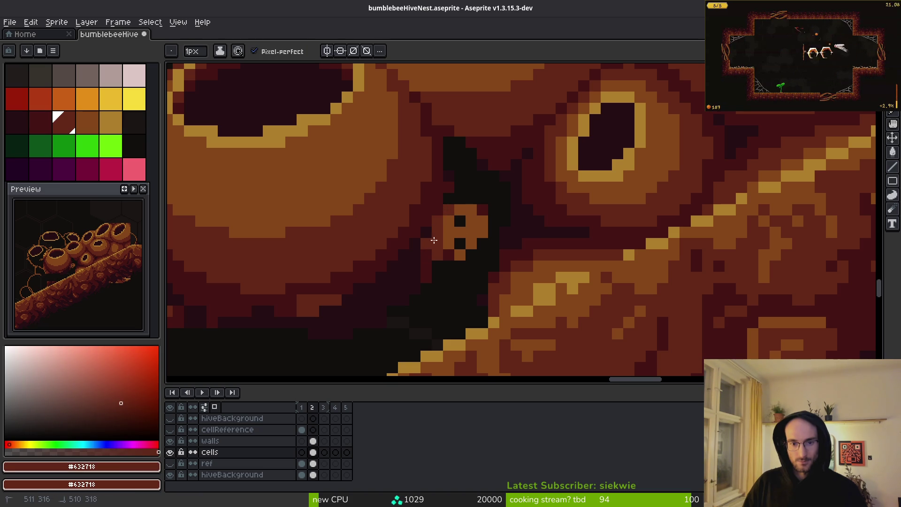
pyautogui.moveTo(447, 266); pyautogui.dragTo(482, 255)
pyautogui.moveTo(494, 225); pyautogui.dragTo(490, 205)
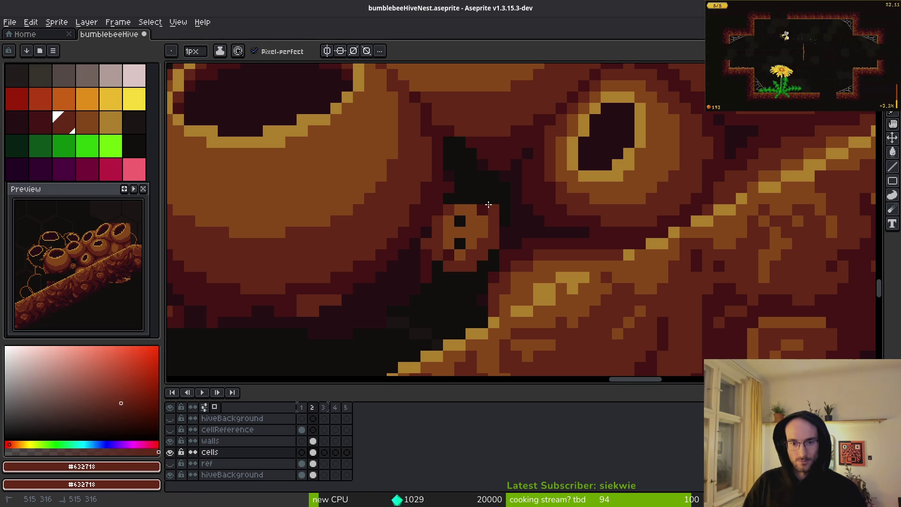
pyautogui.moveTo(470, 174); pyautogui.dragTo(474, 187)
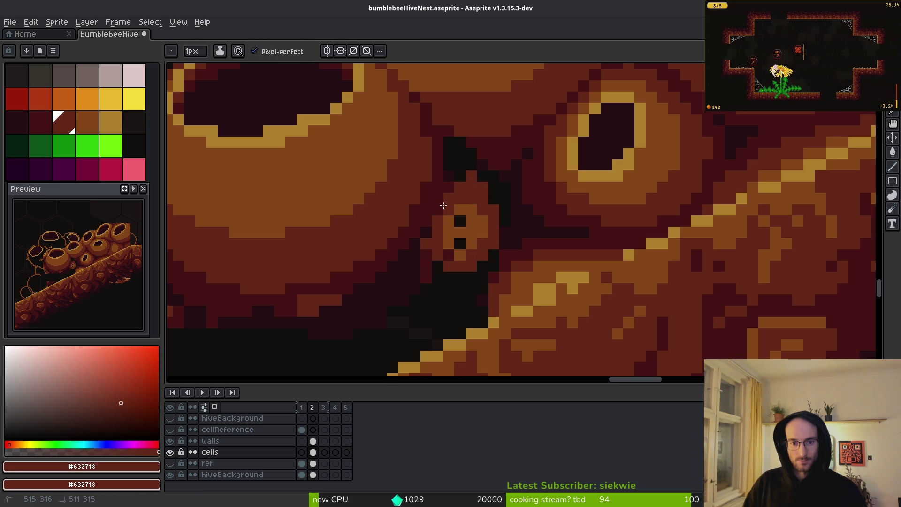
# Fill the small cell's inner pixels orange and paint a dark red shadow beside it.
pyautogui.keyDown('alt'); pyautogui.click(479, 227); pyautogui.keyUp('alt')
pyautogui.click(460, 220)
pyautogui.keyDown('alt'); pyautogui.click(513, 232); pyautogui.keyUp('alt')
pyautogui.moveTo(503, 207)
pyautogui.mouseDown()
pyautogui.moveTo(500, 254)
pyautogui.moveTo(470, 275)
pyautogui.moveTo(416, 276)
pyautogui.mouseUp()
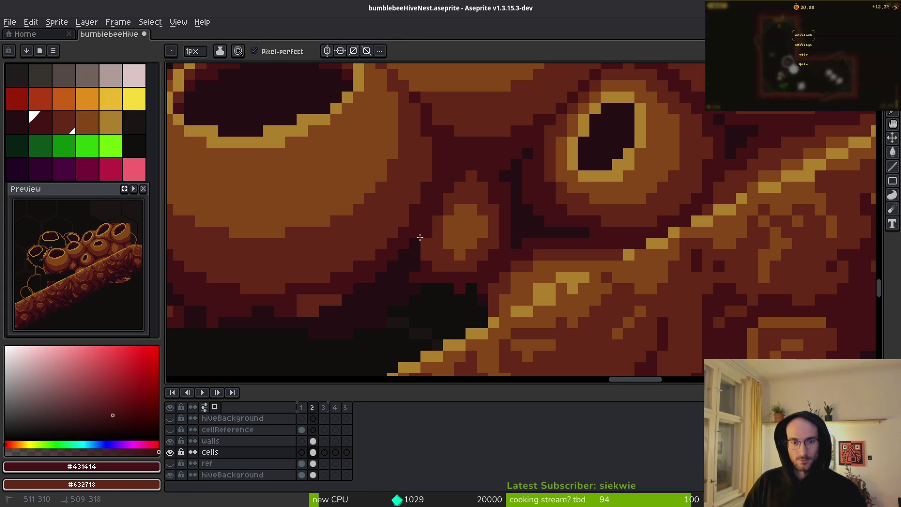
# Bring the crevice under the cells into view and sample its maroon, mid red and orange shades.
pyautogui.moveTo(434, 300); pyautogui.dragTo(480, 232)
pyautogui.keyDown('alt'); pyautogui.click(552, 114); pyautogui.keyUp('alt')
pyautogui.keyDown('alt'); pyautogui.click(493, 136); pyautogui.keyUp('alt')
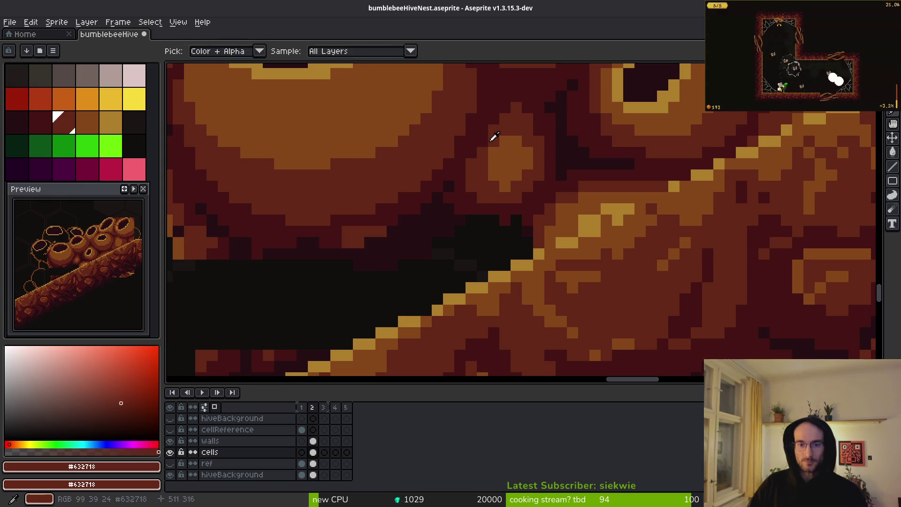
pyautogui.scroll(-2, 519, 167)
pyautogui.scroll(3, 547, 177)
pyautogui.keyDown('alt'); pyautogui.click(534, 127); pyautogui.keyUp('alt')
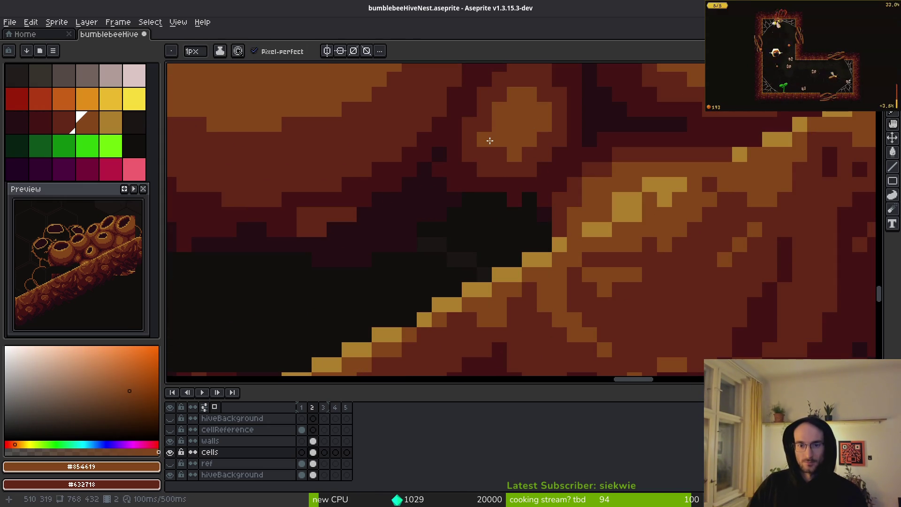
pyautogui.keyDown('alt'); pyautogui.click(498, 155); pyautogui.keyUp('alt')
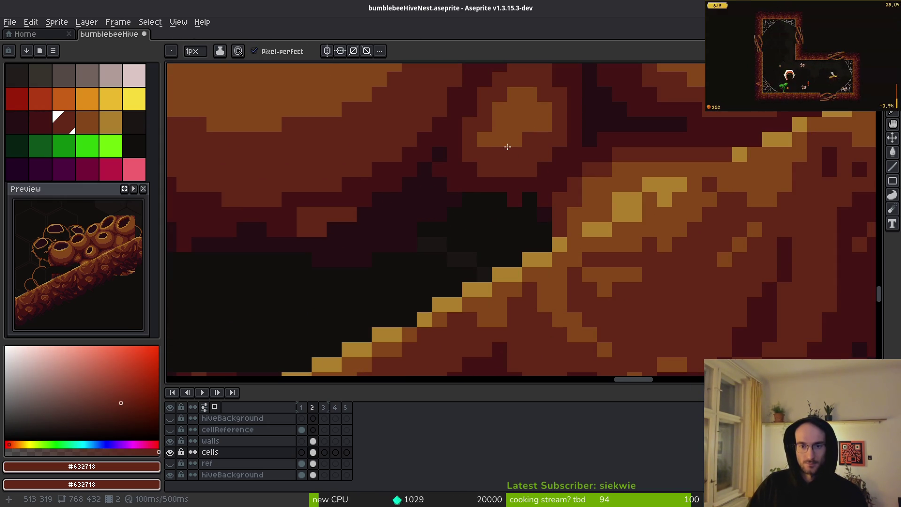
pyautogui.scroll(-4, 530, 137)
pyautogui.scroll(3, 520, 123)
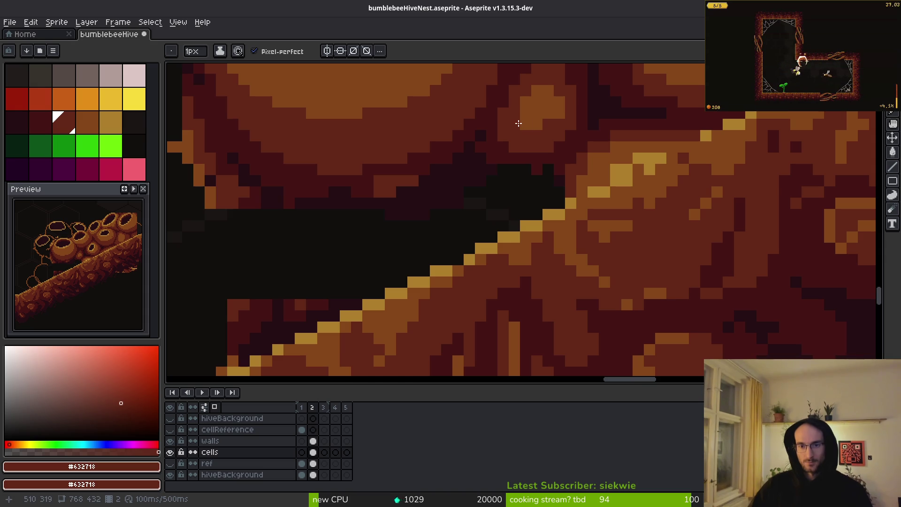
pyautogui.keyDown('alt'); pyautogui.click(552, 127); pyautogui.keyUp('alt')
pyautogui.keyDown('alt'); pyautogui.click(524, 124); pyautogui.keyUp('alt')
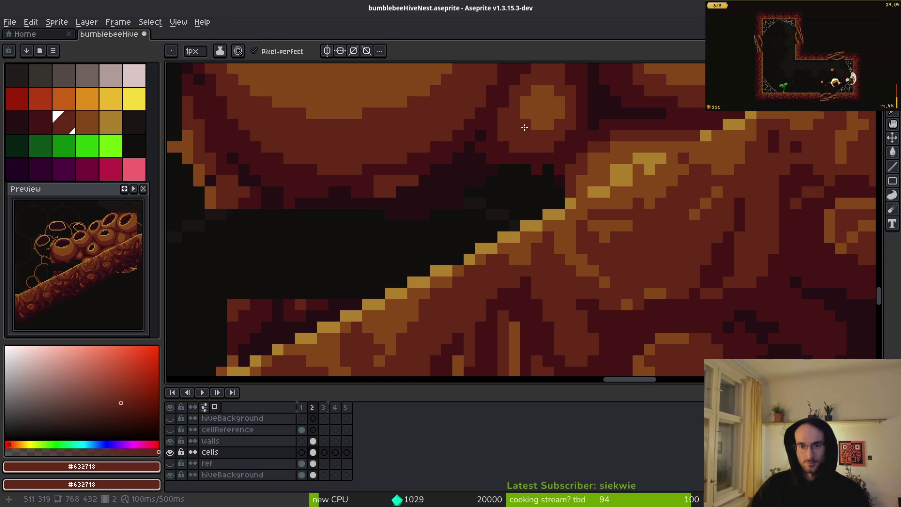
pyautogui.scroll(-3, 528, 129)
pyautogui.scroll(4, 543, 155)
pyautogui.keyDown('alt'); pyautogui.click(526, 155); pyautogui.keyUp('alt')
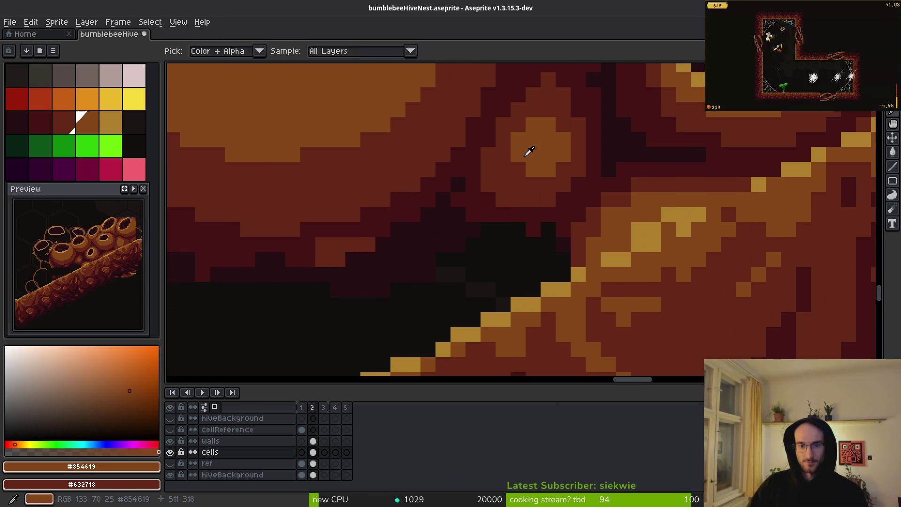
pyautogui.scroll(-4, 564, 188)
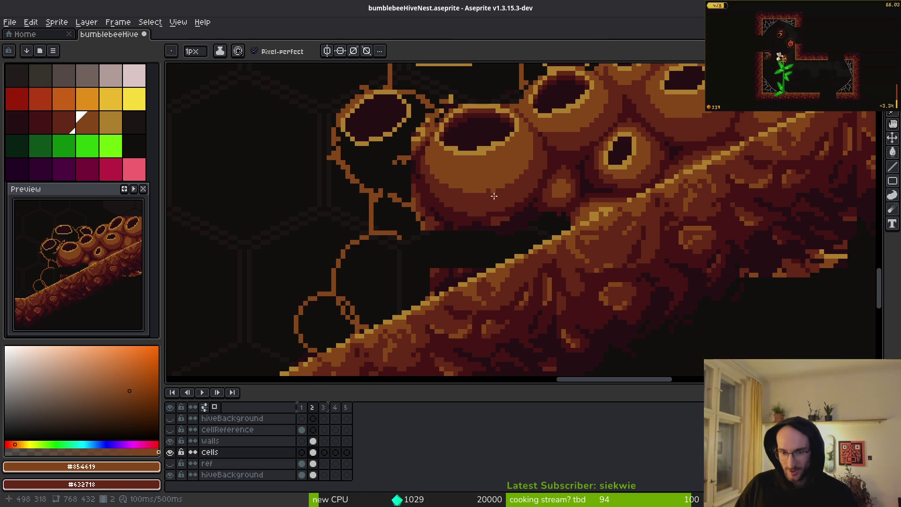
pyautogui.scroll(1, 515, 250)
pyautogui.scroll(2, 525, 174)
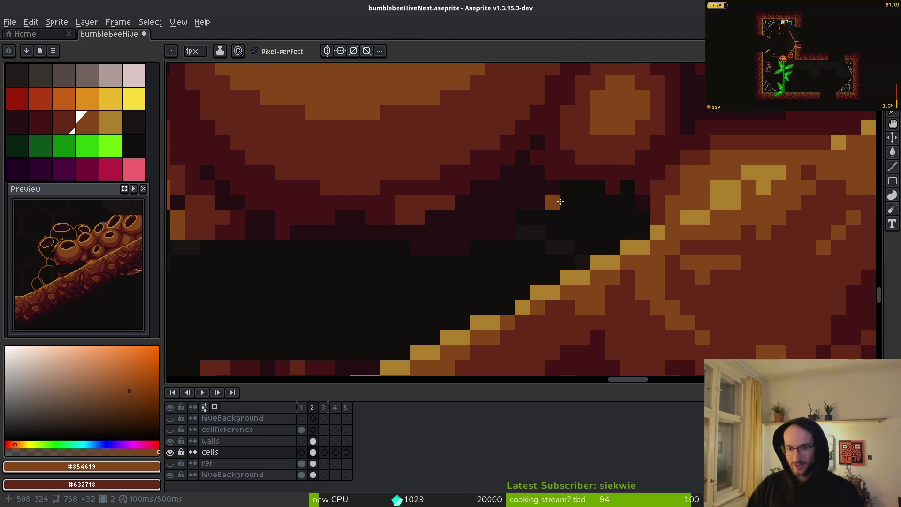
# Try filling the dark area around and below the cells with maroon #250c13, then undo it.
pyautogui.keyDown('alt'); pyautogui.click(584, 206); pyautogui.keyUp('alt')
pyautogui.press('g')
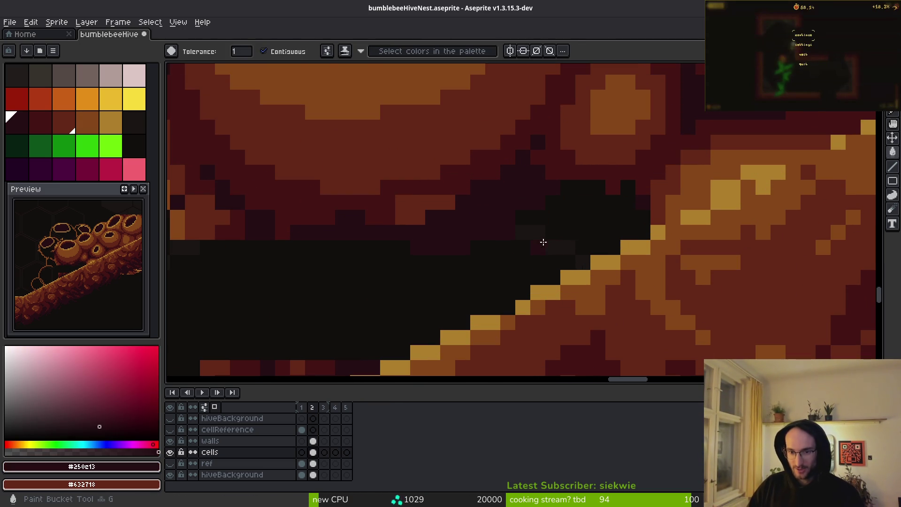
pyautogui.scroll(-4, 588, 285)
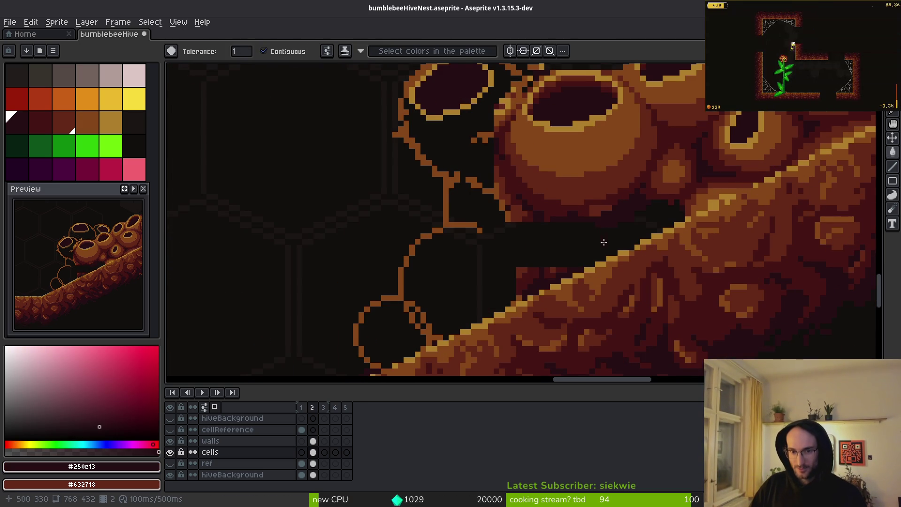
pyautogui.hotkey('ctrl', 'z')
pyautogui.scroll(4, 592, 225)
pyautogui.press('b')
pyautogui.scroll(-2, 611, 249)
pyautogui.press('g')
pyautogui.click(629, 253)
pyautogui.scroll(-2, 620, 263)
pyautogui.press('Tab')
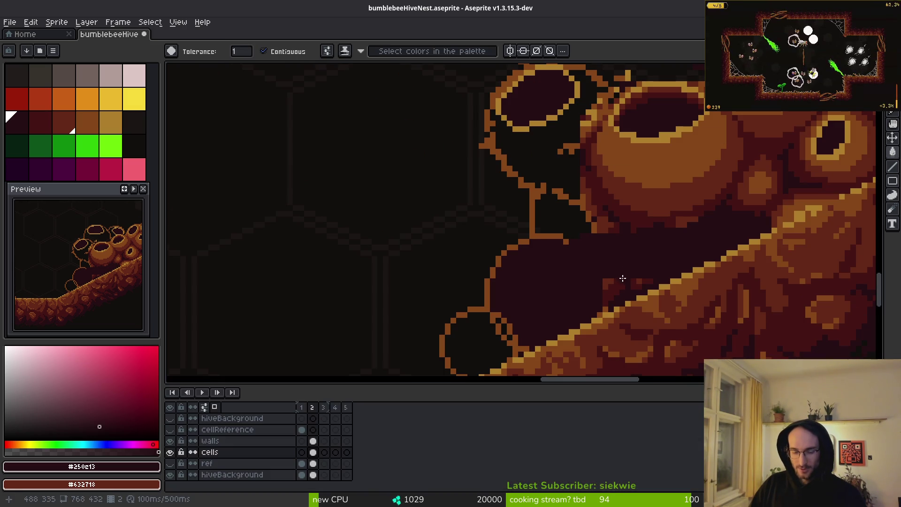
pyautogui.hotkey('ctrl', 'z')
pyautogui.press('b')
pyautogui.scroll(2, 620, 266)
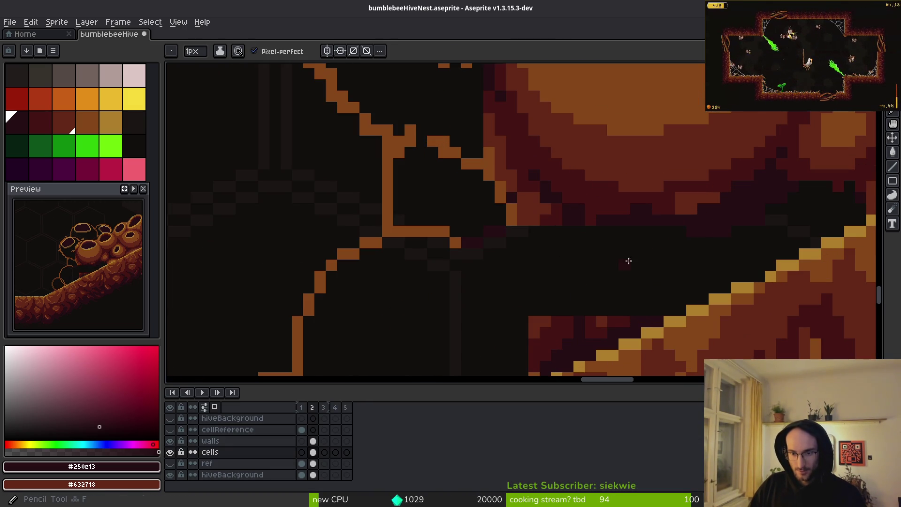
# Pick orange #854619 and try a brown cell outline curve near the slope, undoing the attempt.
pyautogui.press('g')
pyautogui.scroll(-3, 687, 259)
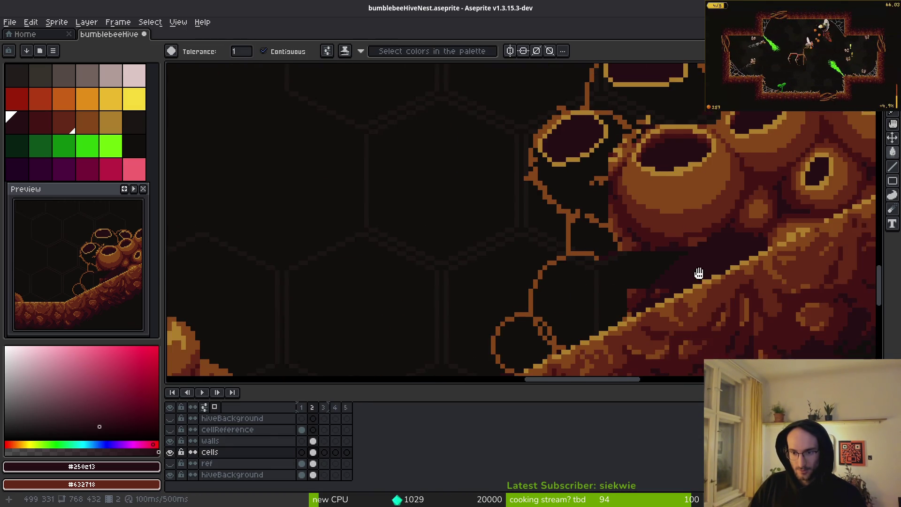
pyautogui.keyDown('alt'); pyautogui.click(687, 259); pyautogui.keyUp('alt')
pyautogui.scroll(3, 670, 273)
pyautogui.press('i')
pyautogui.click(552, 245)
pyautogui.scroll(-3, 546, 195)
pyautogui.press('b')
pyautogui.moveTo(526, 173)
pyautogui.mouseDown()
pyautogui.moveTo(599, 262)
pyautogui.moveTo(577, 201)
pyautogui.moveTo(626, 279)
pyautogui.mouseUp()
pyautogui.hotkey('ctrl', 'z')
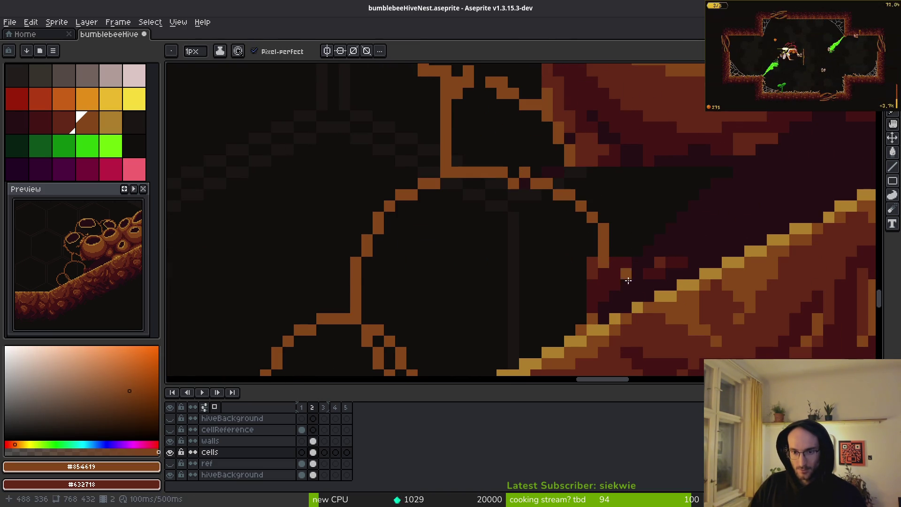
# Fill the dark gap under the cell with dark red #431414.
pyautogui.moveTo(624, 233); pyautogui.dragTo(632, 272)
pyautogui.press('i')
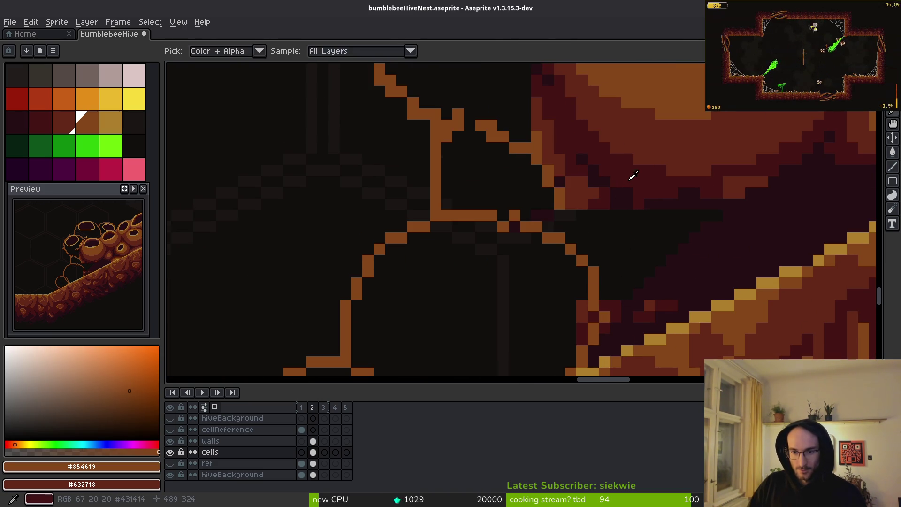
pyautogui.click(632, 177)
pyautogui.press('g')
pyautogui.click(626, 245)
# Paint dark maroon #250c13 pixels into the crevice shadow.
pyautogui.scroll(-2, 626, 246)
pyautogui.scroll(3, 633, 268)
pyautogui.press('i')
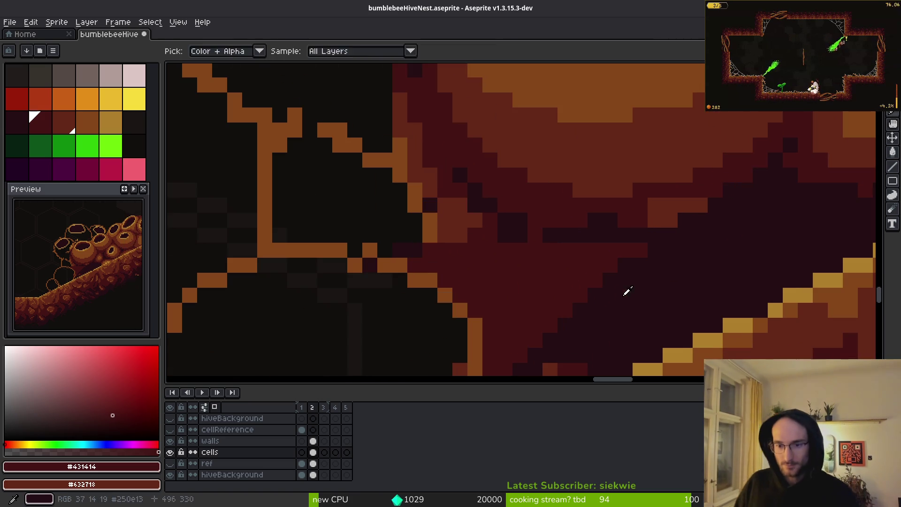
pyautogui.click(551, 267)
pyautogui.press('b')
pyautogui.moveTo(551, 267)
pyautogui.mouseDown()
pyautogui.moveTo(596, 308)
pyautogui.moveTo(621, 282)
pyautogui.moveTo(535, 242)
pyautogui.moveTo(648, 249)
pyautogui.mouseUp()
pyautogui.scroll(-3, 666, 267)
pyautogui.scroll(4, 760, 275)
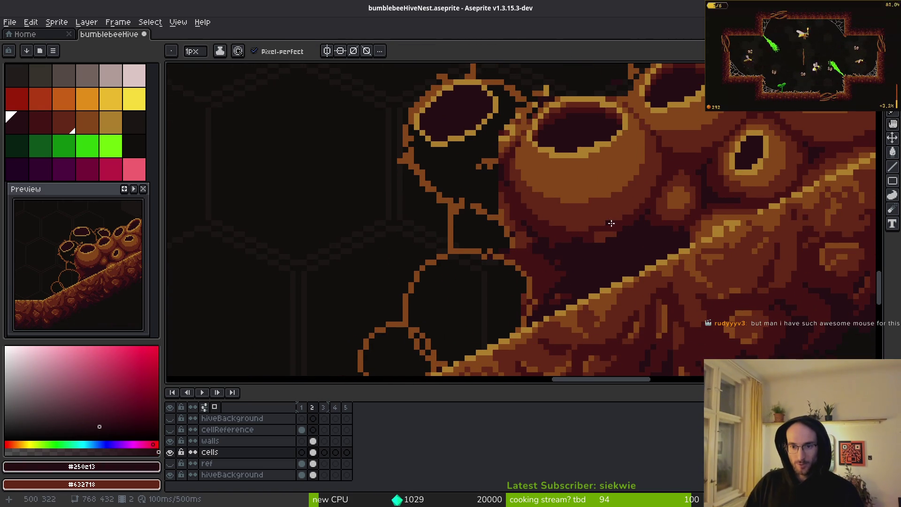
# Paint a reddish-brown #632718 stroke down into the dark crevice, redoing the first attempt.
pyautogui.press('i')
pyautogui.click(607, 215)
pyautogui.press('b')
pyautogui.scroll(2, 617, 250)
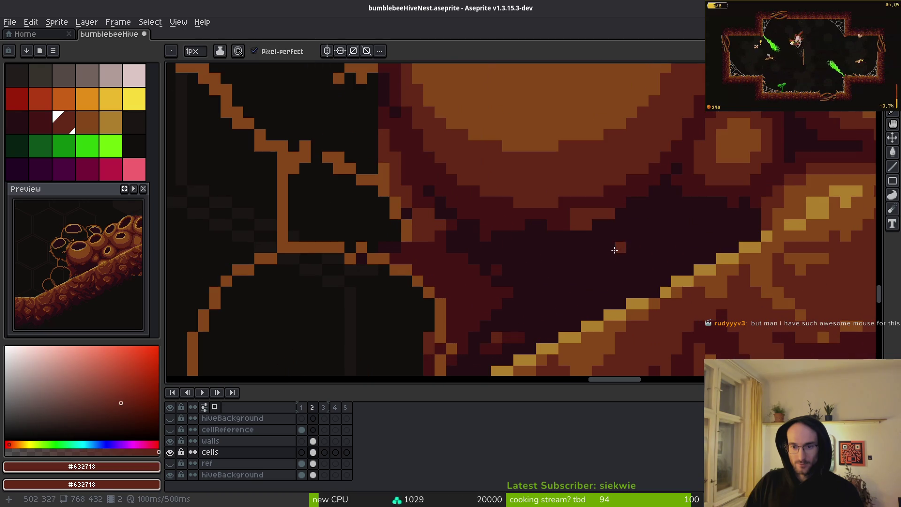
pyautogui.press('b')
pyautogui.moveTo(662, 198)
pyautogui.mouseDown()
pyautogui.moveTo(579, 211)
pyautogui.moveTo(555, 317)
pyautogui.mouseUp()
pyautogui.hotkey('ctrl', 'z')
pyautogui.moveTo(614, 191); pyautogui.dragTo(532, 310)
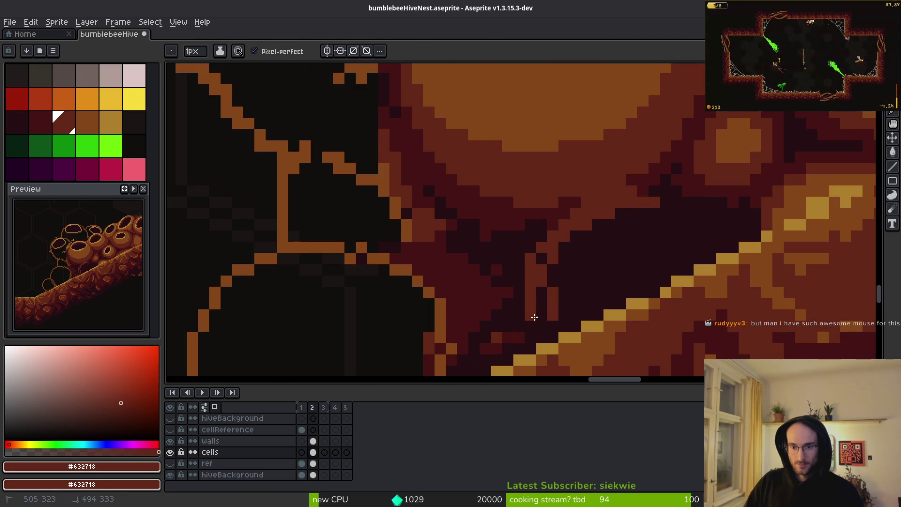
# Extend the reddish-brown shading down-left over the dark crevice pixels toward the slope.
pyautogui.scroll(-2, 714, 251)
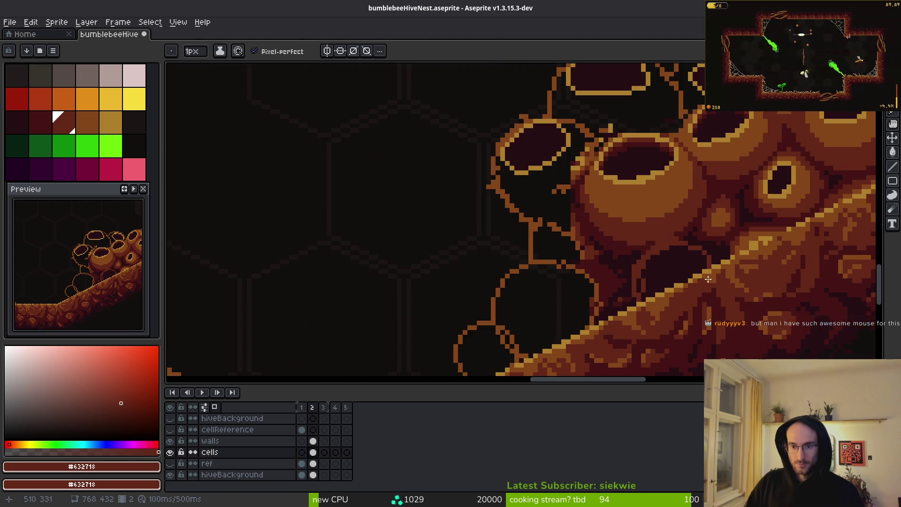
pyautogui.scroll(2, 700, 269)
pyautogui.click(613, 243)
pyautogui.moveTo(562, 170)
pyautogui.mouseDown()
pyautogui.moveTo(548, 185)
pyautogui.moveTo(518, 276)
pyautogui.mouseUp()
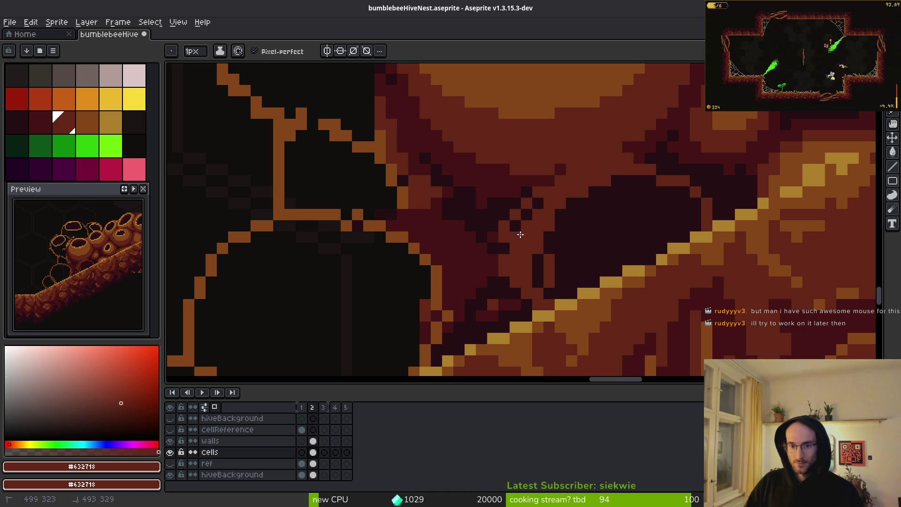
pyautogui.moveTo(539, 206); pyautogui.dragTo(514, 263)
pyautogui.scroll(-2, 561, 243)
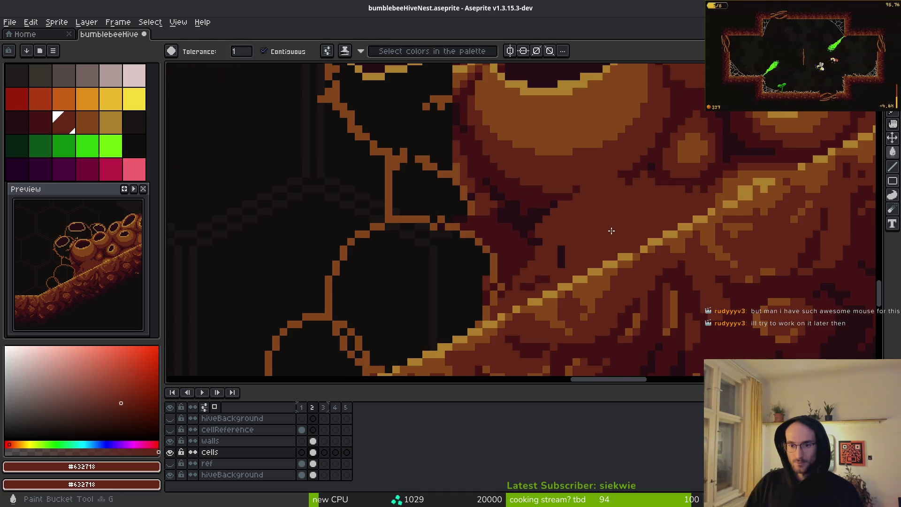
pyautogui.scroll(2, 667, 224)
# Fill the gap below the cell reddish, add a #431414 diagonal shadow, then return to Godot.
pyautogui.press('g')
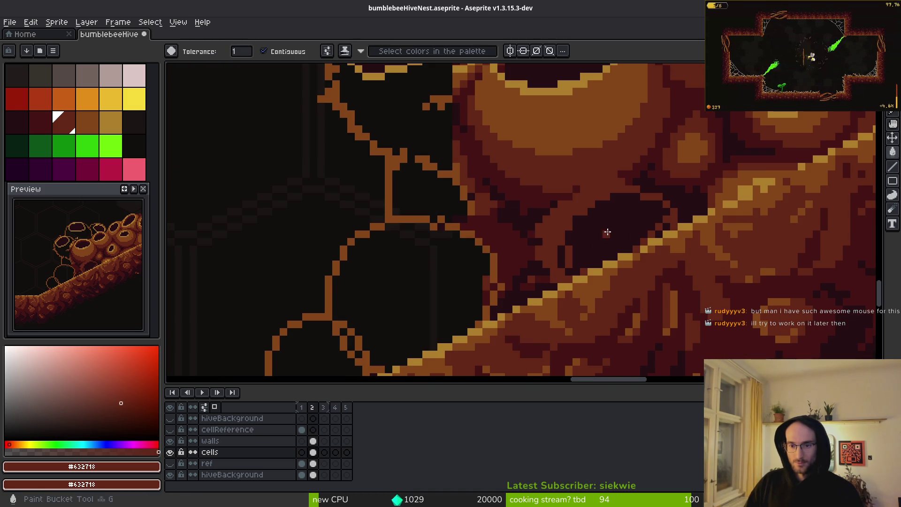
pyautogui.click(604, 231)
pyautogui.scroll(-2, 604, 231)
pyautogui.scroll(2, 708, 186)
pyautogui.press('b')
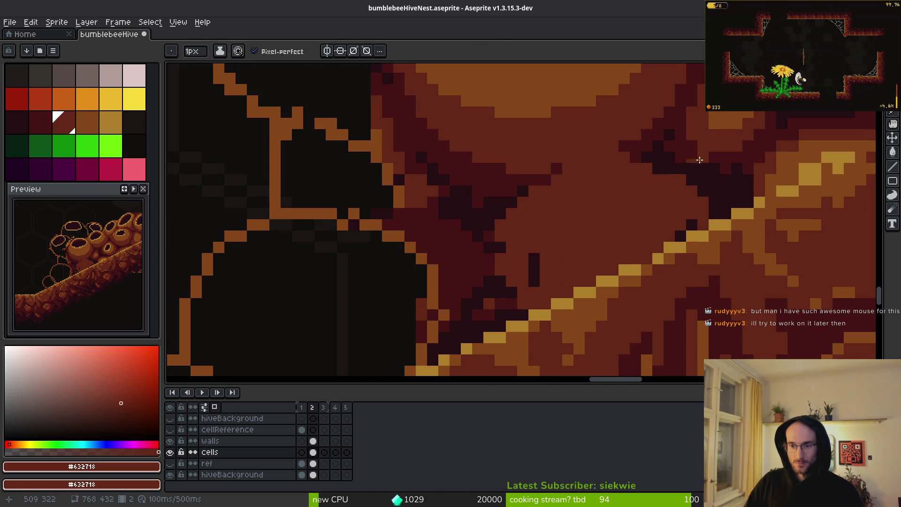
pyautogui.keyDown('alt'); pyautogui.click(690, 147); pyautogui.keyUp('alt')
pyautogui.moveTo(653, 171); pyautogui.dragTo(670, 231)
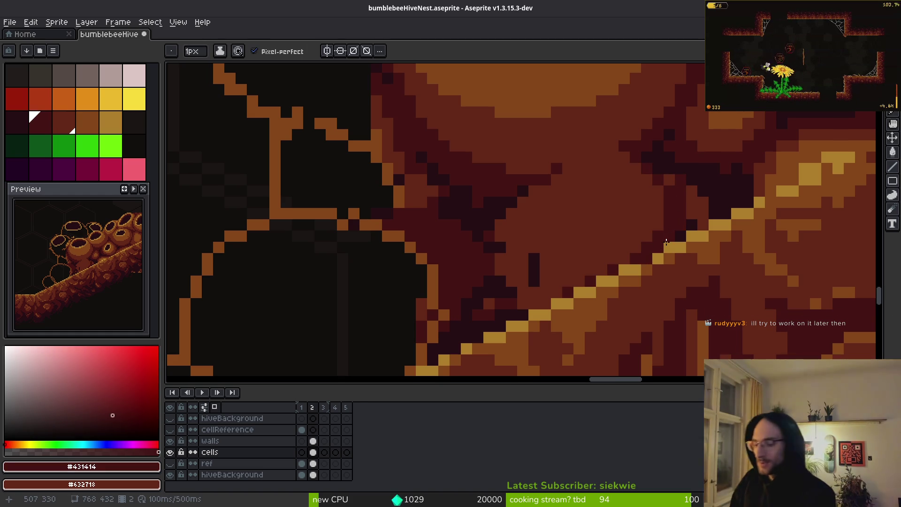
pyautogui.press('XF86AudioRaiseVolume')
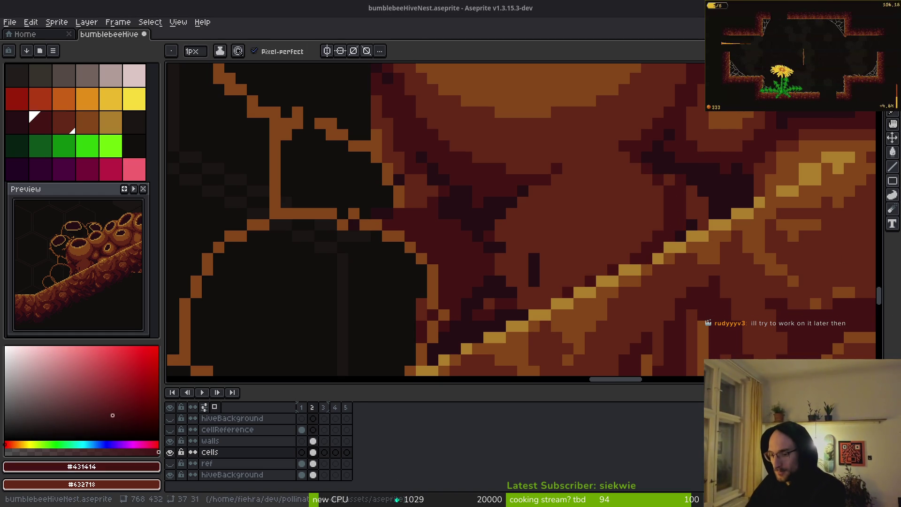
pyautogui.press('XF86AudioRaiseVolume')
pyautogui.hotkey('alt', 'Tab')
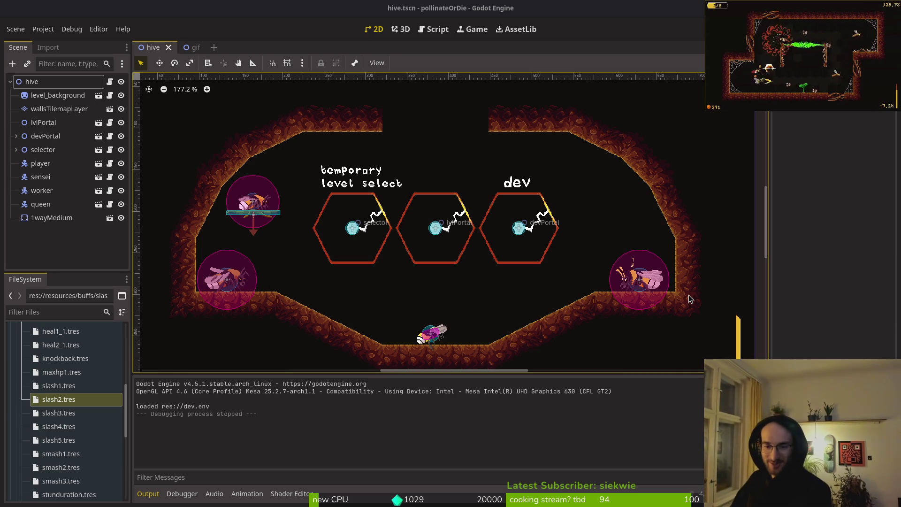
pyautogui.press('XF86AudioLowerVolume')
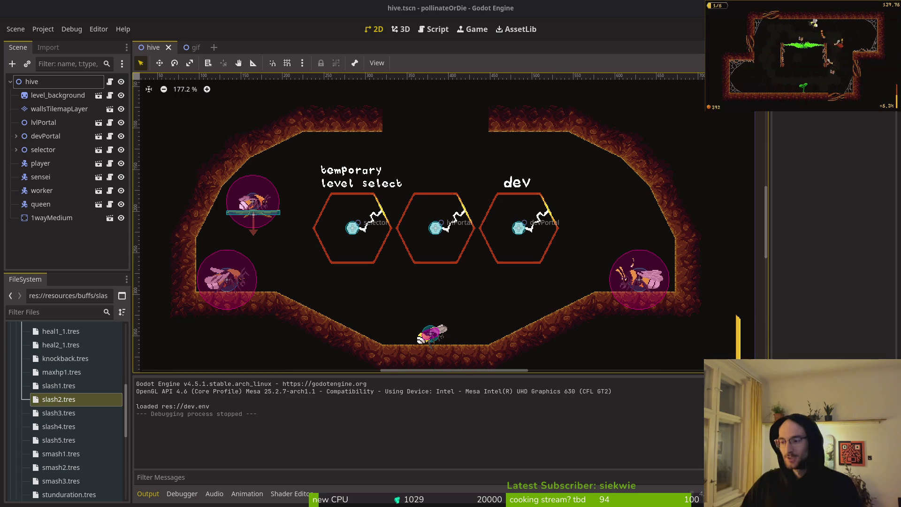
pyautogui.hotkey('alt', 'Tab')
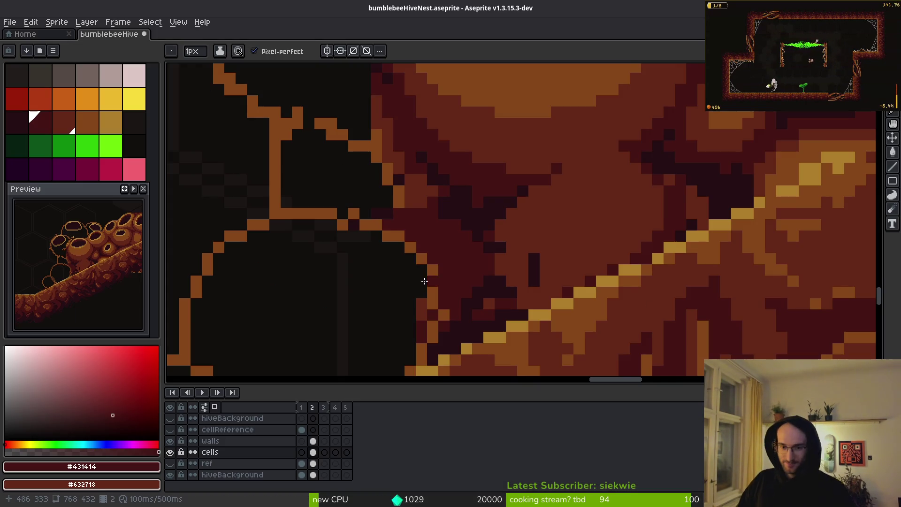
# Paint dark strokes along the crevice edge beside the right slope.
pyautogui.scroll(-3, 541, 229)
pyautogui.scroll(3, 540, 230)
pyautogui.scroll(5, 540, 229)
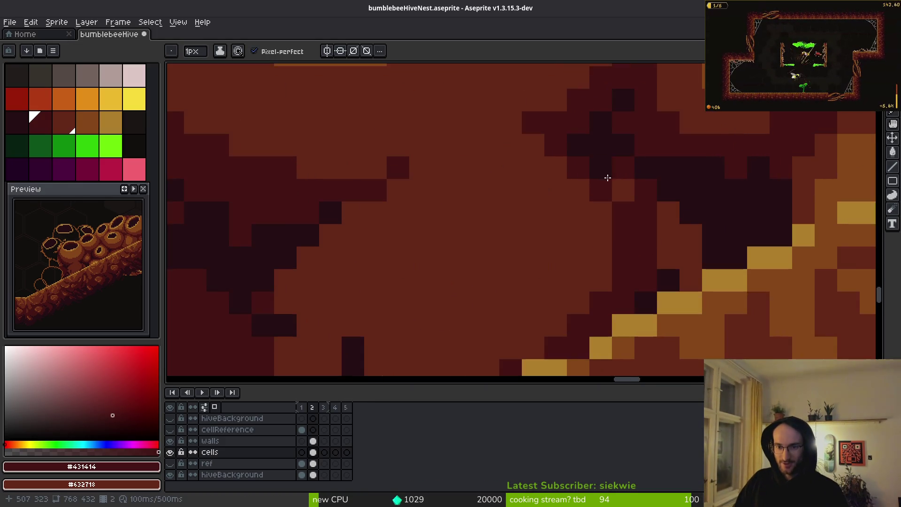
pyautogui.scroll(-1, 737, 178)
pyautogui.scroll(1, 747, 188)
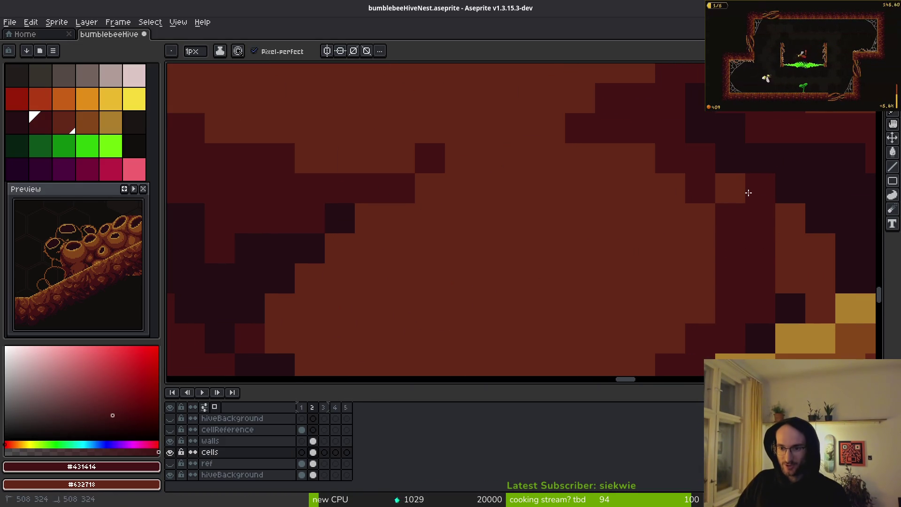
pyautogui.scroll(-2, 746, 225)
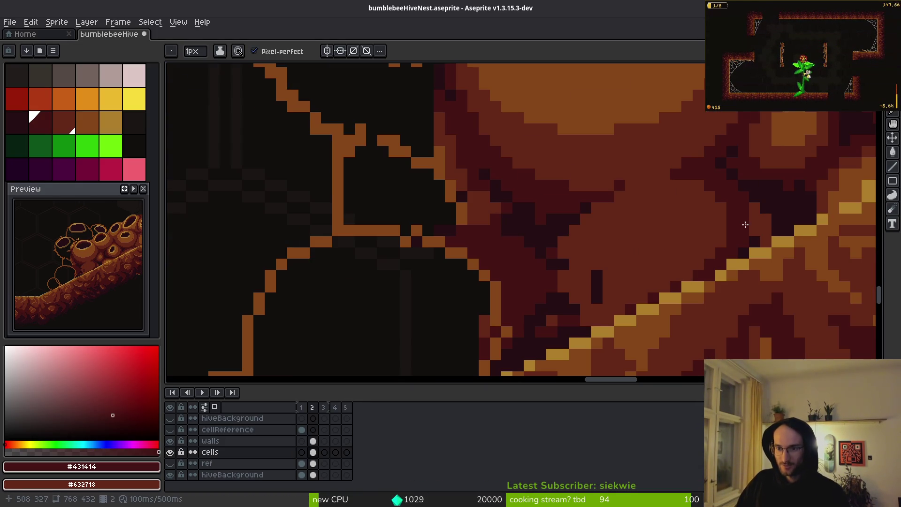
pyautogui.scroll(-1, 731, 281)
pyautogui.scroll(4, 752, 160)
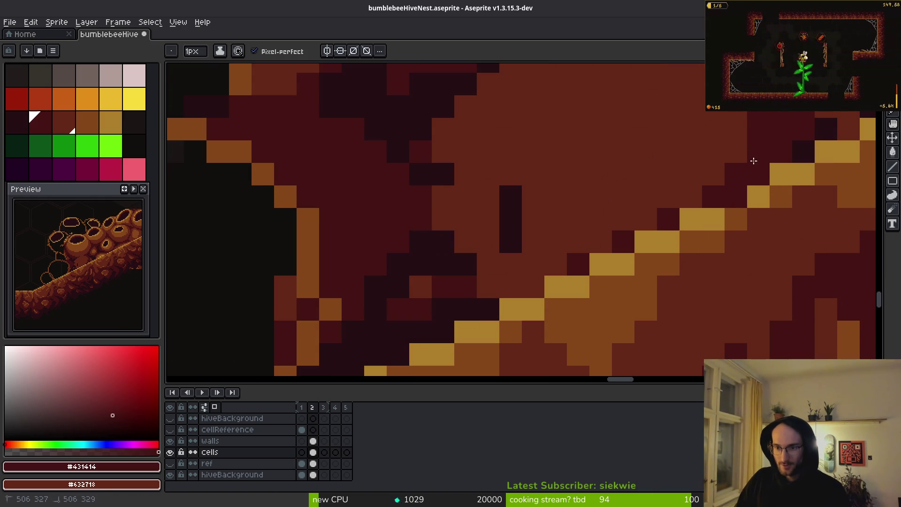
pyautogui.scroll(-2, 752, 160)
pyautogui.scroll(1, 766, 168)
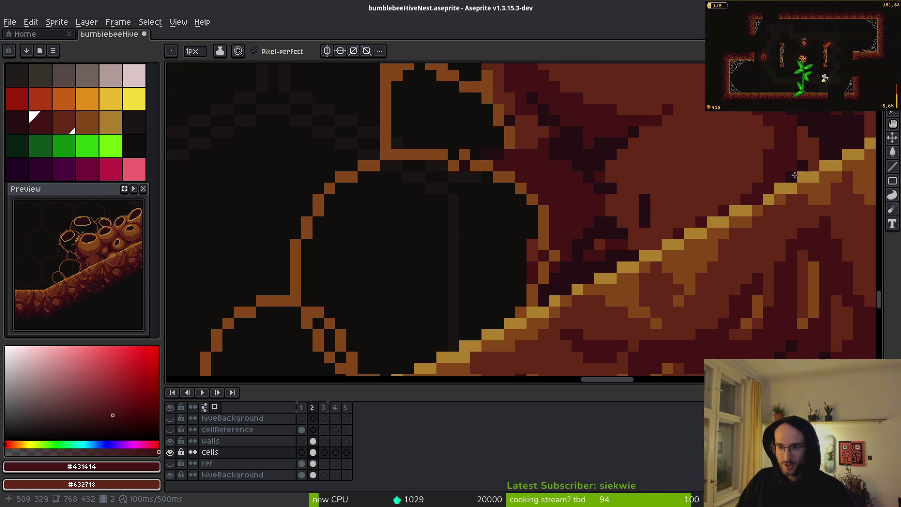
pyautogui.scroll(-1, 713, 225)
pyautogui.scroll(1, 714, 226)
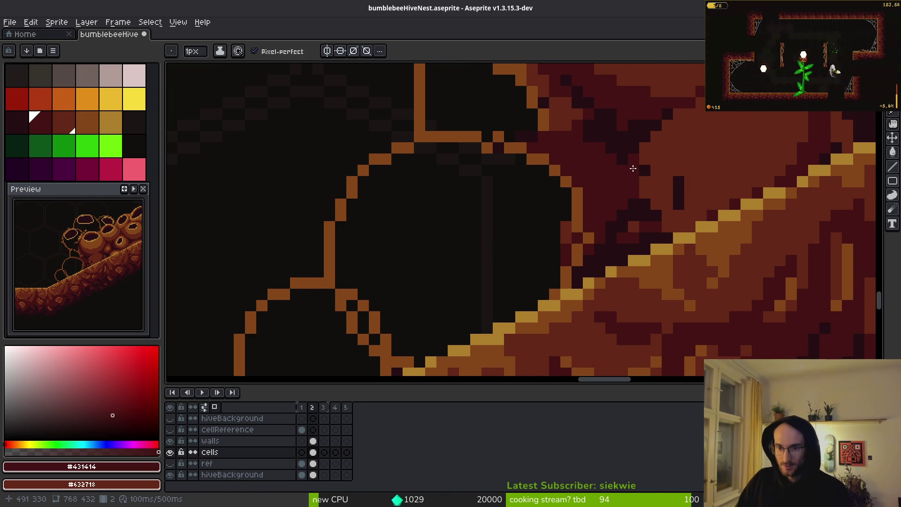
pyautogui.moveTo(632, 177); pyautogui.dragTo(728, 220)
pyautogui.moveTo(670, 118); pyautogui.dragTo(644, 177)
# Touch up the crevice with #632718 and #431414 pixels running down-left.
pyautogui.keyDown('alt'); pyautogui.click(676, 181); pyautogui.keyUp('alt')
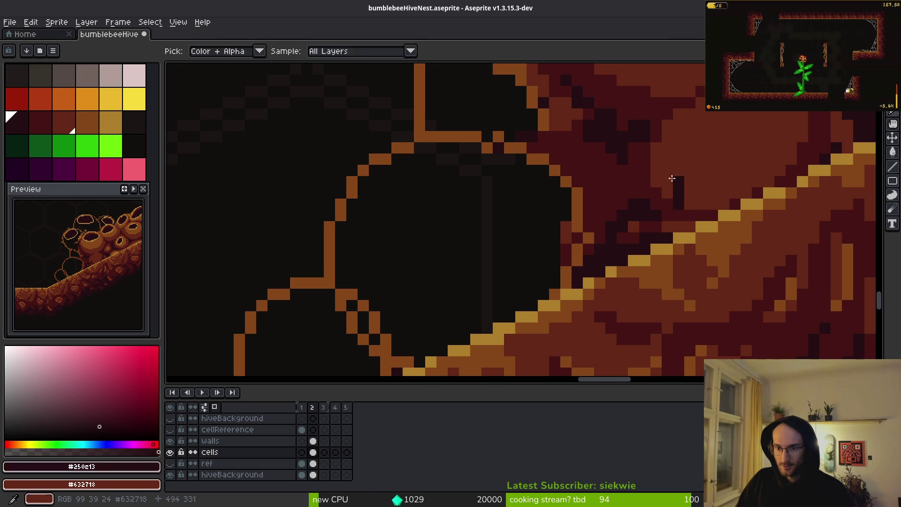
pyautogui.keyDown('alt'); pyautogui.click(686, 173); pyautogui.keyUp('alt')
pyautogui.click(680, 202)
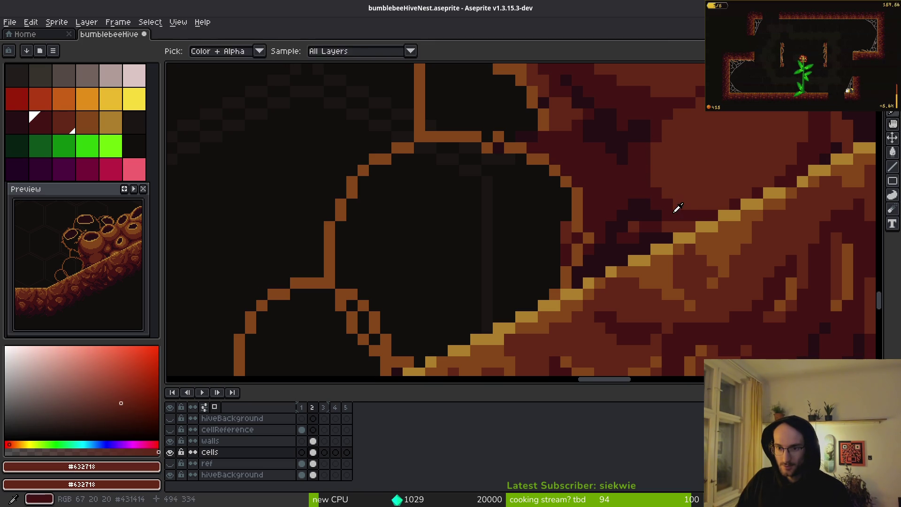
pyautogui.keyDown('alt'); pyautogui.click(678, 206); pyautogui.keyUp('alt')
pyautogui.scroll(2, 716, 208)
pyautogui.moveTo(664, 218)
pyautogui.mouseDown()
pyautogui.moveTo(595, 272)
pyautogui.moveTo(533, 286)
pyautogui.moveTo(654, 173)
pyautogui.moveTo(603, 187)
pyautogui.moveTo(508, 313)
pyautogui.moveTo(634, 226)
pyautogui.moveTo(615, 226)
pyautogui.mouseUp()
# Paint a darkest #250e13 shadow column and diagonal along the crevice.
pyautogui.keyDown('alt'); pyautogui.click(509, 312); pyautogui.keyUp('alt')
pyautogui.click(591, 150)
pyautogui.moveTo(587, 168); pyautogui.dragTo(595, 238)
pyautogui.moveTo(580, 169); pyautogui.dragTo(547, 80)
pyautogui.scroll(-3, 648, 272)
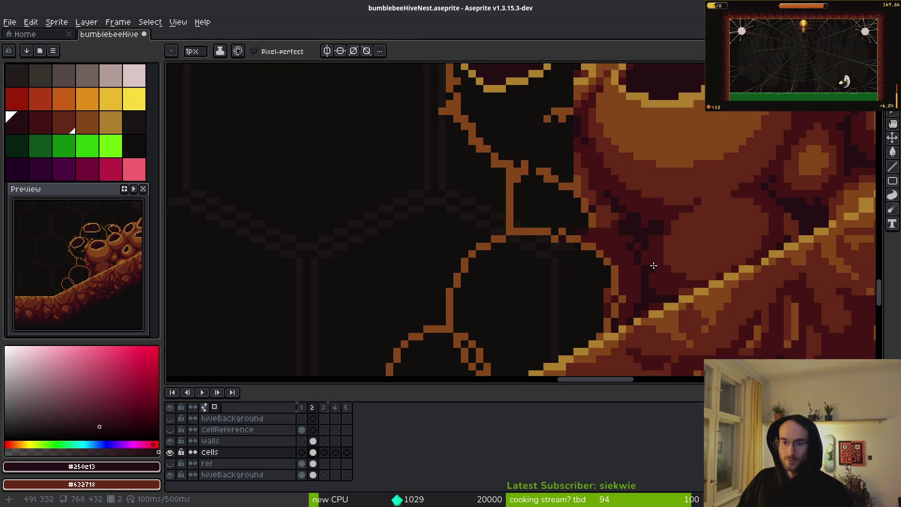
pyautogui.scroll(3, 650, 259)
# Lighten stray crevice pixels with #431414 and cover dark pixels beside the cell in #632718.
pyautogui.keyDown('alt'); pyautogui.click(648, 247); pyautogui.keyUp('alt')
pyautogui.moveTo(686, 163)
pyautogui.mouseDown()
pyautogui.moveTo(664, 186)
pyautogui.moveTo(683, 264)
pyautogui.mouseUp()
pyautogui.keyDown('alt'); pyautogui.click(670, 161); pyautogui.keyUp('alt')
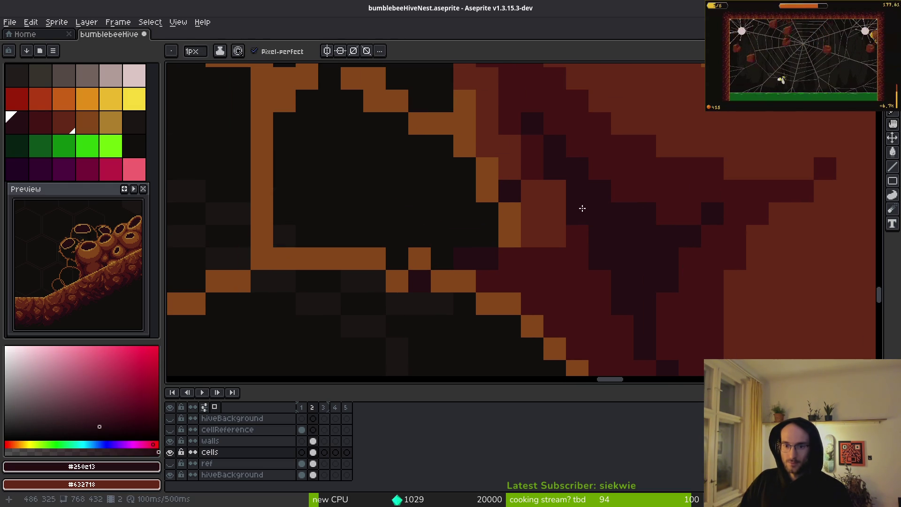
pyautogui.scroll(-6, 633, 267)
pyautogui.scroll(4, 654, 252)
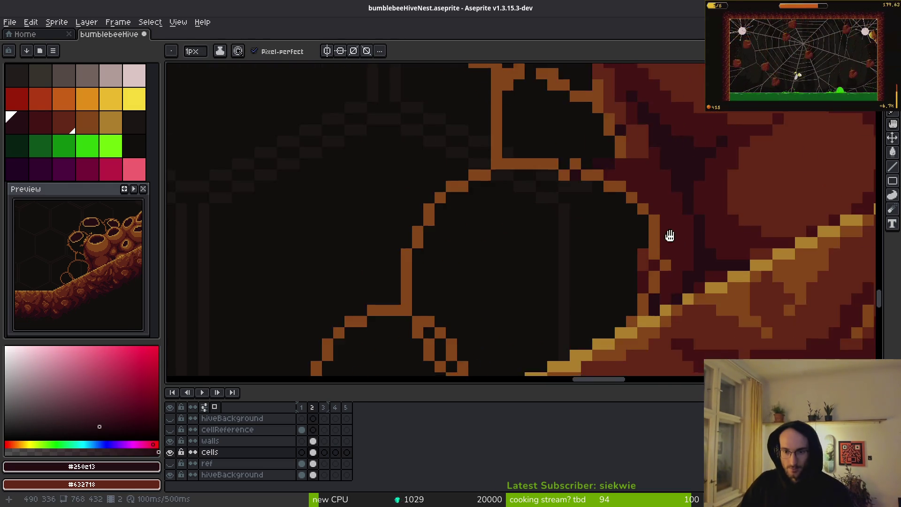
pyautogui.press('alt')
pyautogui.keyDown('alt'); pyautogui.click(656, 153); pyautogui.keyUp('alt')
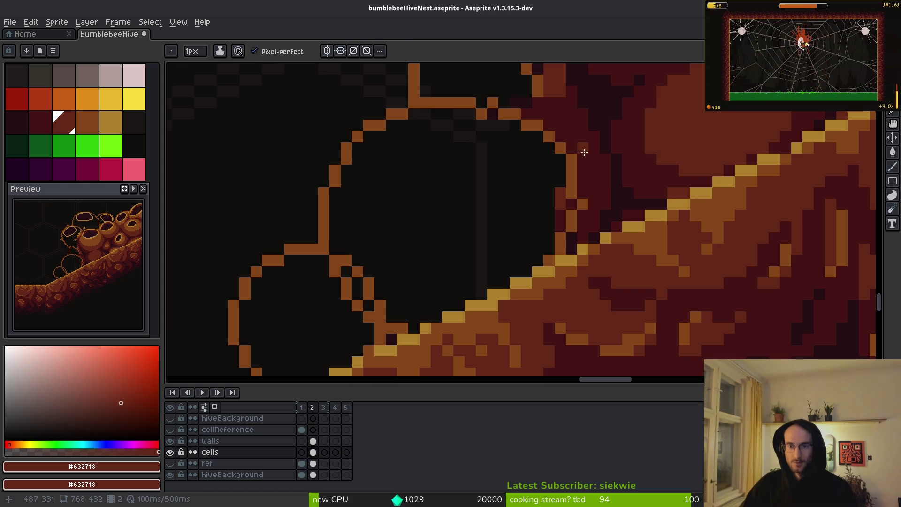
pyautogui.scroll(2, 639, 267)
pyautogui.scroll(-3, 639, 267)
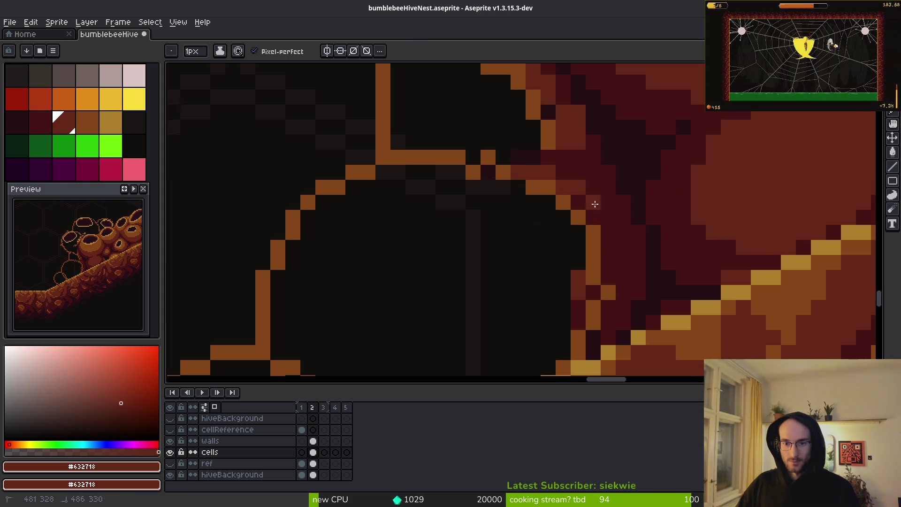
pyautogui.moveTo(622, 272); pyautogui.dragTo(608, 271)
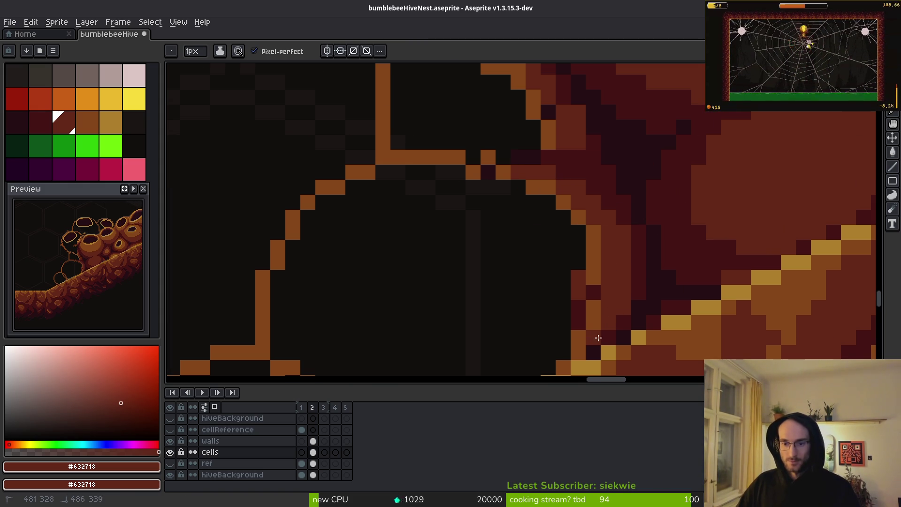
# Lasso the lower-right ground and briefly hide the cells layer to check beneath.
pyautogui.scroll(-2, 589, 346)
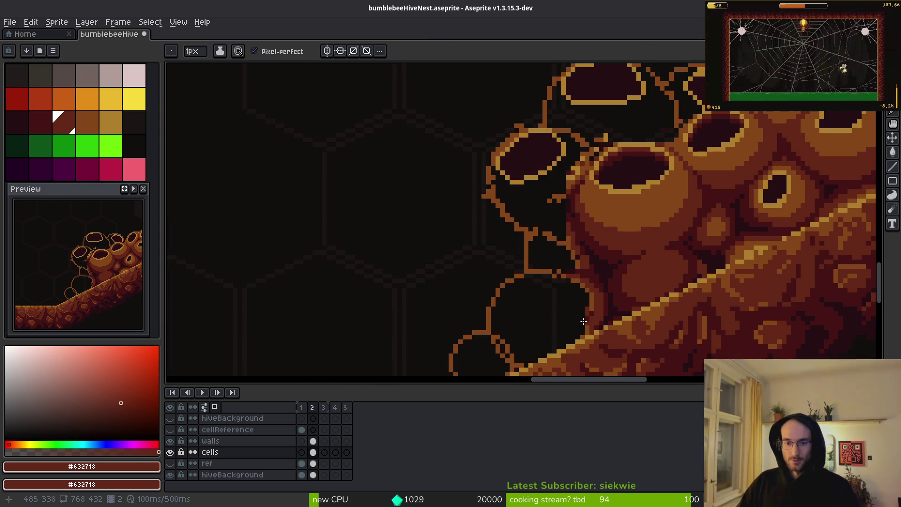
pyautogui.scroll(-2, 606, 296)
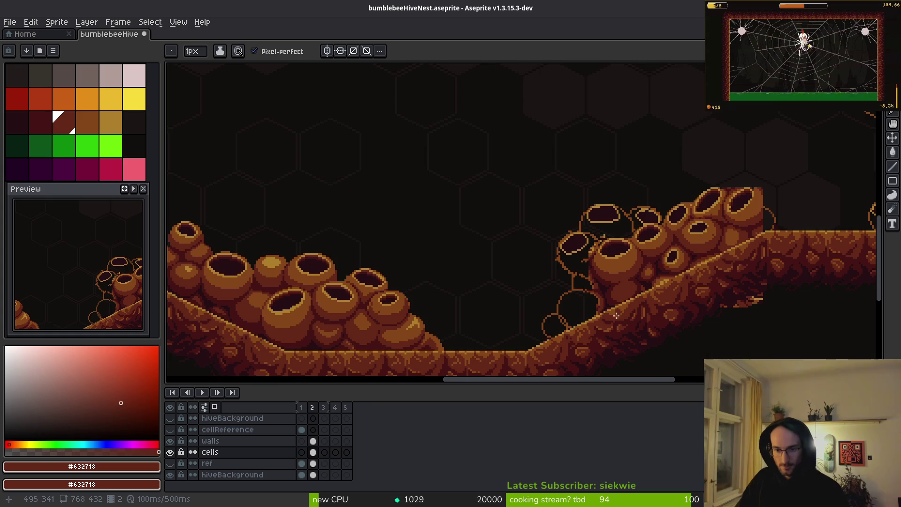
pyautogui.scroll(3, 616, 316)
pyautogui.scroll(-3, 597, 276)
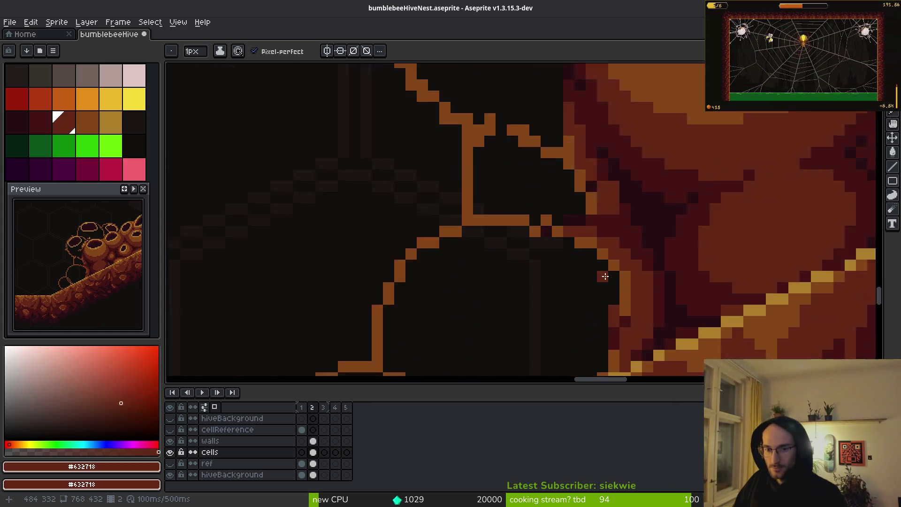
pyautogui.scroll(4, 545, 210)
pyautogui.scroll(-3, 545, 210)
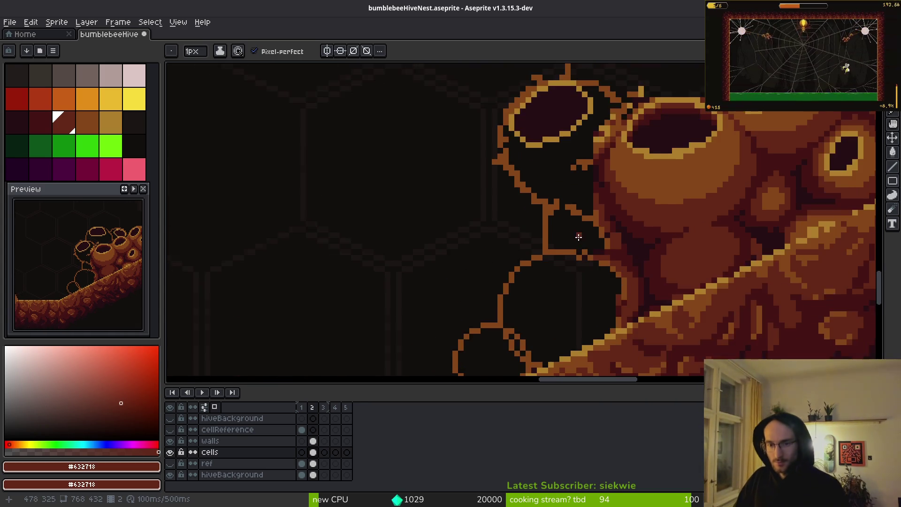
pyautogui.scroll(-2, 606, 230)
pyautogui.scroll(3, 697, 243)
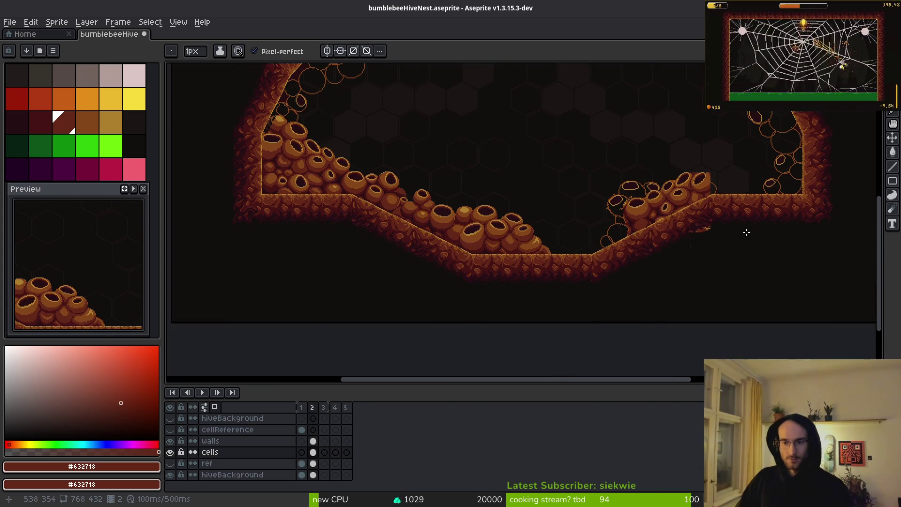
pyautogui.press('q')
pyautogui.moveTo(679, 187)
pyautogui.mouseDown()
pyautogui.moveTo(633, 171)
pyautogui.moveTo(470, 302)
pyautogui.moveTo(659, 167)
pyautogui.moveTo(483, 262)
pyautogui.moveTo(716, 248)
pyautogui.mouseUp()
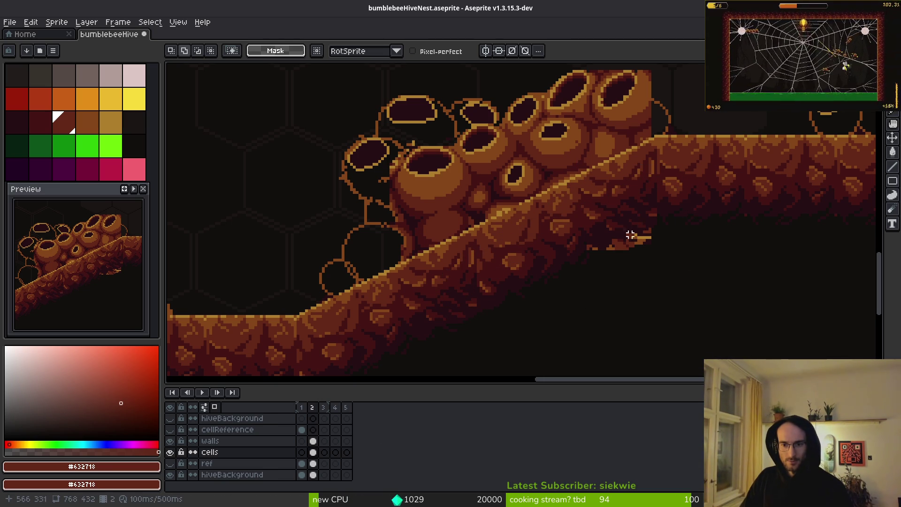
pyautogui.scroll(3, 649, 238)
pyautogui.scroll(-3, 589, 240)
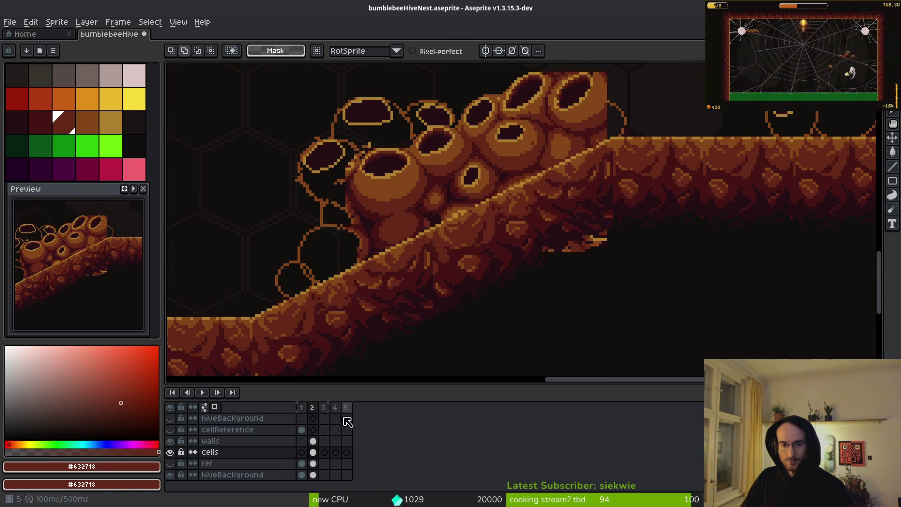
pyautogui.click(170, 453)
pyautogui.click(170, 452)
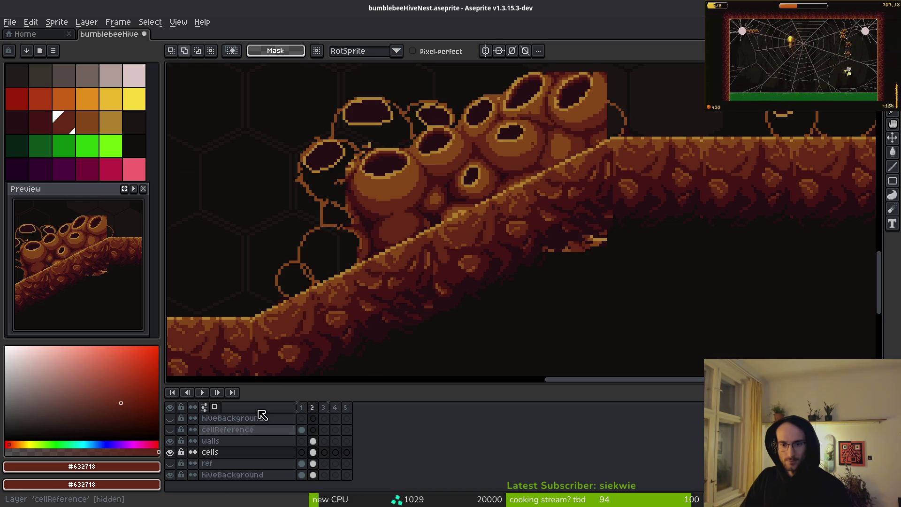
# Delete the stray cell pixels and leftovers below the slope, then deselect.
pyautogui.moveTo(633, 238)
pyautogui.mouseDown()
pyautogui.moveTo(513, 226)
pyautogui.moveTo(647, 205)
pyautogui.mouseUp()
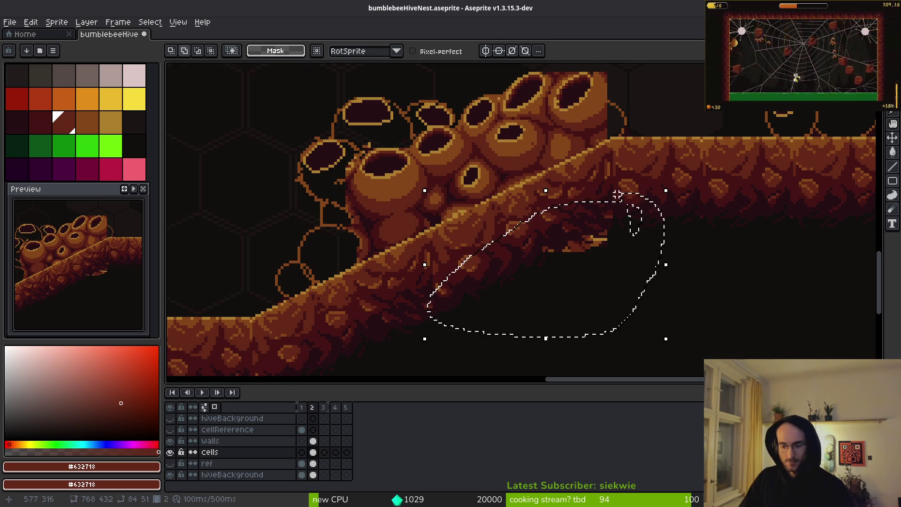
pyautogui.press('Delete')
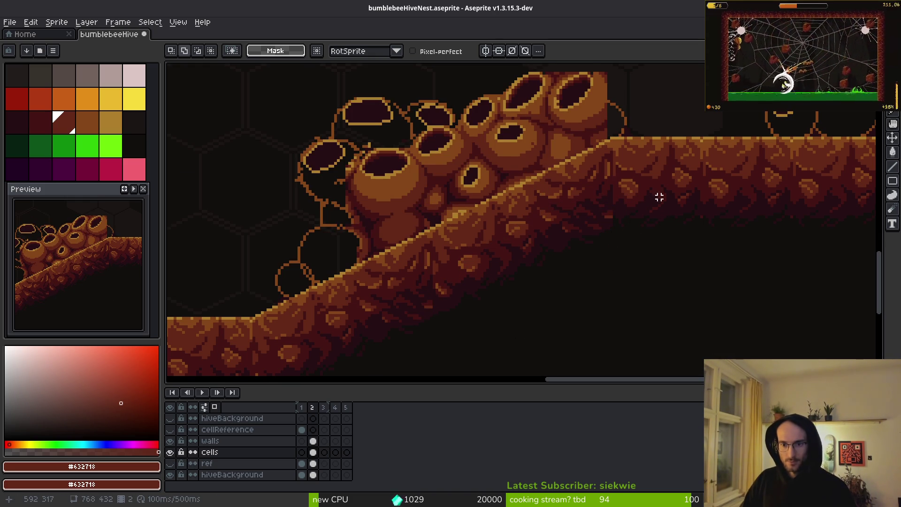
pyautogui.moveTo(666, 188)
pyautogui.mouseDown()
pyautogui.moveTo(443, 245)
pyautogui.moveTo(620, 296)
pyautogui.moveTo(614, 195)
pyautogui.moveTo(612, 207)
pyautogui.mouseUp()
pyautogui.hotkey('ctrl', 'd')
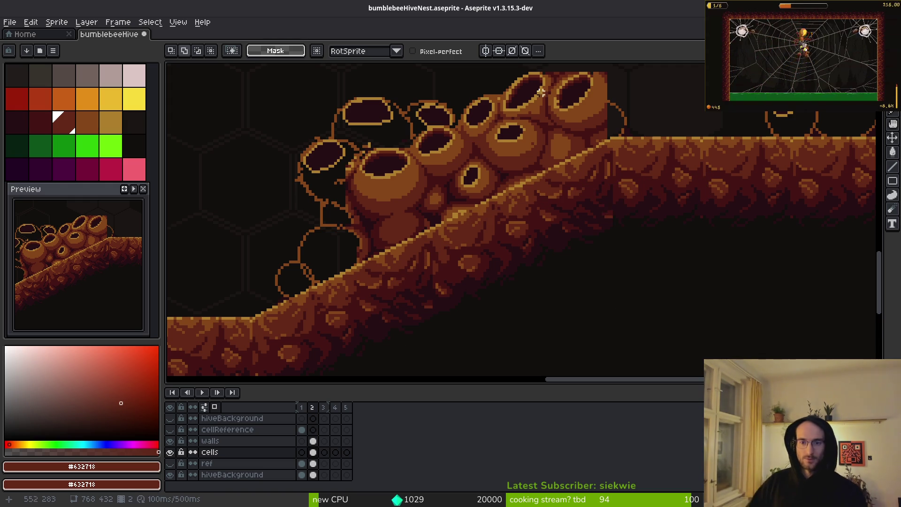
pyautogui.scroll(-1, 505, 94)
pyautogui.hscroll(-10, 440, 277)
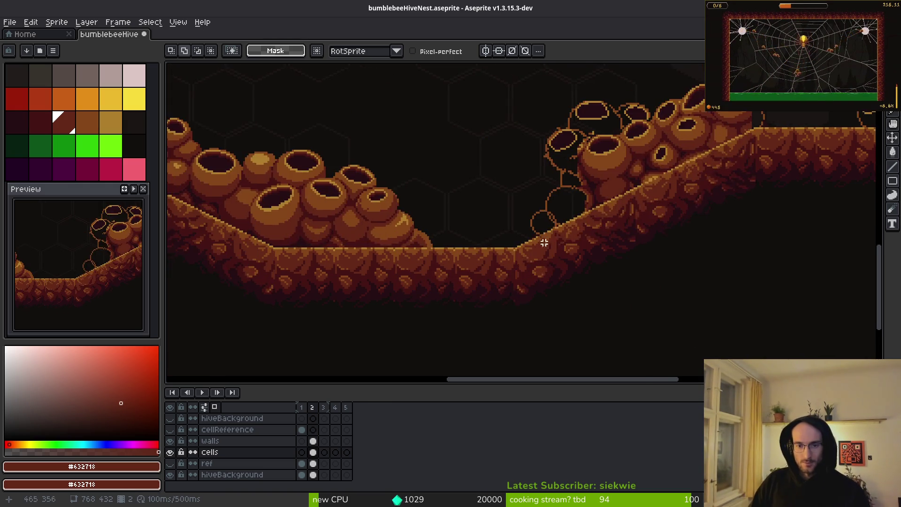
pyautogui.scroll(2, 488, 280)
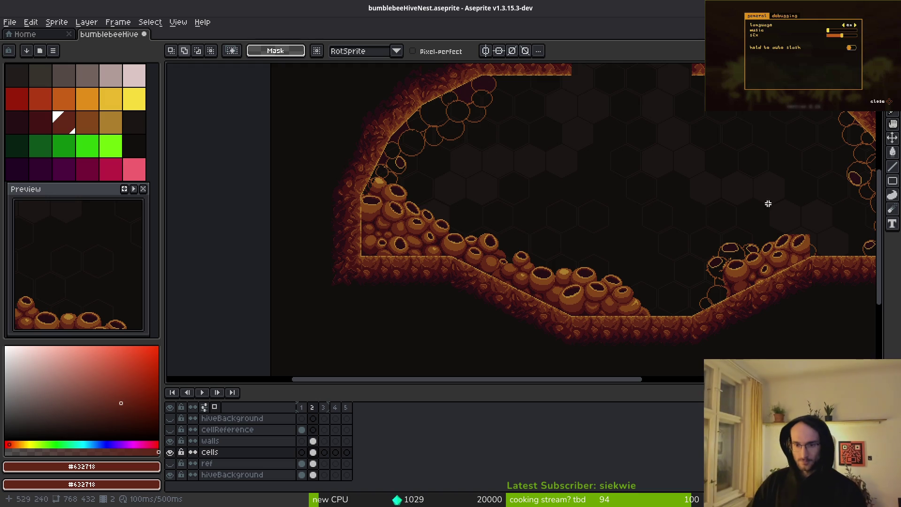
pyautogui.scroll(4, 630, 276)
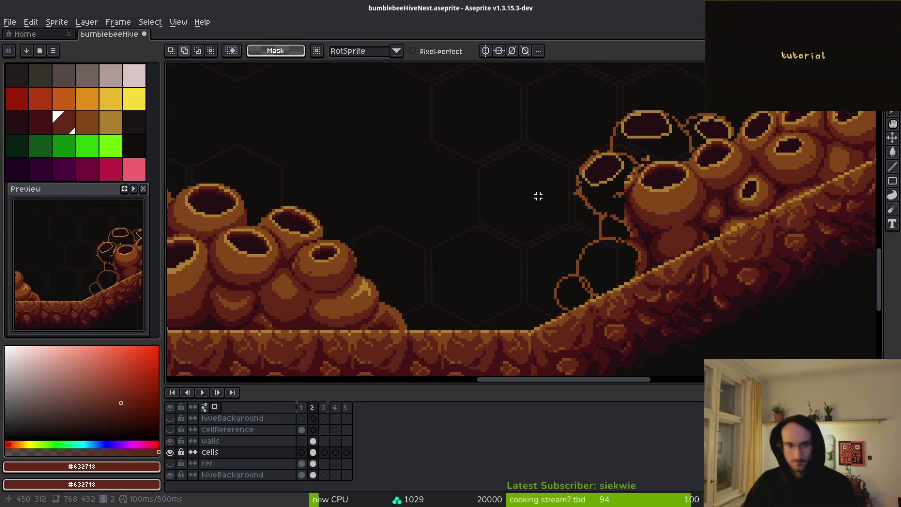
pyautogui.hscroll(5, 611, 201)
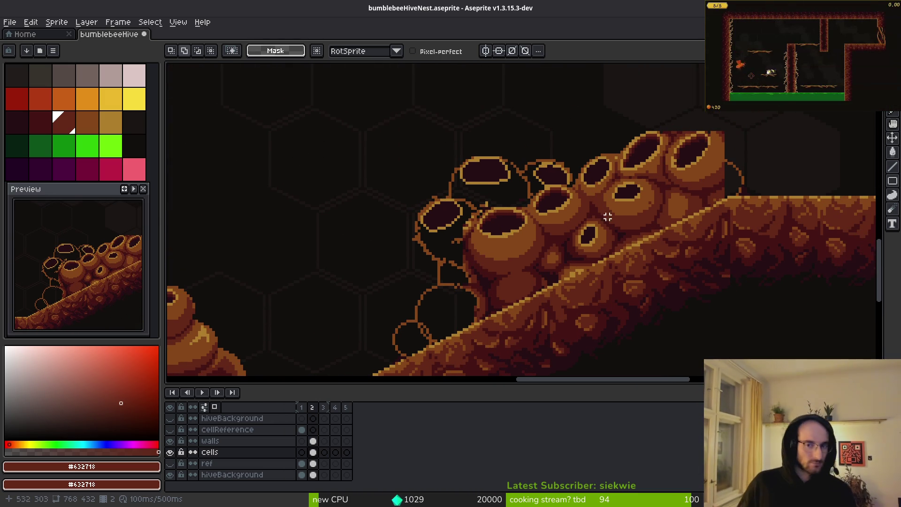
pyautogui.scroll(3, 550, 244)
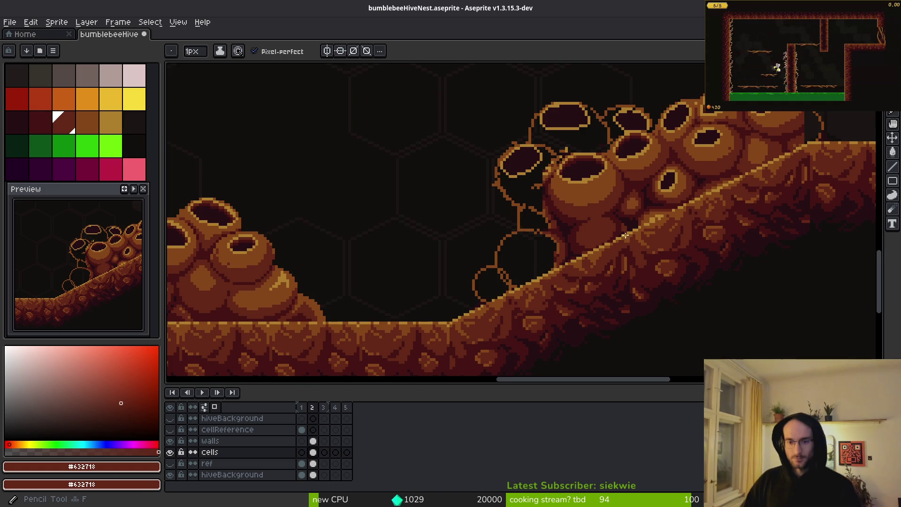
# Draw a dark-red Pencil line along the cell edge.
pyautogui.press('b')
pyautogui.scroll(1, 598, 234)
pyautogui.scroll(1, 553, 246)
pyautogui.scroll(2, 517, 235)
pyautogui.moveTo(424, 212)
pyautogui.mouseDown()
pyautogui.moveTo(392, 292)
pyautogui.moveTo(423, 187)
pyautogui.moveTo(526, 237)
pyautogui.moveTo(551, 263)
pyautogui.mouseUp()
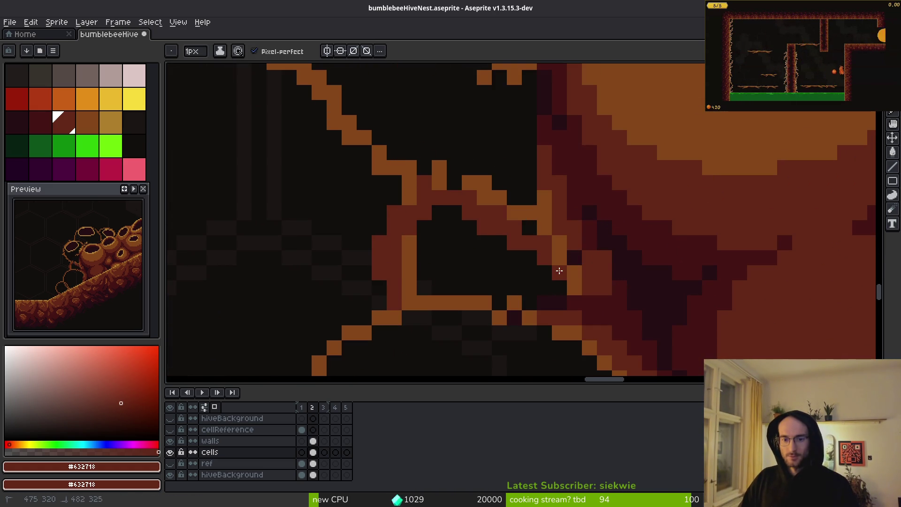
# Flood-fill the cell interior and gaps between cells with dark red.
pyautogui.press('g')
pyautogui.click(474, 269)
pyautogui.scroll(-3, 465, 268)
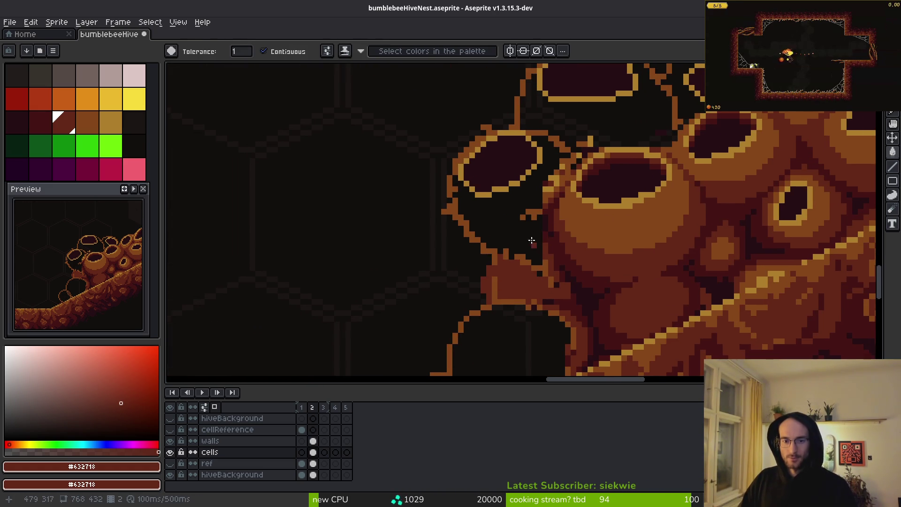
pyautogui.click(534, 253)
pyautogui.scroll(3, 499, 277)
pyautogui.click(614, 249)
pyautogui.hotkey('ctrl', 'z')
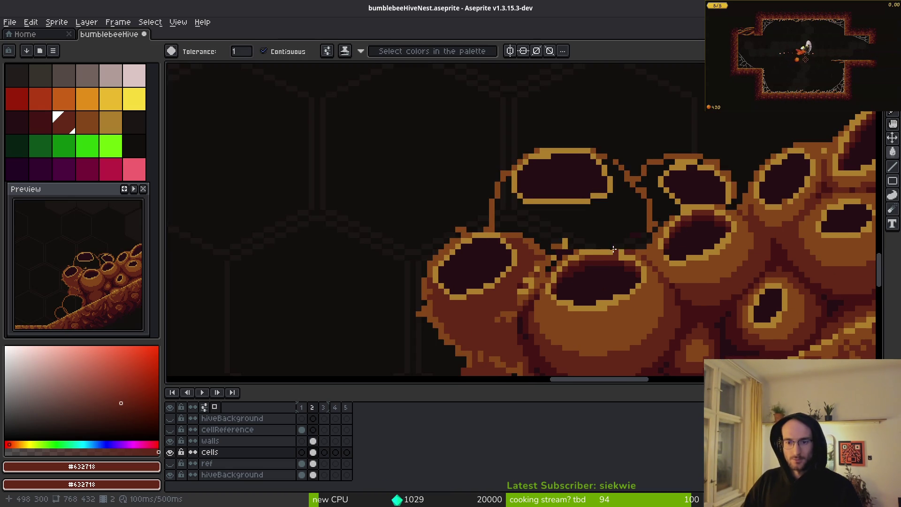
pyautogui.scroll(2, 614, 249)
pyautogui.click(596, 257)
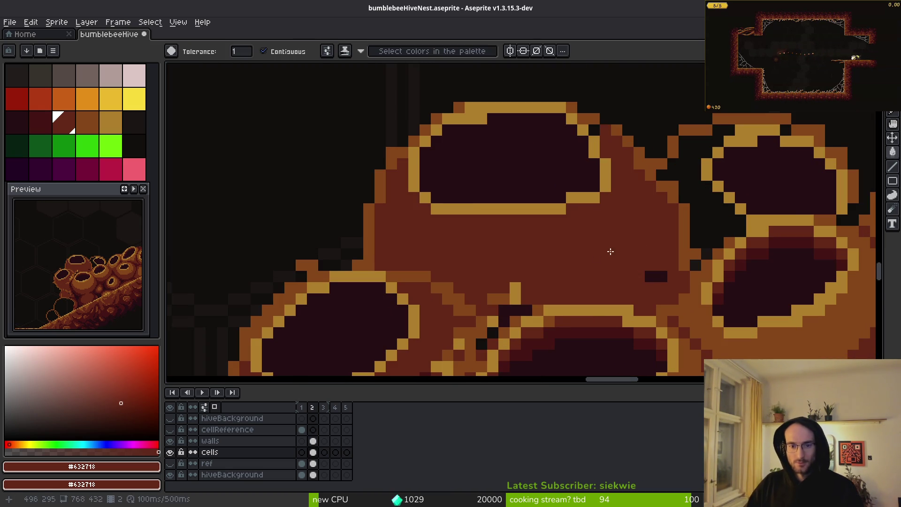
# Draw mid-brown stepped outlines along the cells' lower edges.
pyautogui.press('b')
pyautogui.keyDown('alt'); pyautogui.click(658, 176); pyautogui.keyUp('alt')
pyautogui.moveTo(652, 187)
pyautogui.mouseDown()
pyautogui.moveTo(635, 218)
pyautogui.moveTo(483, 272)
pyautogui.moveTo(380, 207)
pyautogui.mouseUp()
pyautogui.press('g')
pyautogui.scroll(-1, 501, 232)
pyautogui.scroll(1, 507, 191)
pyautogui.press('b')
pyautogui.moveTo(505, 191)
pyautogui.mouseDown()
pyautogui.moveTo(524, 225)
pyautogui.moveTo(488, 314)
pyautogui.moveTo(375, 347)
pyautogui.moveTo(321, 289)
pyautogui.mouseUp()
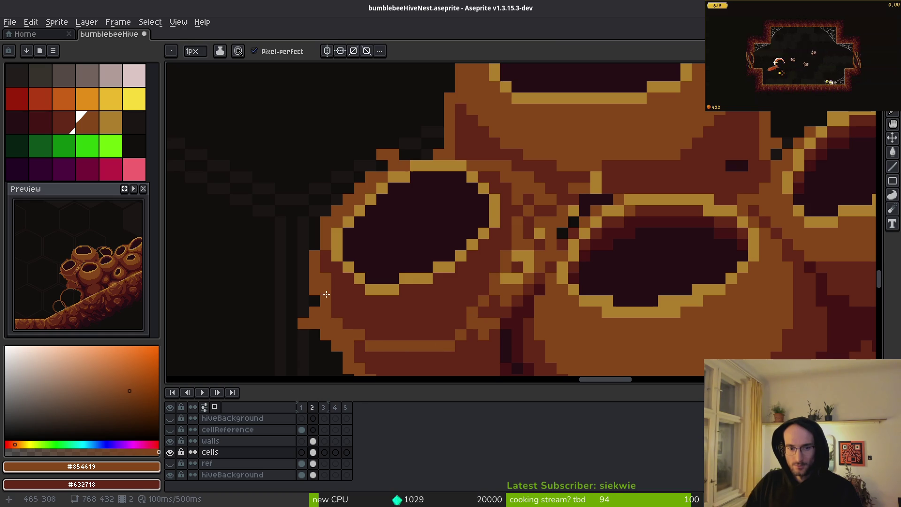
# Fill the enclosed gap between cells with brown, undoing an unwanted brighter fill.
pyautogui.press('g')
pyautogui.scroll(-1, 476, 268)
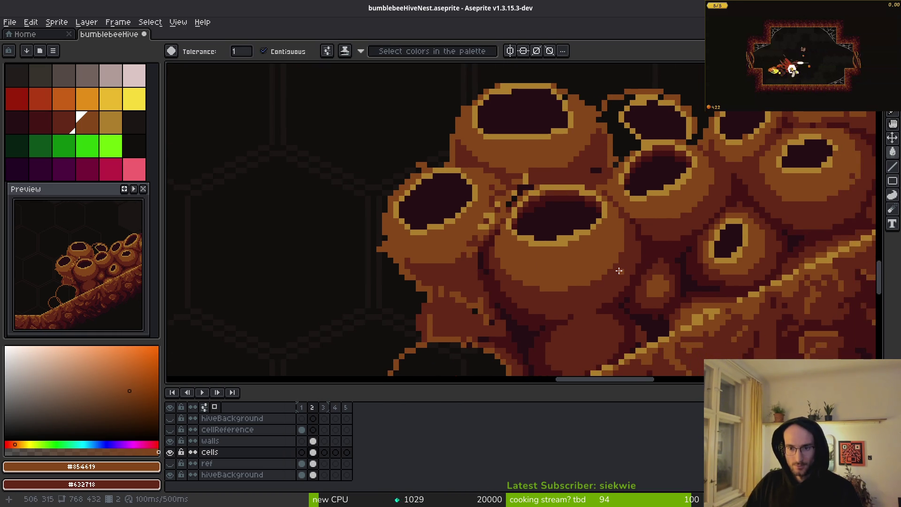
pyautogui.scroll(4, 606, 261)
pyautogui.click(491, 254)
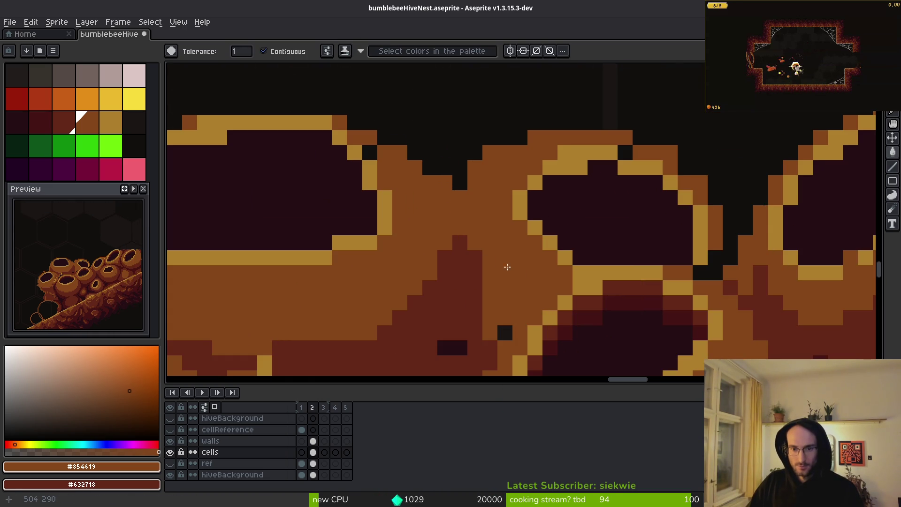
pyautogui.click(721, 274)
pyautogui.hotkey('ctrl', 'z')
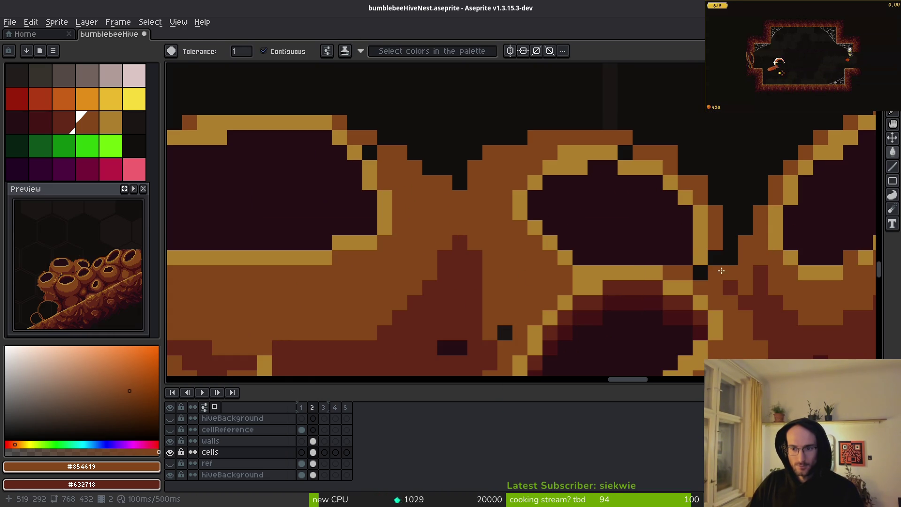
# Repaint a tan pixel brown and add two tan pixels left of the cell rim.
pyautogui.press('b')
pyautogui.keyDown('alt'); pyautogui.click(745, 283); pyautogui.keyUp('alt')
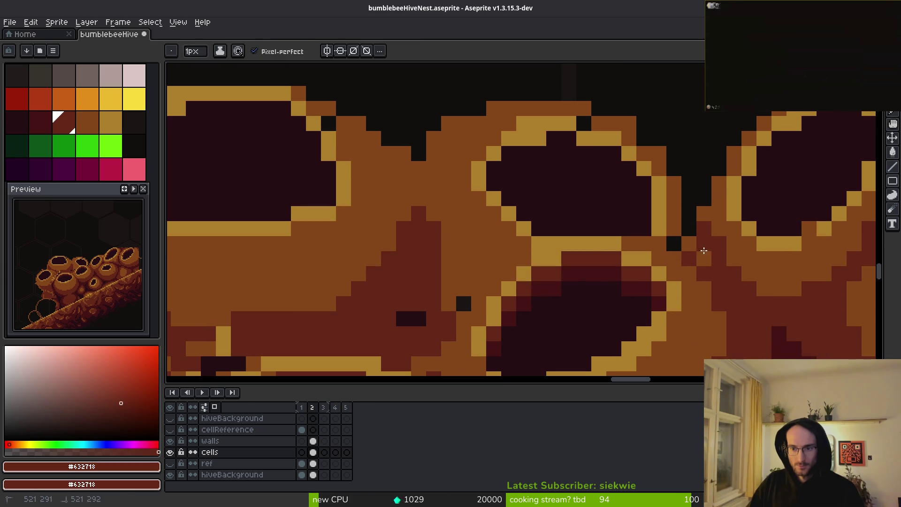
pyautogui.scroll(-2, 659, 284)
pyautogui.scroll(-1, 658, 283)
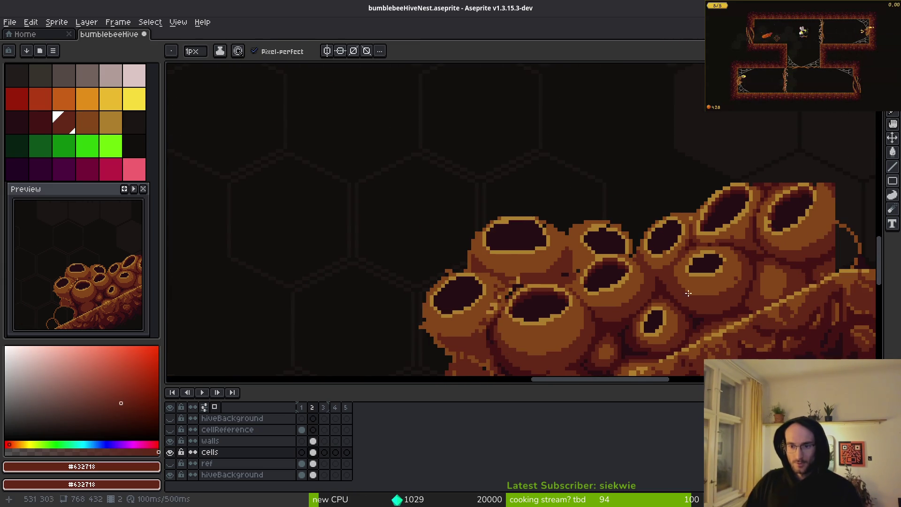
pyautogui.scroll(5, 640, 246)
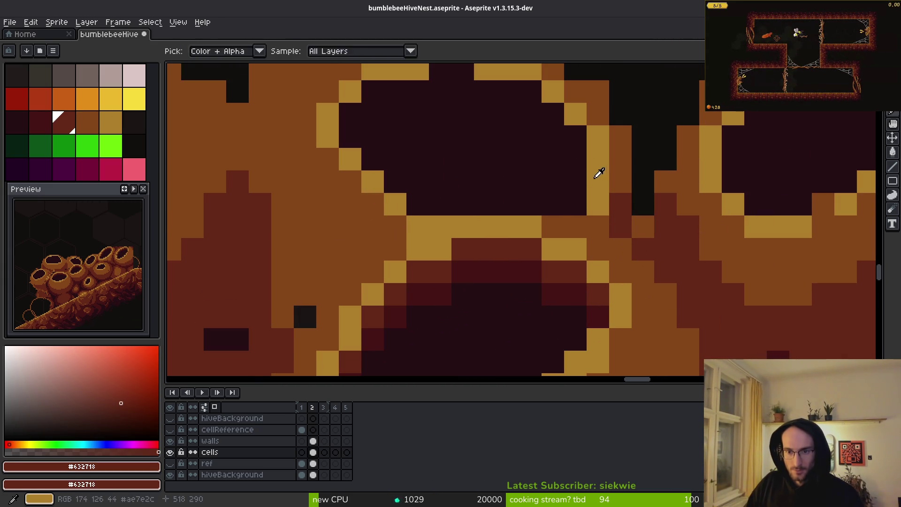
pyautogui.keyDown('alt'); pyautogui.click(599, 178); pyautogui.keyUp('alt')
pyautogui.scroll(-3, 595, 228)
pyautogui.scroll(-1, 594, 227)
pyautogui.scroll(5, 504, 247)
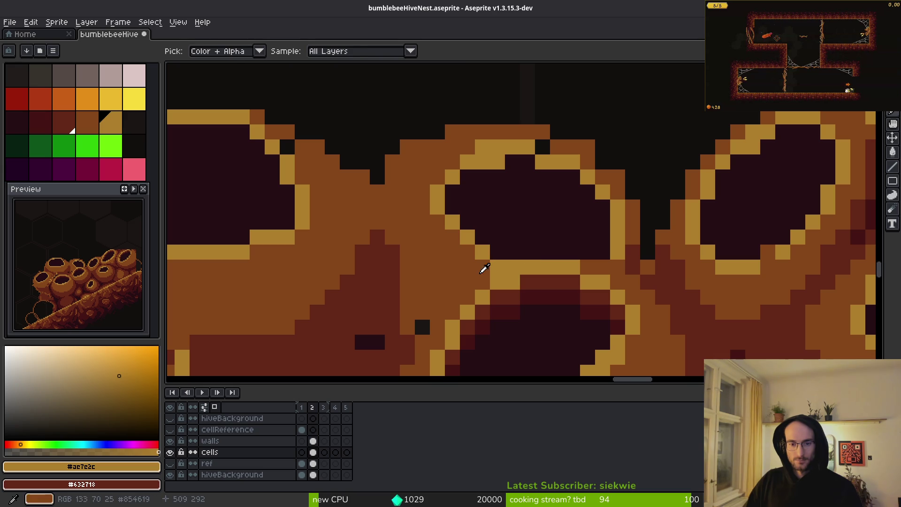
pyautogui.keyDown('alt'); pyautogui.click(484, 265); pyautogui.keyUp('alt')
pyautogui.click(513, 267)
pyautogui.keyDown('alt'); pyautogui.click(482, 253); pyautogui.keyUp('alt')
pyautogui.moveTo(498, 252); pyautogui.dragTo(512, 252)
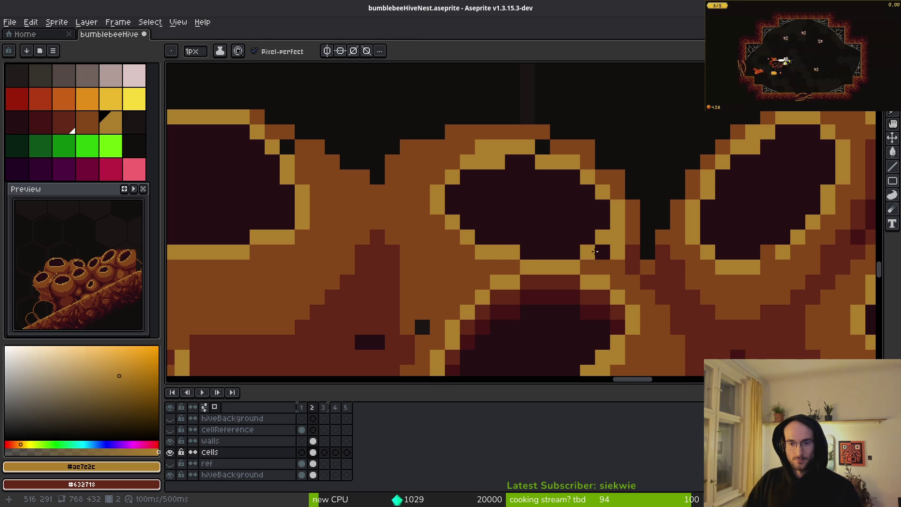
# Recolour stray pixels on the cell outline and darken tan rim pixels.
pyautogui.keyDown('alt'); pyautogui.click(589, 244); pyautogui.keyUp('alt')
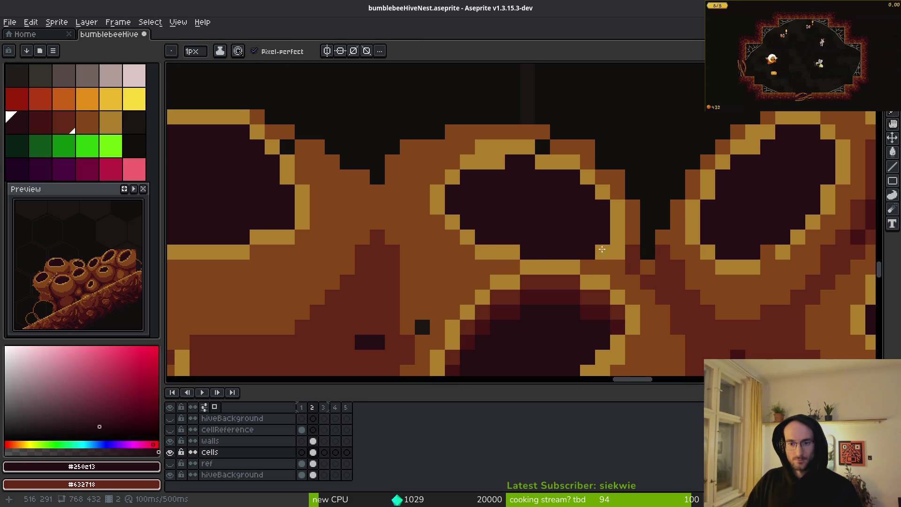
pyautogui.keyDown('alt'); pyautogui.click(636, 261); pyautogui.keyUp('alt')
pyautogui.click(618, 267)
pyautogui.keyDown('alt'); pyautogui.click(623, 257); pyautogui.keyUp('alt')
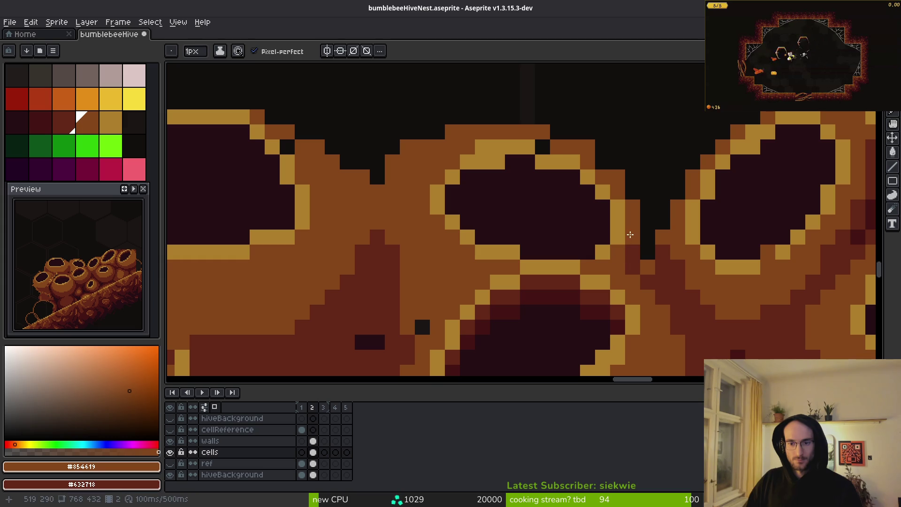
pyautogui.click(542, 147)
pyautogui.keyDown('alt'); pyautogui.click(512, 162); pyautogui.keyUp('alt')
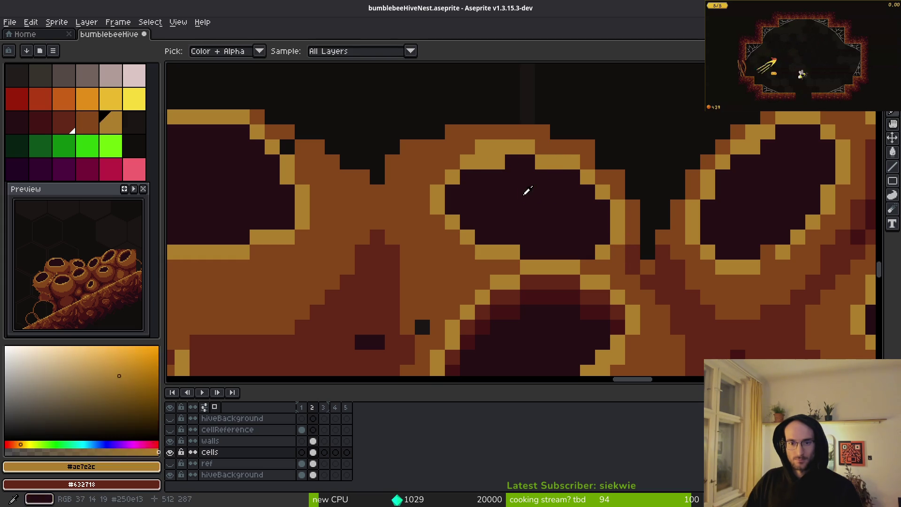
pyautogui.click(482, 164)
pyautogui.click(498, 162)
# Undo the last outline pixel change to restore the tan diagonal edge.
pyautogui.scroll(-2, 539, 224)
pyautogui.scroll(2, 564, 241)
pyautogui.scroll(-2, 567, 260)
pyautogui.scroll(-1, 566, 260)
pyautogui.scroll(4, 535, 265)
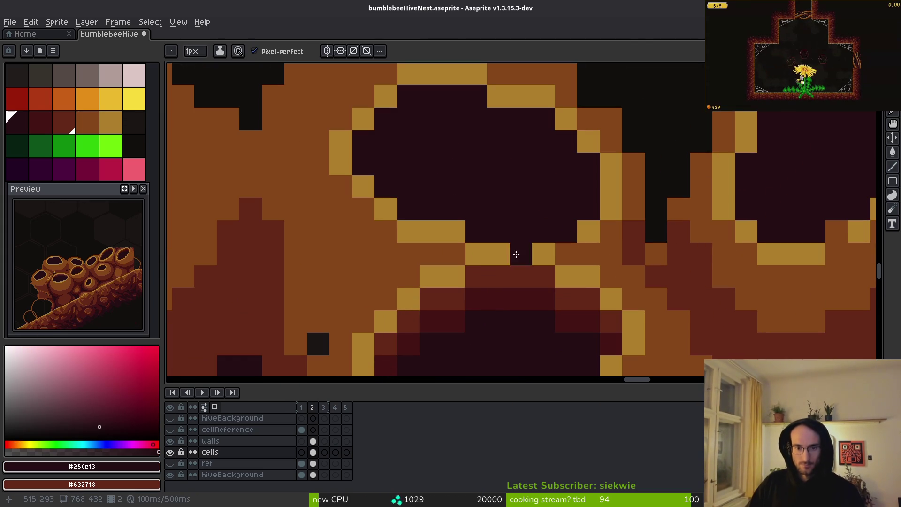
pyautogui.scroll(-3, 429, 203)
pyautogui.scroll(2, 472, 222)
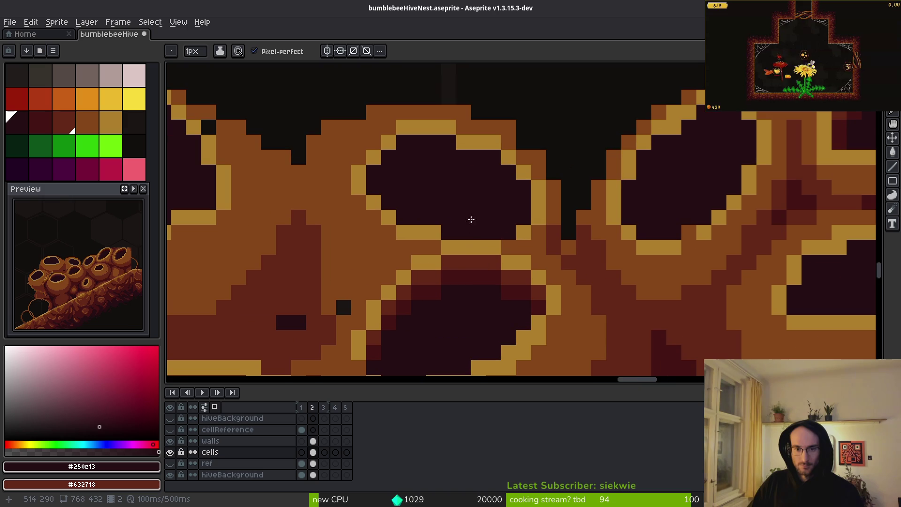
pyautogui.hotkey('ctrl', 'z')
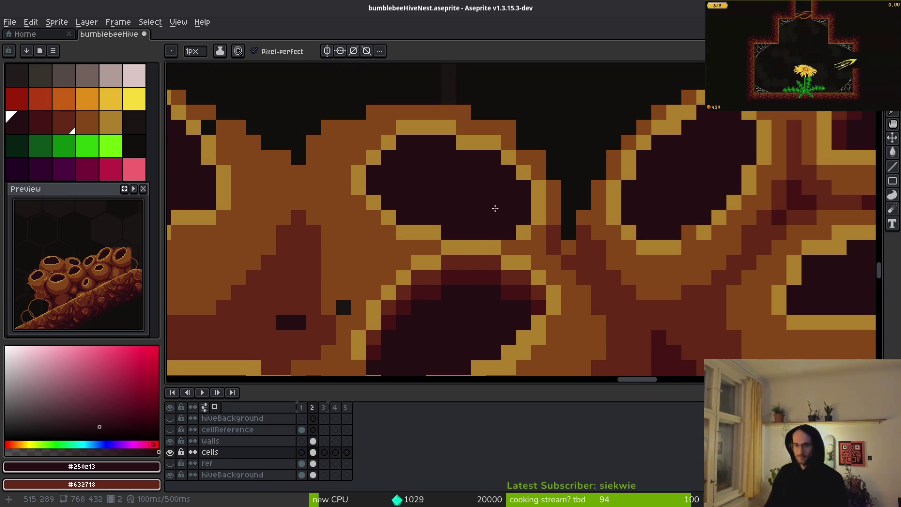
pyautogui.scroll(1, 493, 207)
pyautogui.scroll(-1, 483, 207)
pyautogui.press('alt')
# Lasso-select the upper honeycomb cell and nudge it one pixel up.
pyautogui.press('q')
pyautogui.moveTo(472, 124)
pyautogui.mouseDown()
pyautogui.moveTo(343, 115)
pyautogui.moveTo(489, 220)
pyautogui.moveTo(489, 113)
pyautogui.mouseUp()
pyautogui.press('Up')
pyautogui.press('Return')
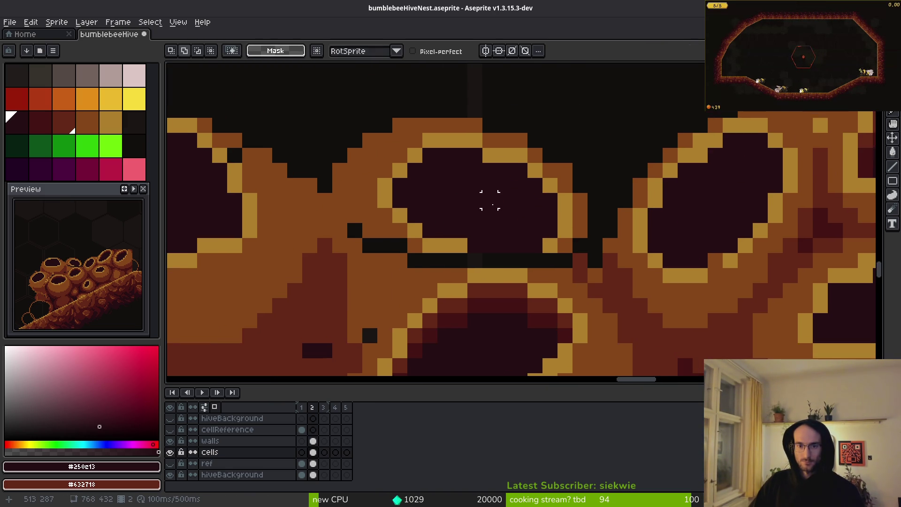
# Darken the gold pixels in the gap between the cells with the dark crevice colour.
pyautogui.press('i')
pyautogui.click(460, 230)
pyautogui.press('b')
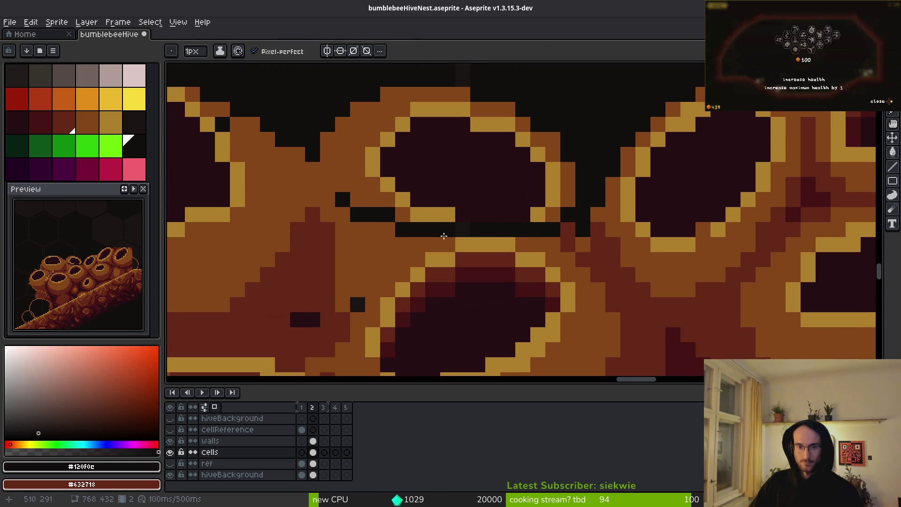
pyautogui.keyDown('alt'); pyautogui.click(468, 233); pyautogui.keyUp('alt')
pyautogui.keyDown('alt'); pyautogui.click(444, 232); pyautogui.keyUp('alt')
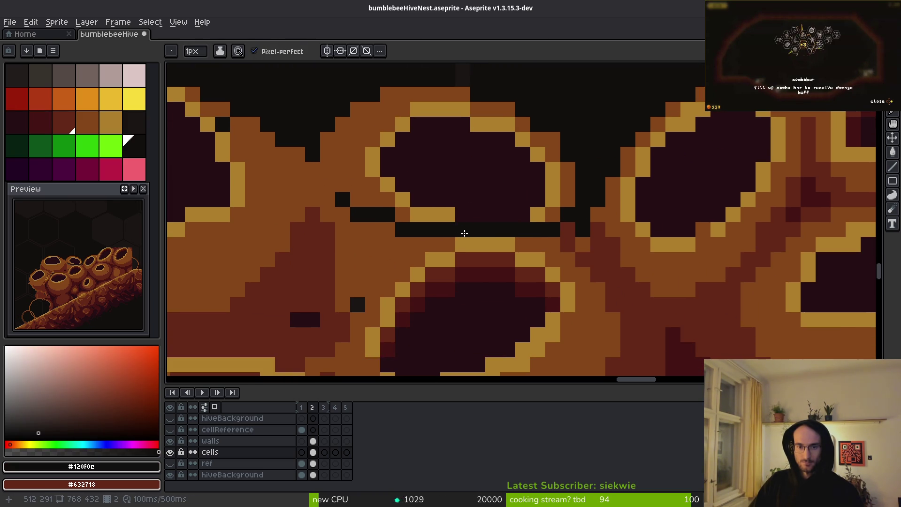
pyautogui.moveTo(433, 230); pyautogui.dragTo(407, 220)
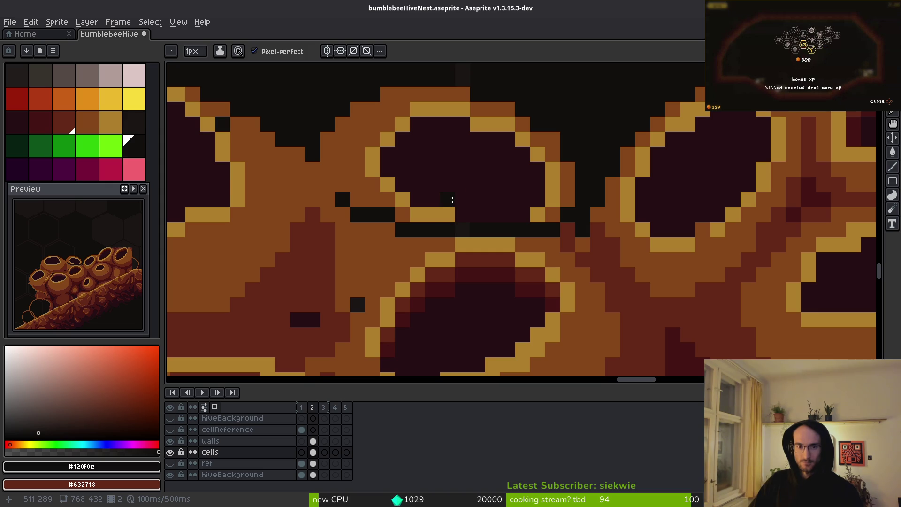
# Trace a freehand selection around the gap area, then clear it to start over.
pyautogui.hotkey('shift', 'w')
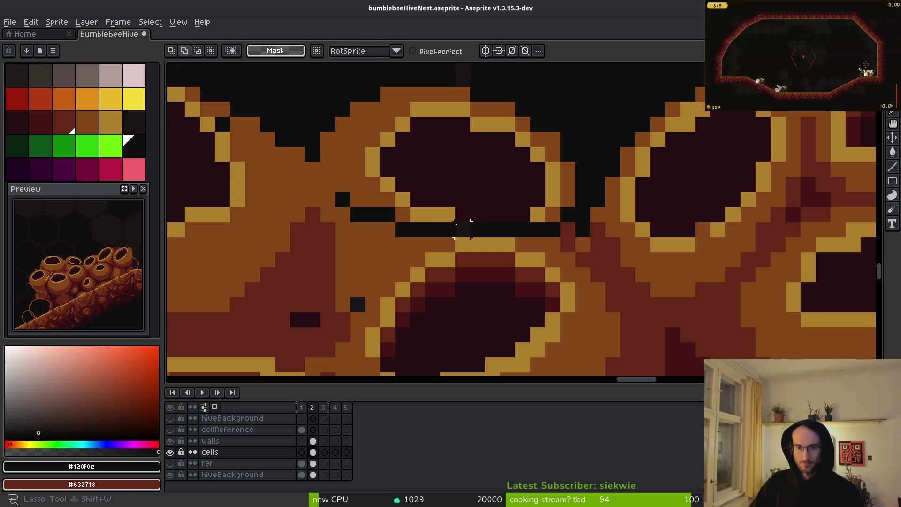
pyautogui.moveTo(432, 230); pyautogui.dragTo(507, 200)
pyautogui.moveTo(548, 227); pyautogui.dragTo(436, 231)
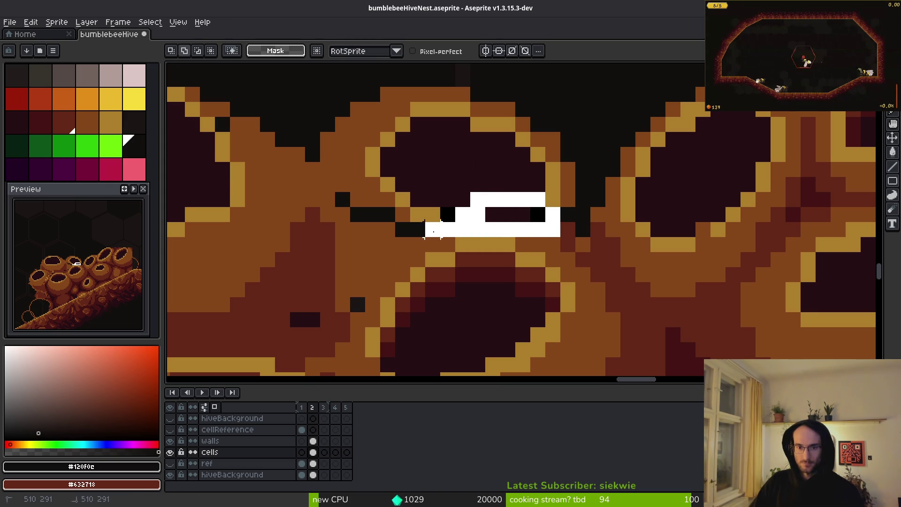
pyautogui.moveTo(553, 199); pyautogui.dragTo(540, 202)
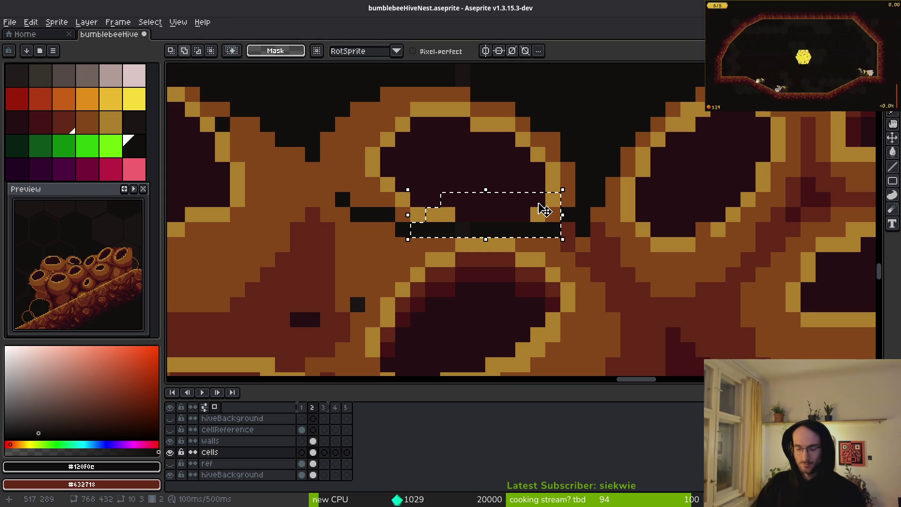
pyautogui.moveTo(447, 229)
pyautogui.mouseDown()
pyautogui.moveTo(404, 199)
pyautogui.moveTo(440, 227)
pyautogui.mouseUp()
pyautogui.hotkey('ctrl', 'd')
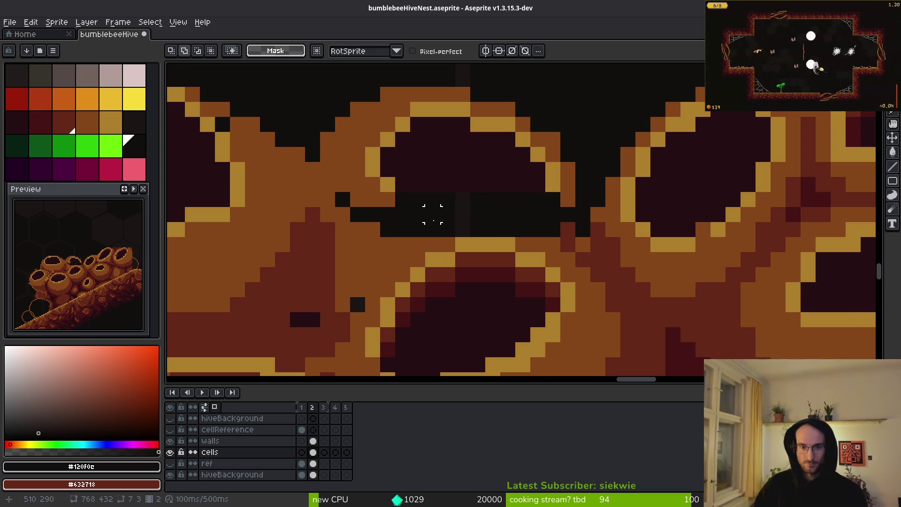
# Lasso the whole upper cell and move it down snug against the lower cell.
pyautogui.moveTo(412, 200)
pyautogui.mouseDown()
pyautogui.moveTo(516, 184)
pyautogui.moveTo(465, 197)
pyautogui.moveTo(510, 172)
pyautogui.moveTo(521, 183)
pyautogui.mouseUp()
pyautogui.moveTo(570, 109)
pyautogui.mouseDown()
pyautogui.moveTo(499, 90)
pyautogui.moveTo(373, 232)
pyautogui.moveTo(570, 205)
pyautogui.mouseUp()
pyautogui.moveTo(493, 155)
pyautogui.mouseDown()
pyautogui.moveTo(490, 224)
pyautogui.moveTo(491, 203)
pyautogui.mouseUp()
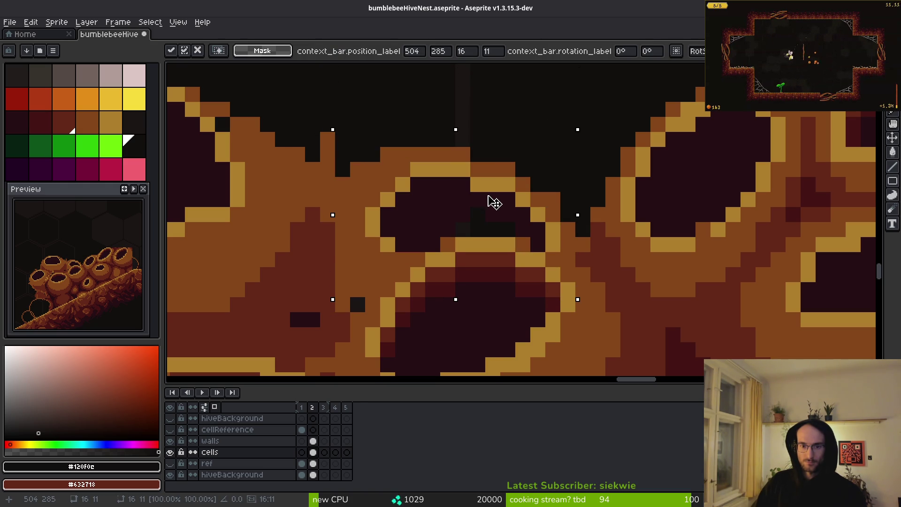
pyautogui.press('Return')
# Fill leftover gap pixels using eyedropped brown, dark interior and gold colours.
pyautogui.keyDown('alt'); pyautogui.click(553, 262); pyautogui.keyUp('alt')
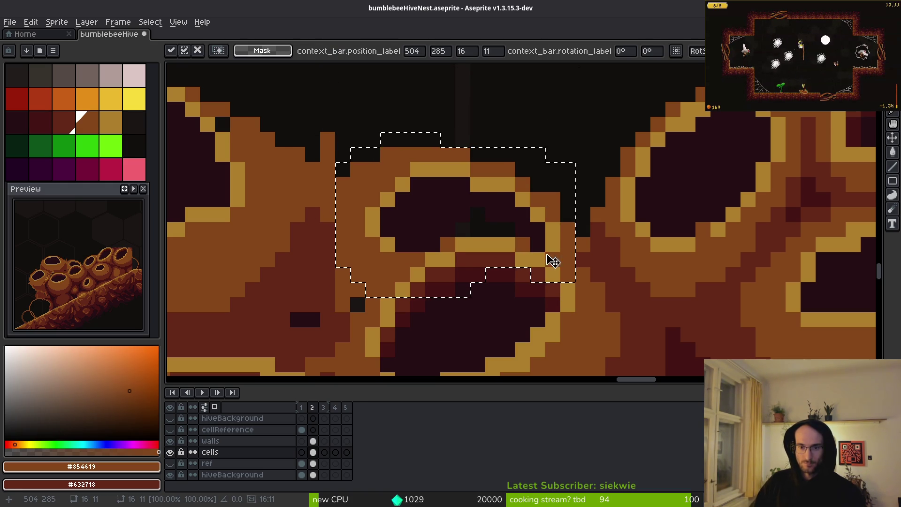
pyautogui.press('f')
pyautogui.hotkey('ctrl', 'd')
pyautogui.click(479, 236)
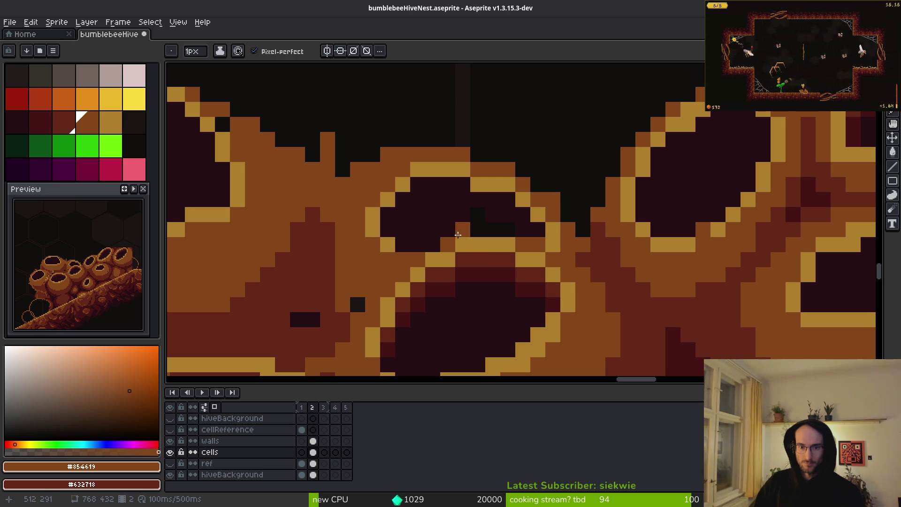
pyautogui.keyDown('alt'); pyautogui.click(464, 228); pyautogui.keyUp('alt')
pyautogui.scroll(-2, 474, 215)
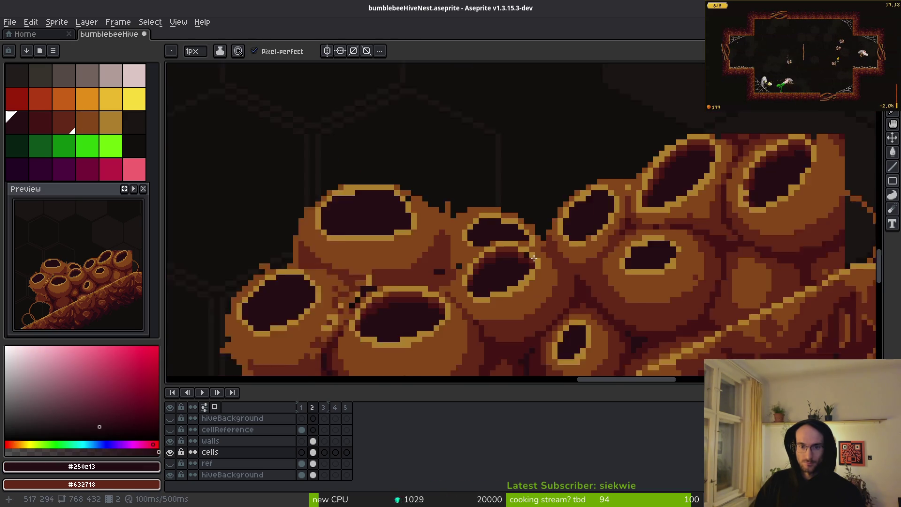
pyautogui.scroll(2, 469, 221)
pyautogui.keyDown('alt'); pyautogui.click(407, 240); pyautogui.keyUp('alt')
pyautogui.keyDown('alt'); pyautogui.click(421, 247); pyautogui.keyUp('alt')
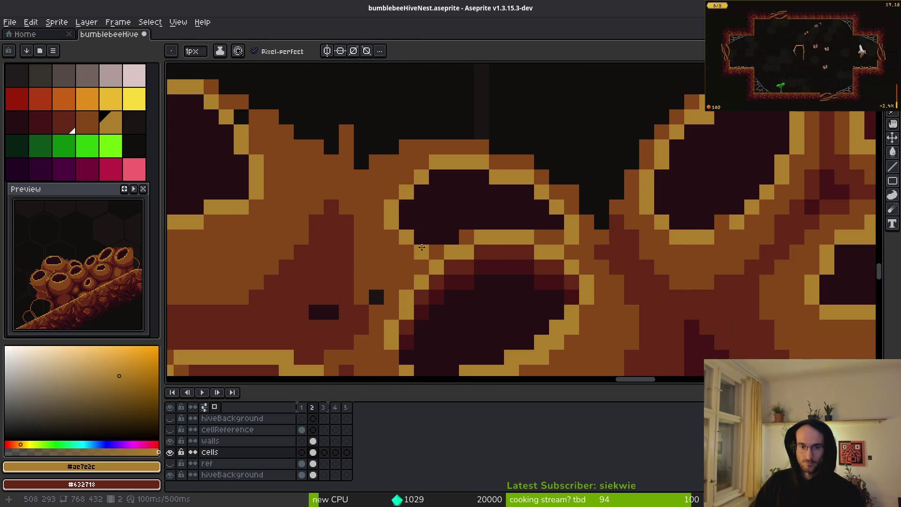
pyautogui.scroll(-3, 530, 257)
pyautogui.scroll(3, 499, 259)
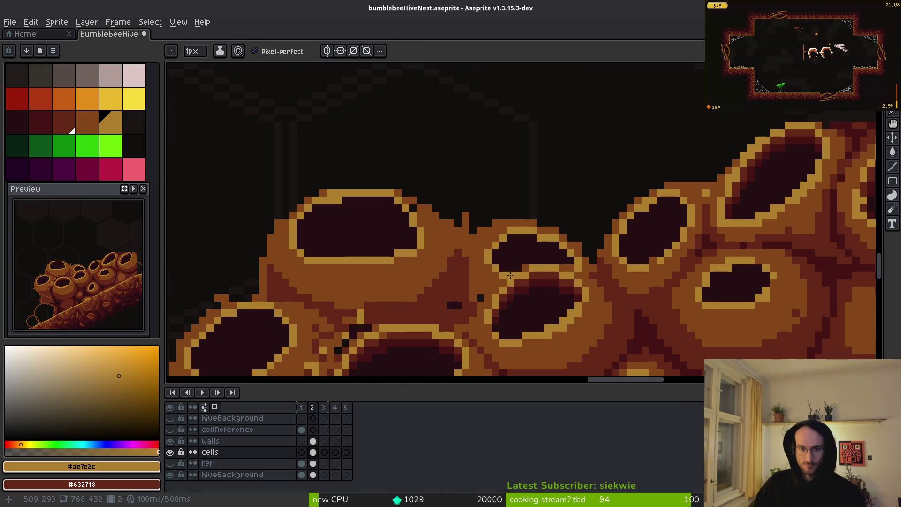
# Eyedrop the gold outline colour and add a gold pixel to the cell rim.
pyautogui.scroll(-3, 637, 322)
pyautogui.scroll(5, 597, 302)
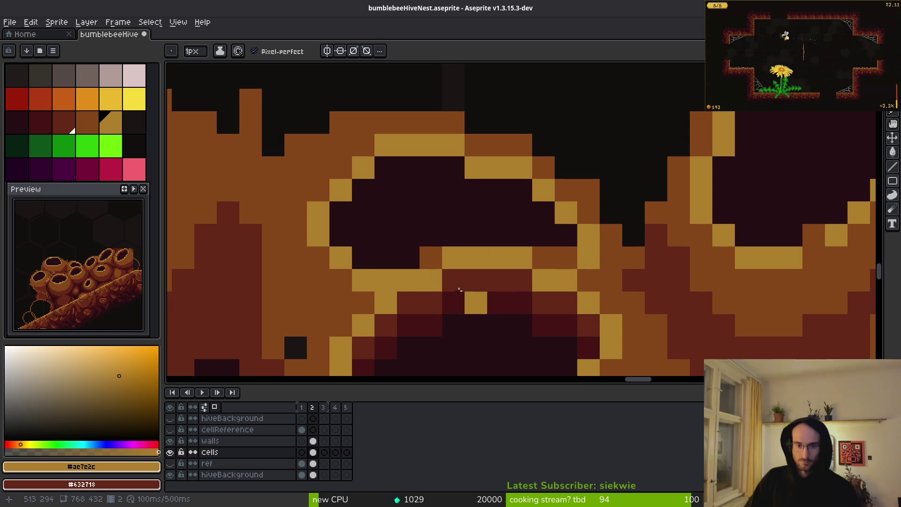
pyautogui.keyDown('alt'); pyautogui.click(434, 251); pyautogui.keyUp('alt')
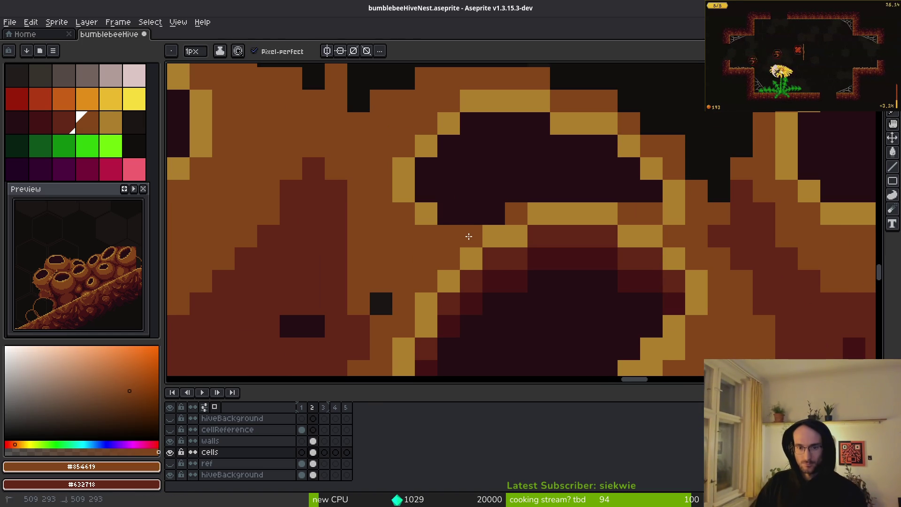
pyautogui.keyDown('alt'); pyautogui.click(443, 213); pyautogui.keyUp('alt')
pyautogui.keyDown('alt'); pyautogui.click(427, 214); pyautogui.keyUp('alt')
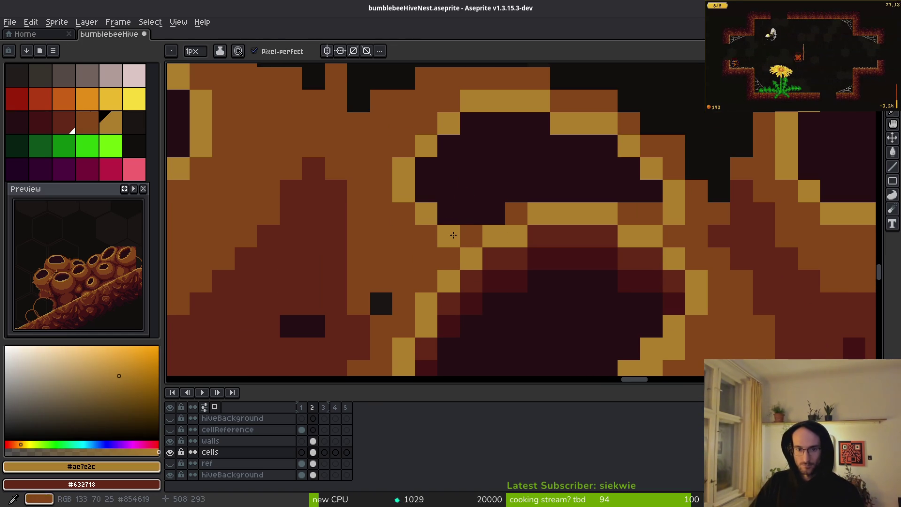
pyautogui.scroll(-4, 483, 253)
pyautogui.scroll(3, 506, 270)
pyautogui.click(506, 271)
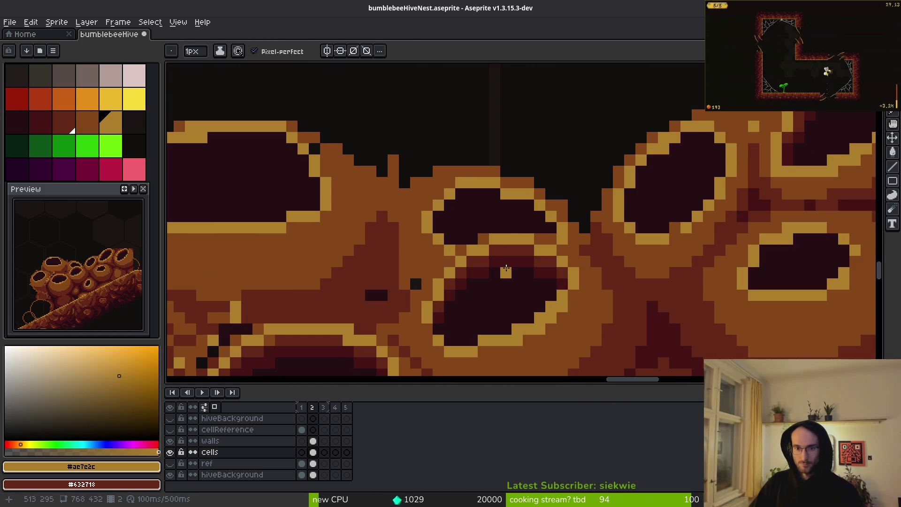
# Extend the dark red shading diagonally down the slope.
pyautogui.scroll(-3, 541, 254)
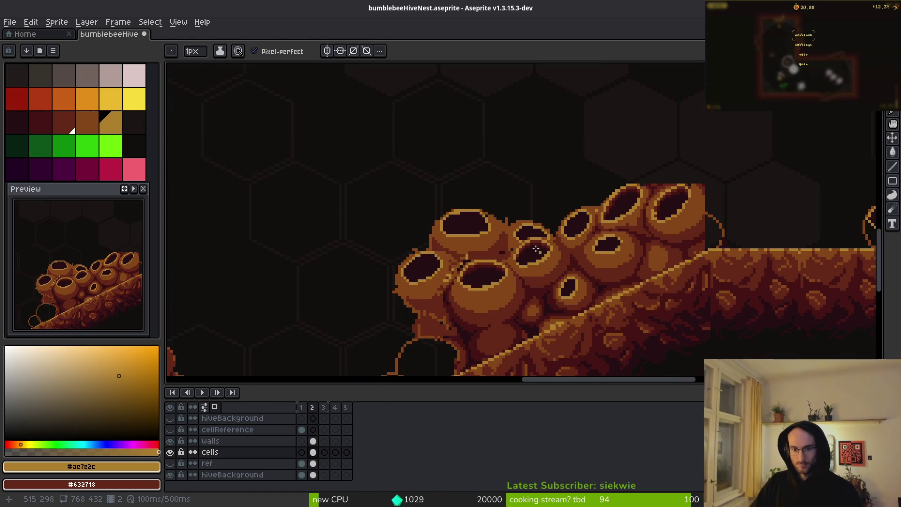
pyautogui.scroll(5, 535, 249)
pyautogui.keyDown('alt'); pyautogui.click(491, 270); pyautogui.keyUp('alt')
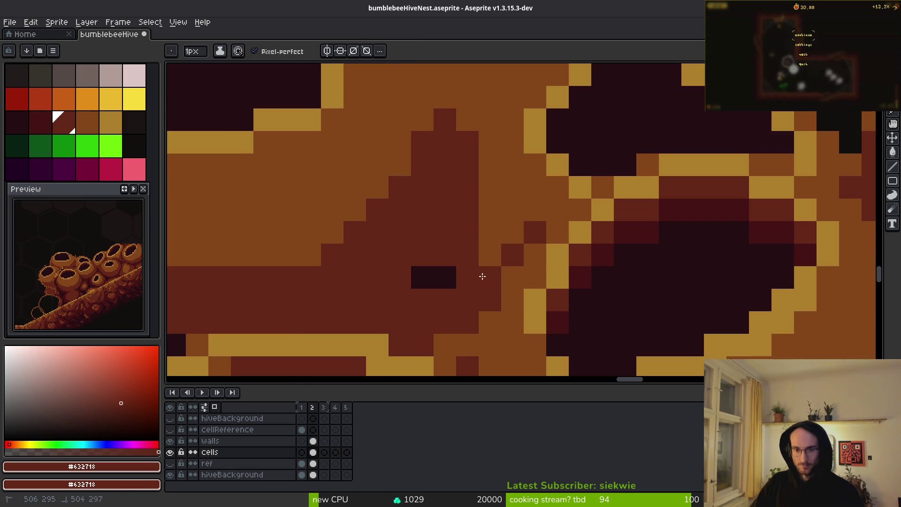
pyautogui.moveTo(490, 162)
pyautogui.mouseDown()
pyautogui.moveTo(479, 201)
pyautogui.moveTo(525, 240)
pyautogui.mouseUp()
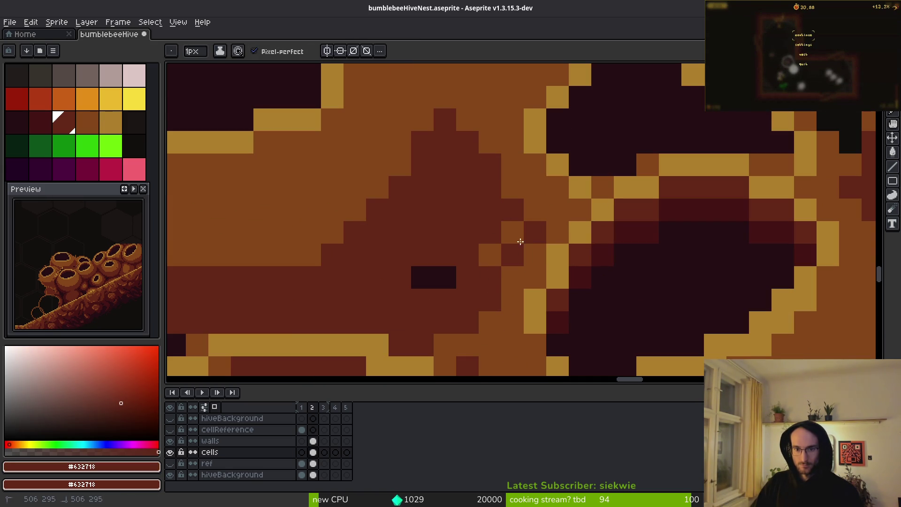
pyautogui.moveTo(761, 232); pyautogui.dragTo(525, 250)
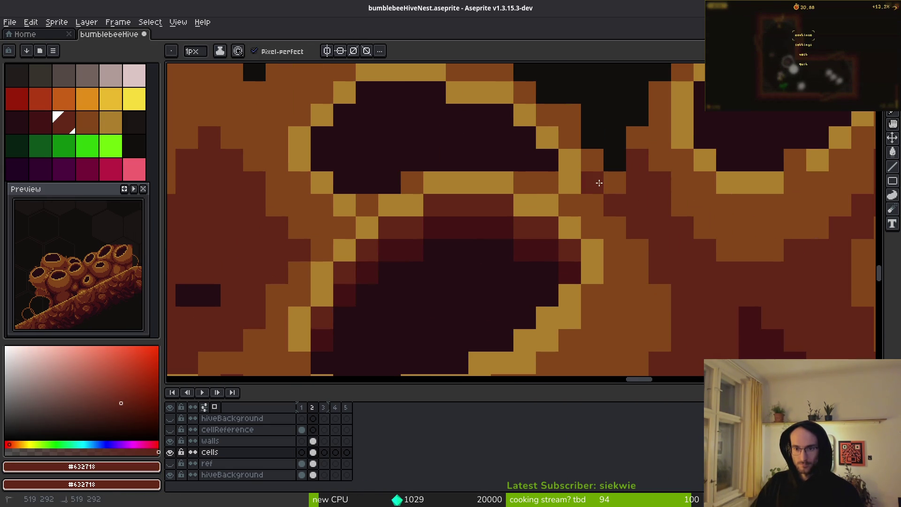
pyautogui.scroll(-3, 605, 202)
pyautogui.scroll(2, 667, 254)
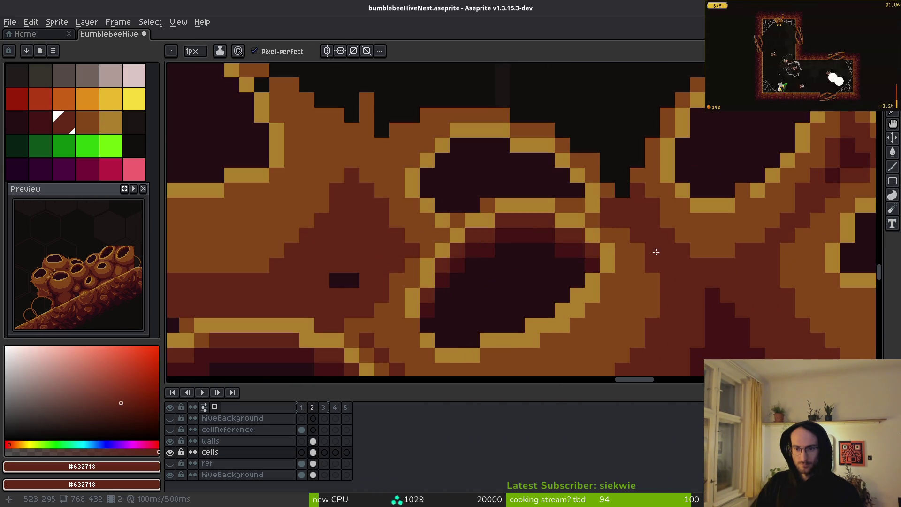
# Paint an orange pixel between the cells and darken several crevice pixels.
pyautogui.press(']')
pyautogui.click(640, 221)
pyautogui.keyDown('alt'); pyautogui.click(631, 212); pyautogui.keyUp('alt')
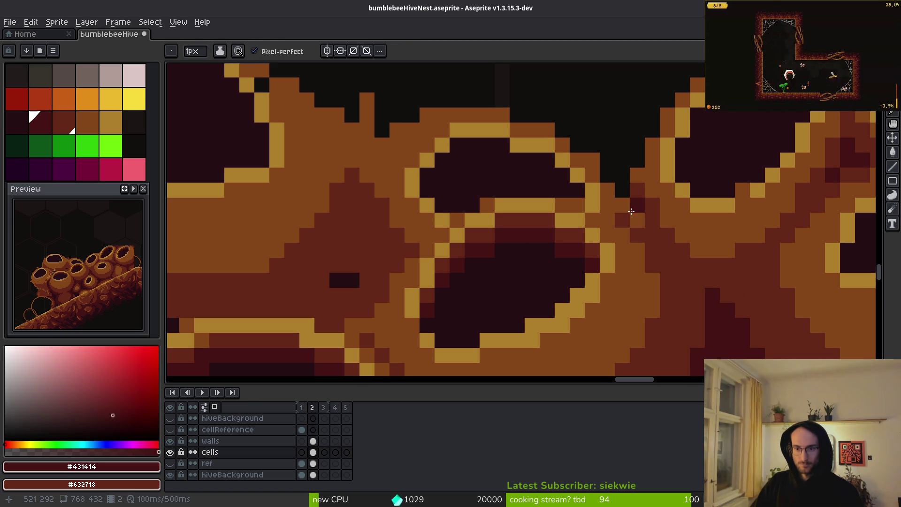
pyautogui.moveTo(628, 207); pyautogui.dragTo(638, 221)
pyautogui.keyDown('alt'); pyautogui.click(653, 214); pyautogui.keyUp('alt')
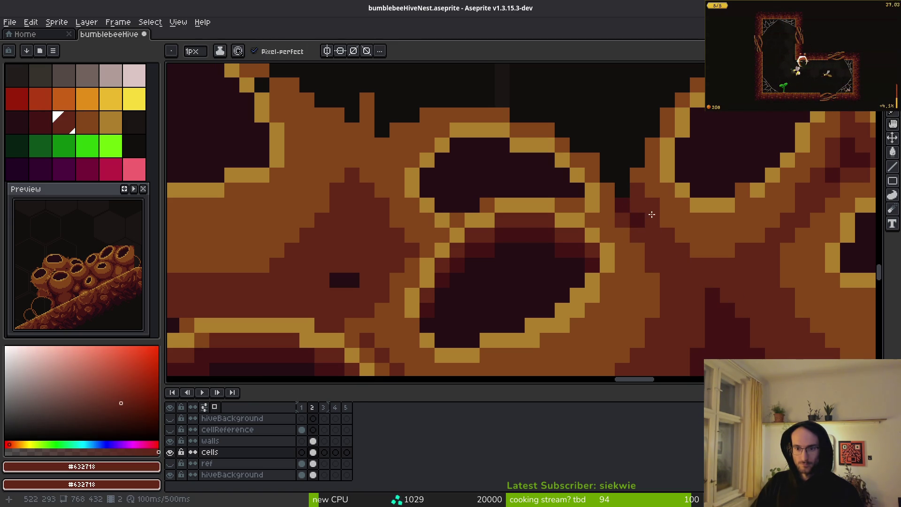
pyautogui.scroll(-3, 689, 249)
pyautogui.scroll(3, 648, 249)
pyautogui.keyDown('alt'); pyautogui.click(658, 229); pyautogui.keyUp('alt')
pyautogui.click(642, 227)
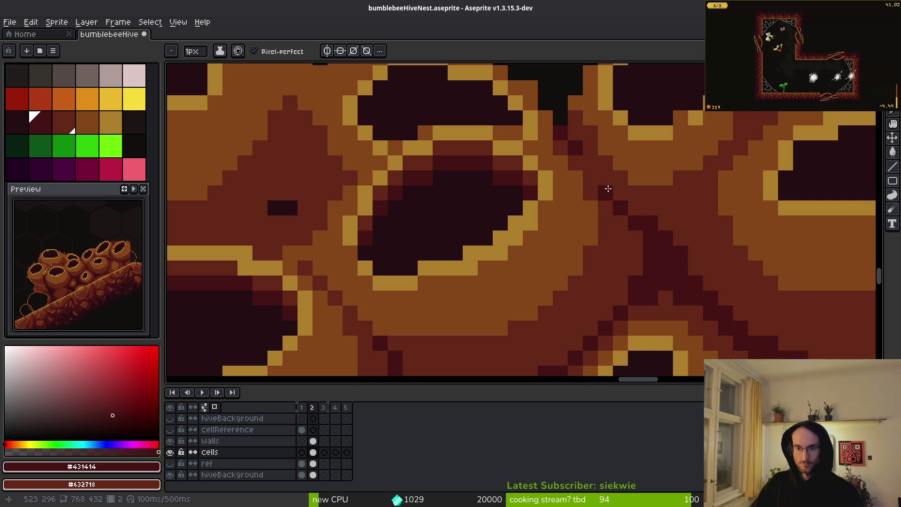
pyautogui.scroll(-3, 707, 292)
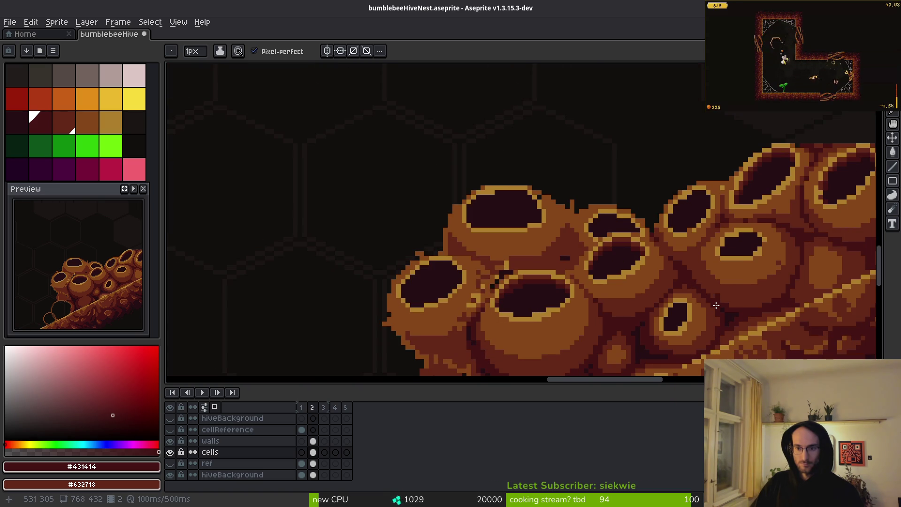
pyautogui.scroll(4, 649, 236)
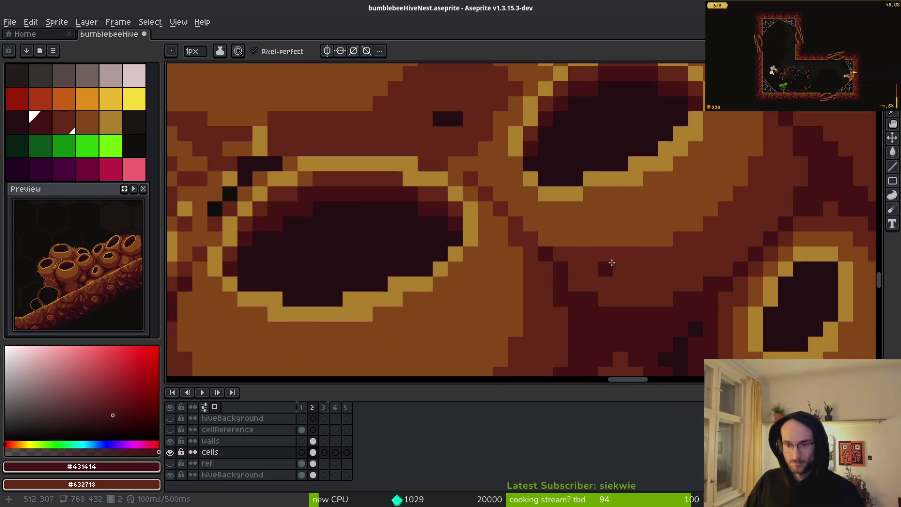
# Shade cell pixels with mid-dark red #632718 and darken the pixel beside the dark spot.
pyautogui.keyDown('alt'); pyautogui.click(562, 239); pyautogui.keyUp('alt')
pyautogui.moveTo(562, 240)
pyautogui.mouseDown()
pyautogui.moveTo(570, 237)
pyautogui.moveTo(508, 214)
pyautogui.mouseUp()
pyautogui.scroll(-3, 618, 268)
pyautogui.scroll(2, 605, 266)
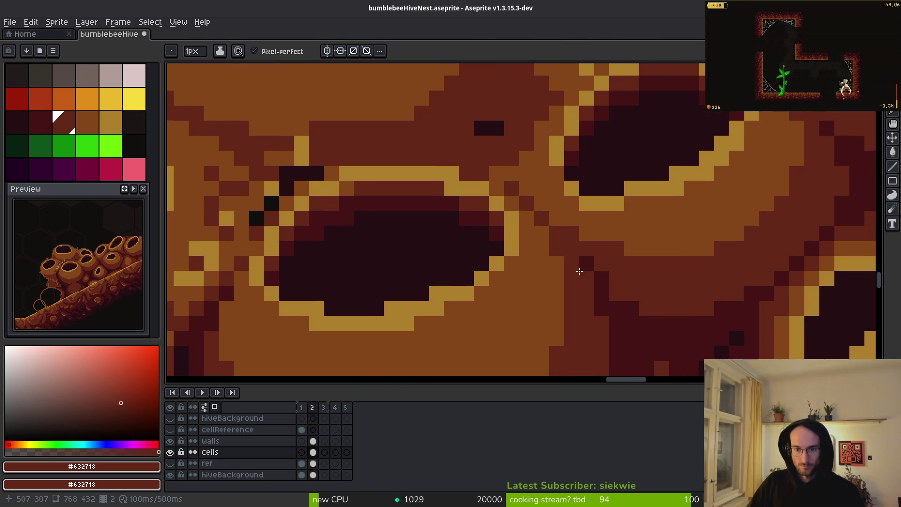
pyautogui.scroll(-2, 605, 266)
pyautogui.press('alt')
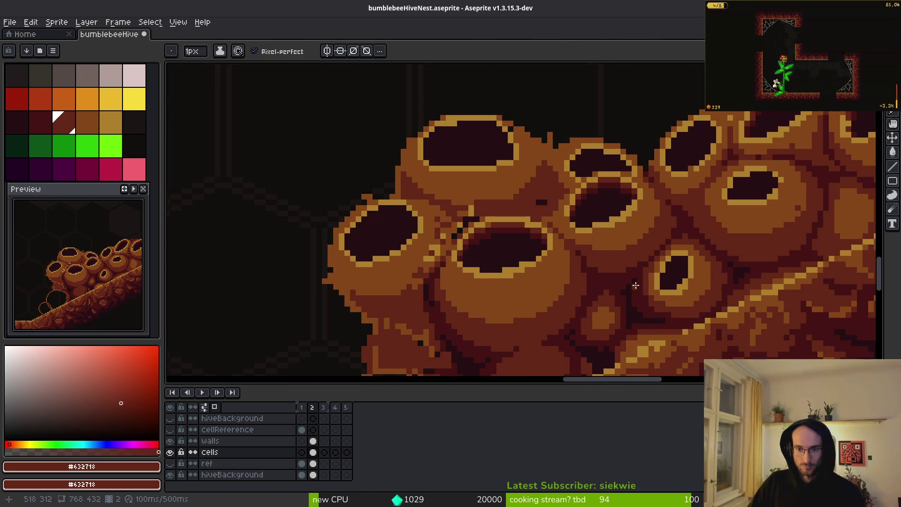
pyautogui.scroll(3, 585, 238)
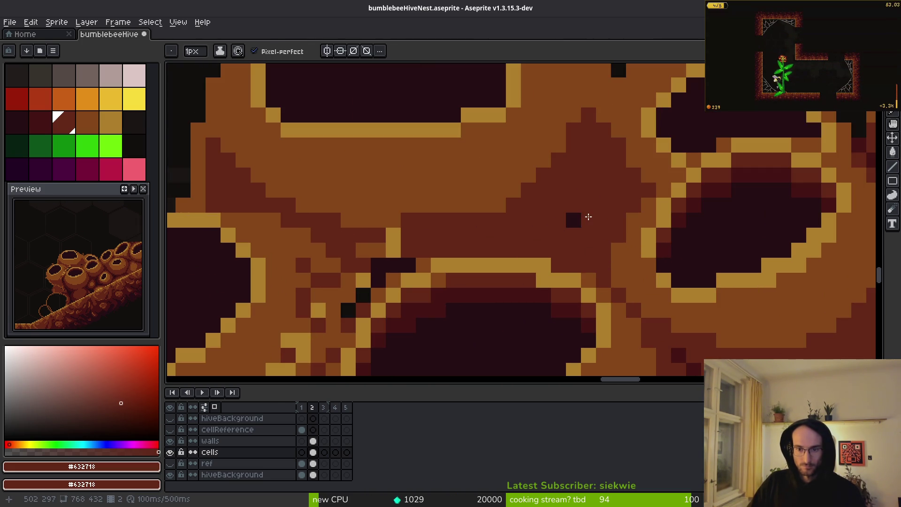
pyautogui.keyDown('alt'); pyautogui.click(574, 220); pyautogui.keyUp('alt')
pyautogui.click(589, 220)
pyautogui.keyDown('alt'); pyautogui.click(332, 235); pyautogui.keyUp('alt')
# Paint a #431414 dark crevice line between the overlapping cells.
pyautogui.press('alt')
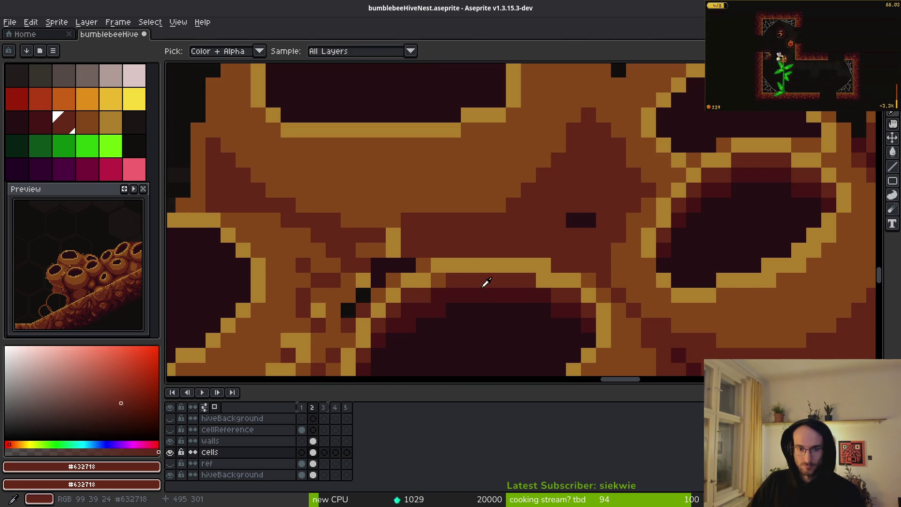
pyautogui.keyDown('alt'); pyautogui.click(502, 291); pyautogui.keyUp('alt')
pyautogui.moveTo(588, 190); pyautogui.dragTo(582, 231)
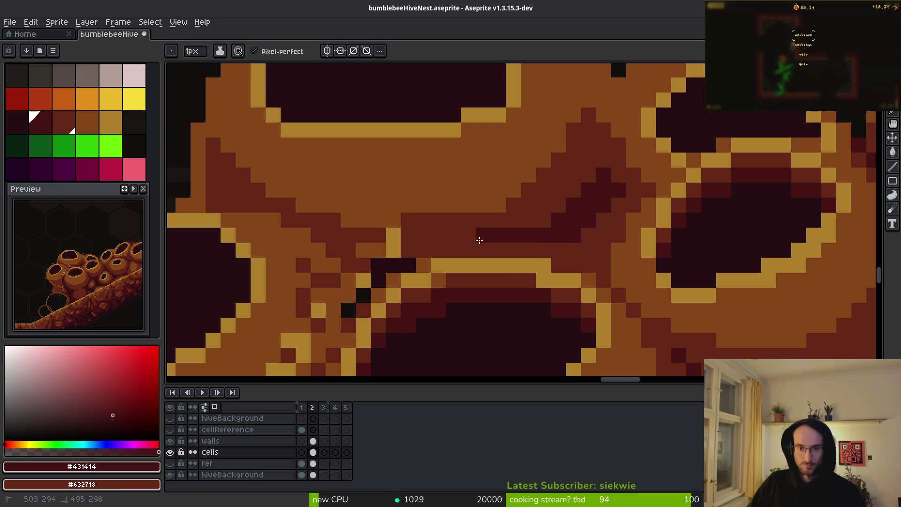
pyautogui.moveTo(563, 247); pyautogui.dragTo(600, 213)
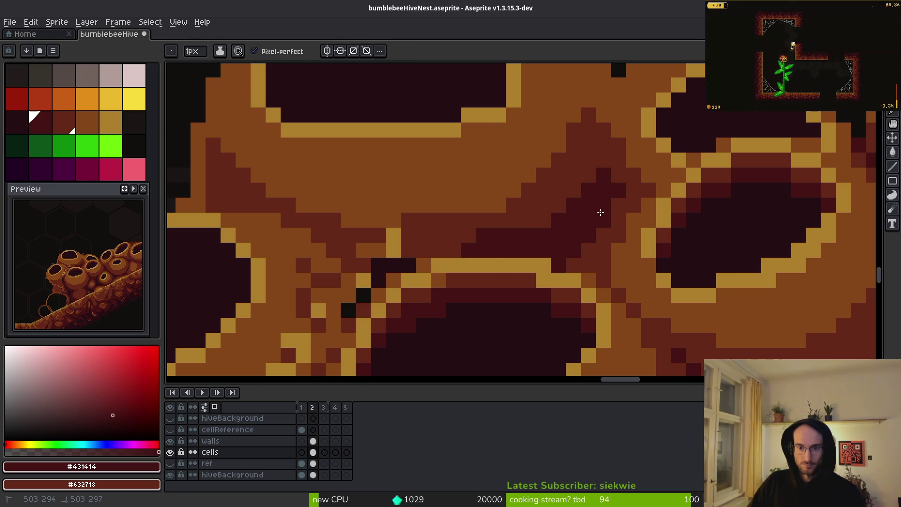
# Replace an undone diagonal stroke with dark pixels along the crevice edge.
pyautogui.scroll(-4, 573, 257)
pyautogui.scroll(4, 596, 237)
pyautogui.scroll(-1, 595, 237)
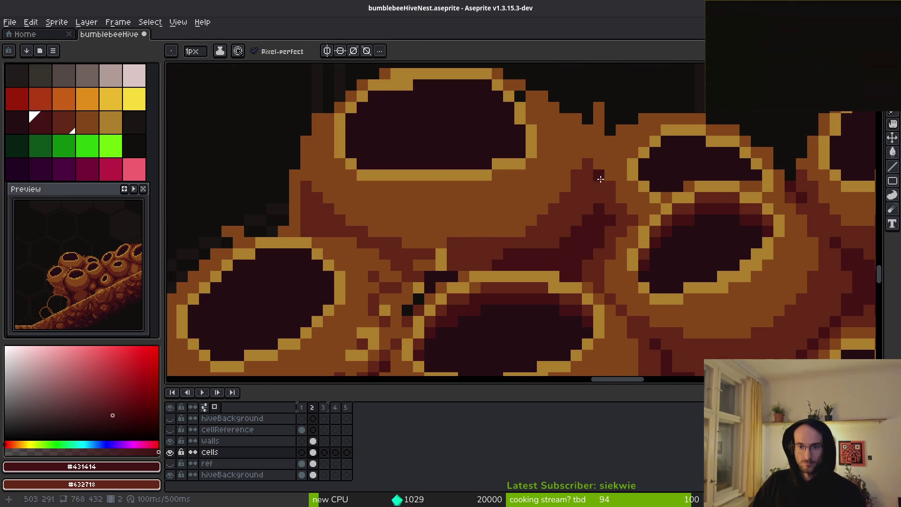
pyautogui.scroll(2, 532, 248)
pyautogui.moveTo(334, 176)
pyautogui.mouseDown()
pyautogui.moveTo(443, 275)
pyautogui.moveTo(443, 288)
pyautogui.moveTo(376, 221)
pyautogui.moveTo(382, 203)
pyautogui.moveTo(486, 242)
pyautogui.mouseUp()
pyautogui.hotkey('ctrl', 'z')
pyautogui.moveTo(374, 216)
pyautogui.mouseDown()
pyautogui.moveTo(291, 144)
pyautogui.moveTo(255, 144)
pyautogui.mouseUp()
pyautogui.click(405, 199)
# Add #632718 shading up-left of the crevice and a diagonal run of dark pixels.
pyautogui.scroll(-5, 405, 198)
pyautogui.scroll(6, 410, 271)
pyautogui.click(362, 234)
pyautogui.keyDown('alt'); pyautogui.click(362, 255); pyautogui.keyUp('alt')
pyautogui.moveTo(346, 185); pyautogui.dragTo(304, 135)
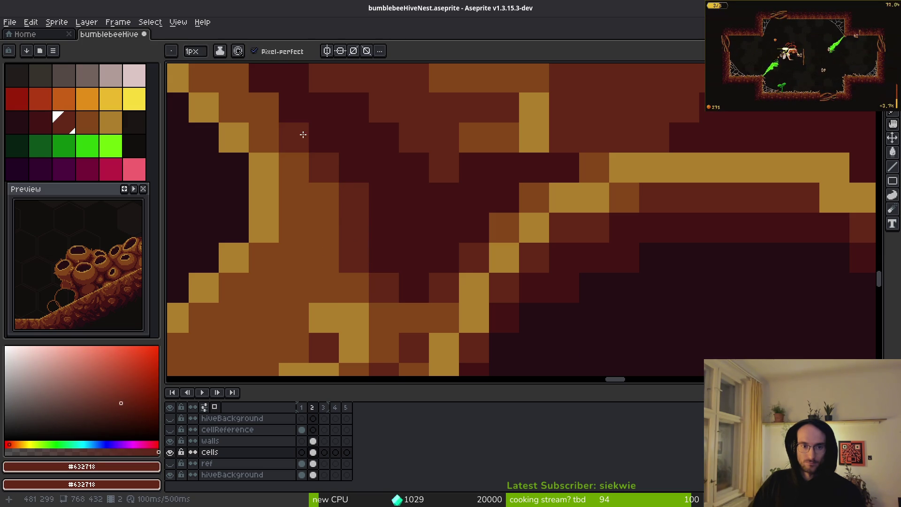
pyautogui.scroll(-2, 458, 173)
pyautogui.scroll(-3, 431, 230)
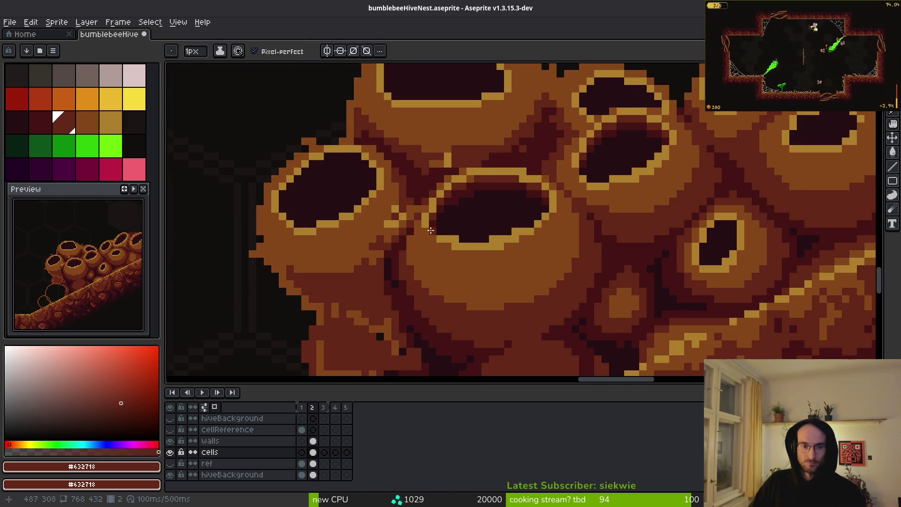
pyautogui.scroll(3, 501, 231)
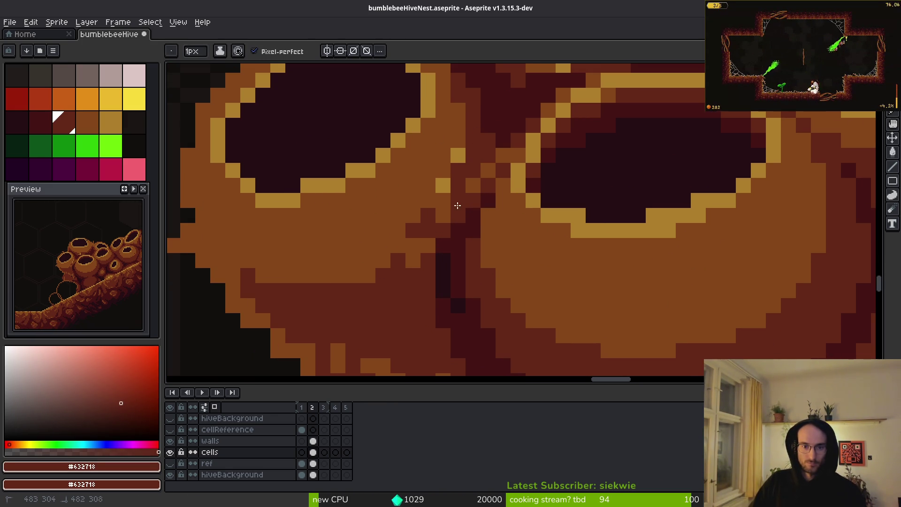
pyautogui.moveTo(409, 242); pyautogui.dragTo(296, 286)
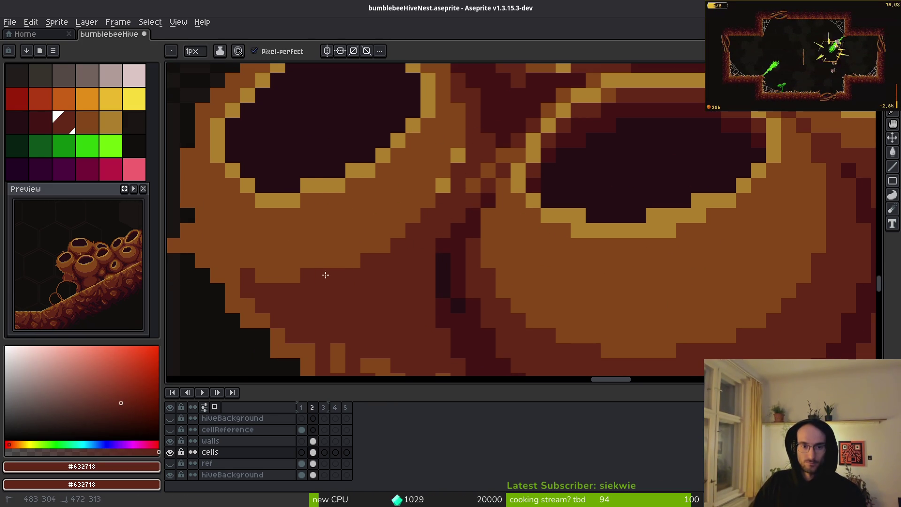
pyautogui.scroll(-1, 452, 237)
pyautogui.scroll(1, 423, 235)
# Touch up crevice pixels with eyedropped #854619, #632718 and dark shades.
pyautogui.keyDown('alt'); pyautogui.click(408, 234); pyautogui.keyUp('alt')
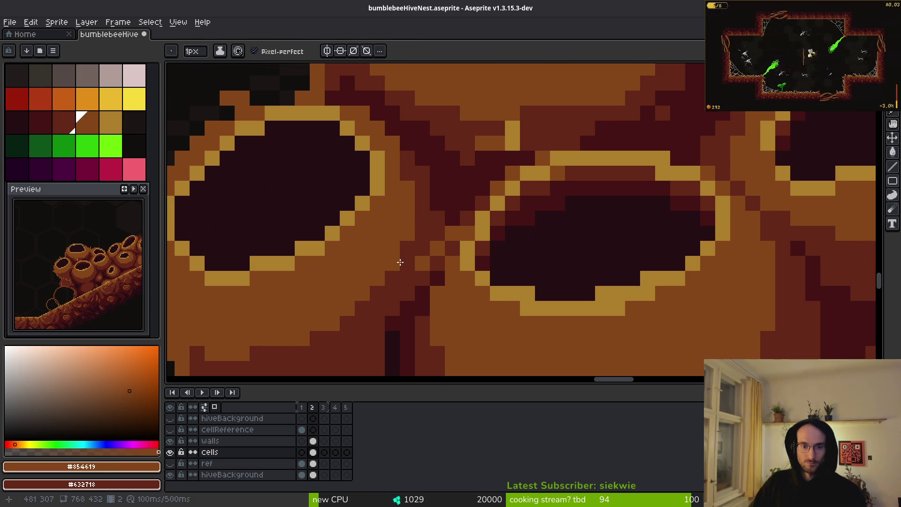
pyautogui.scroll(3, 396, 264)
pyautogui.keyDown('alt'); pyautogui.click(427, 270); pyautogui.keyUp('alt')
pyautogui.click(425, 276)
pyautogui.keyDown('alt'); pyautogui.click(409, 203); pyautogui.keyUp('alt')
pyautogui.click(408, 235)
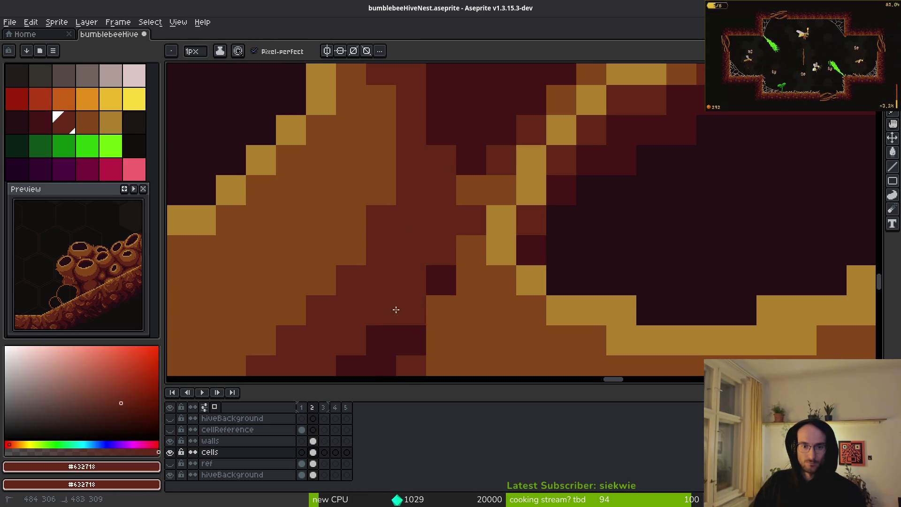
pyautogui.keyDown('alt'); pyautogui.click(419, 316); pyautogui.keyUp('alt')
pyautogui.moveTo(439, 223)
pyautogui.mouseDown()
pyautogui.moveTo(425, 255)
pyautogui.moveTo(432, 219)
pyautogui.mouseUp()
pyautogui.keyDown('alt'); pyautogui.click(447, 250); pyautogui.keyUp('alt')
pyautogui.click(416, 337)
pyautogui.click(441, 310)
pyautogui.scroll(-3, 441, 309)
pyautogui.scroll(3, 454, 268)
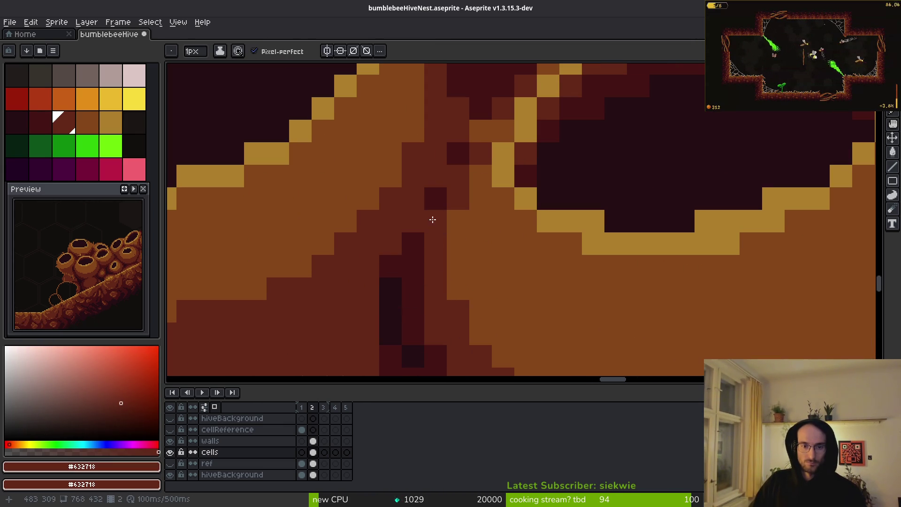
# Darken the crevice top with #431414 and lighten two pixels of the dark column.
pyautogui.keyDown('alt'); pyautogui.click(440, 191); pyautogui.keyUp('alt')
pyautogui.click(465, 123)
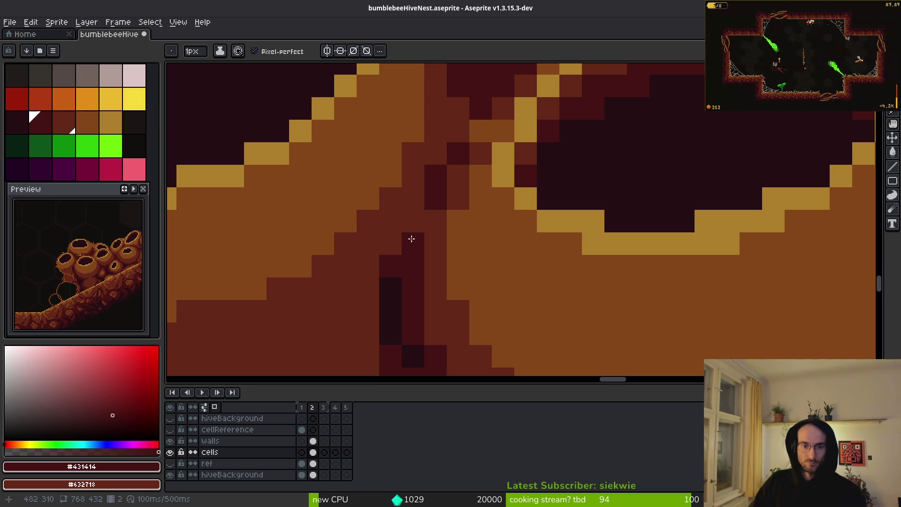
pyautogui.keyDown('alt'); pyautogui.click(382, 227); pyautogui.keyUp('alt')
pyautogui.moveTo(390, 265); pyautogui.dragTo(389, 288)
pyautogui.keyDown('alt'); pyautogui.click(419, 246); pyautogui.keyUp('alt')
pyautogui.click(429, 215)
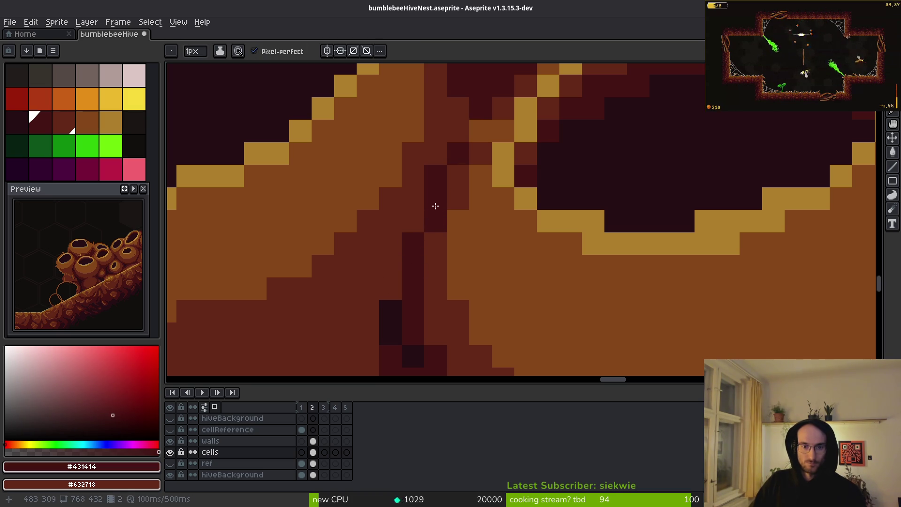
# Paint more #431414 pixels along the crevice line, then resample #632718 and #854619.
pyautogui.scroll(-3, 429, 215)
pyautogui.scroll(3, 429, 147)
pyautogui.click(411, 207)
pyautogui.moveTo(412, 207); pyautogui.dragTo(433, 221)
pyautogui.scroll(-3, 433, 220)
pyautogui.scroll(3, 436, 282)
pyautogui.keyDown('alt'); pyautogui.click(435, 303); pyautogui.keyUp('alt')
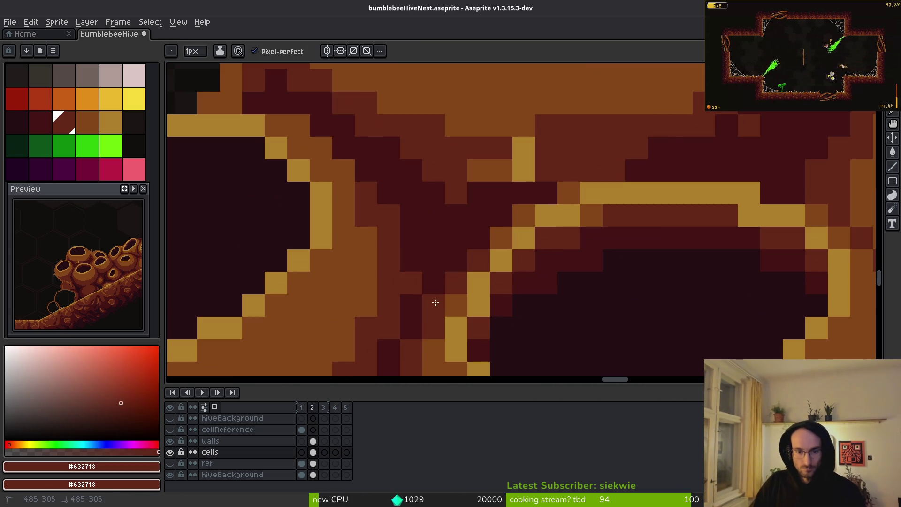
pyautogui.scroll(-3, 498, 265)
pyautogui.keyDown('alt'); pyautogui.click(502, 263); pyautogui.keyUp('alt')
pyautogui.scroll(3, 494, 243)
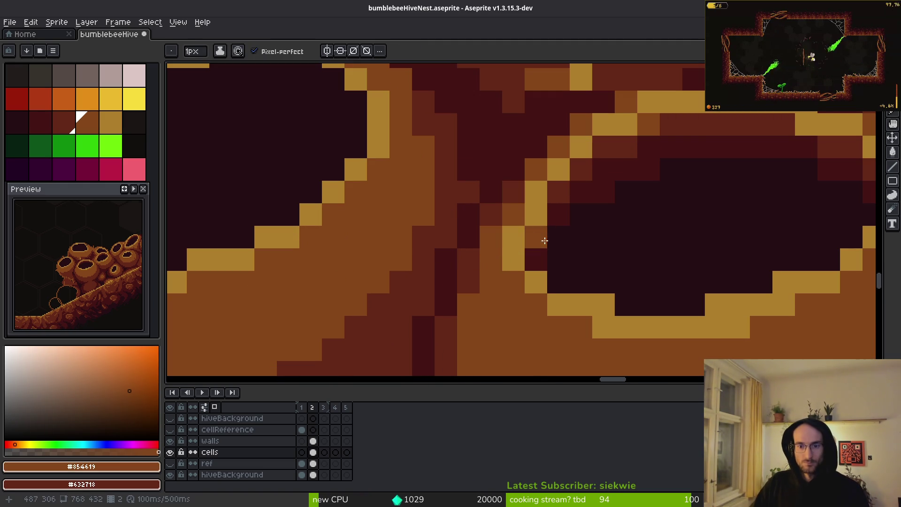
pyautogui.scroll(-3, 596, 263)
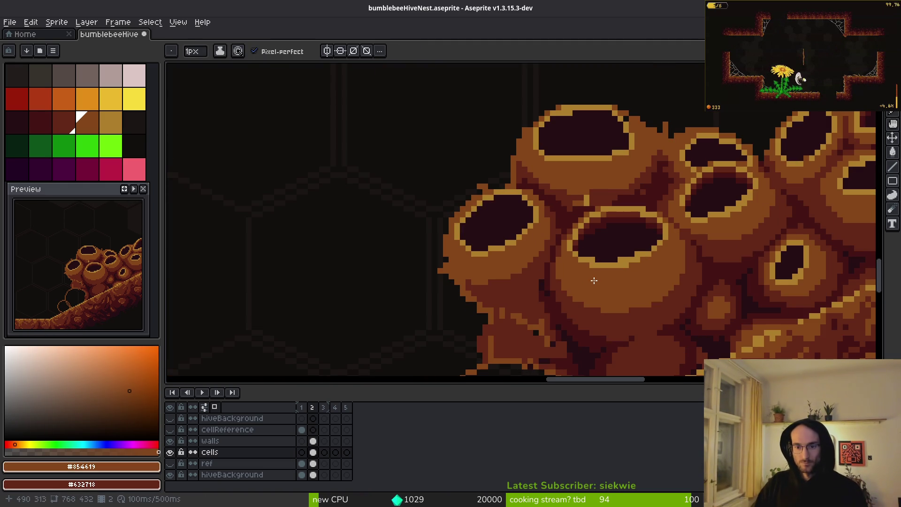
# Sample dark red #632718 and paint dark red strokes up the lower crevices.
pyautogui.scroll(3, 596, 272)
pyautogui.keyDown('alt'); pyautogui.click(455, 217); pyautogui.keyUp('alt')
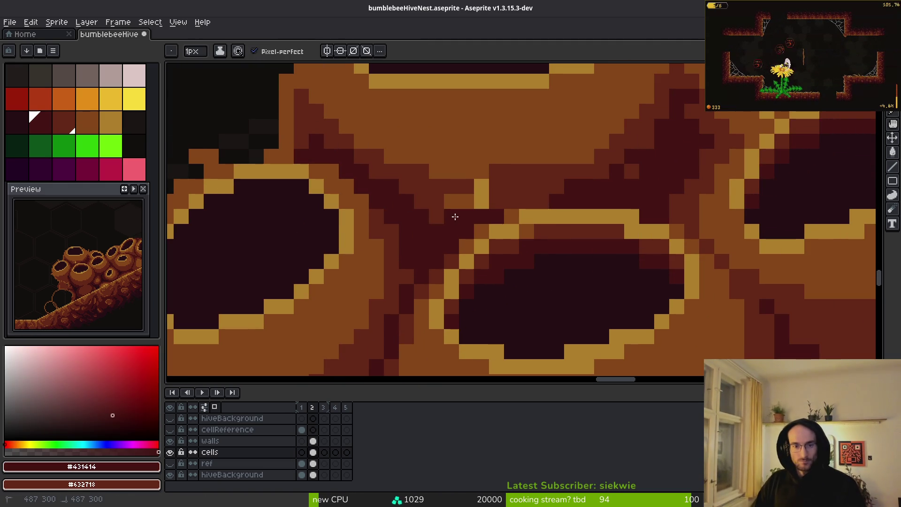
pyautogui.moveTo(458, 212)
pyautogui.mouseDown()
pyautogui.moveTo(527, 245)
pyautogui.moveTo(430, 309)
pyautogui.mouseUp()
pyautogui.keyDown('alt'); pyautogui.click(444, 274); pyautogui.keyUp('alt')
pyautogui.moveTo(543, 217); pyautogui.dragTo(517, 243)
pyautogui.moveTo(350, 287)
pyautogui.mouseDown()
pyautogui.moveTo(261, 251)
pyautogui.moveTo(207, 202)
pyautogui.mouseUp()
pyautogui.scroll(1, 210, 215)
pyautogui.moveTo(308, 297); pyautogui.dragTo(294, 183)
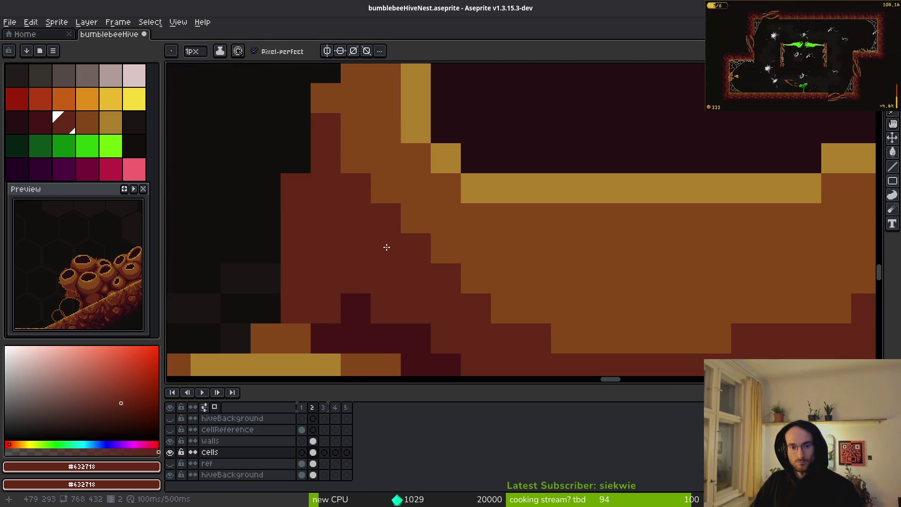
# Add brown #854619 pixels along a crevice's zig-zag edge.
pyautogui.scroll(-1, 387, 248)
pyautogui.keyDown('alt'); pyautogui.click(455, 262); pyautogui.keyUp('alt')
pyautogui.moveTo(454, 261)
pyautogui.mouseDown()
pyautogui.moveTo(364, 214)
pyautogui.moveTo(416, 256)
pyautogui.moveTo(345, 205)
pyautogui.moveTo(437, 285)
pyautogui.mouseUp()
pyautogui.keyDown('alt'); pyautogui.click(324, 207); pyautogui.keyUp('alt')
pyautogui.scroll(-1, 467, 286)
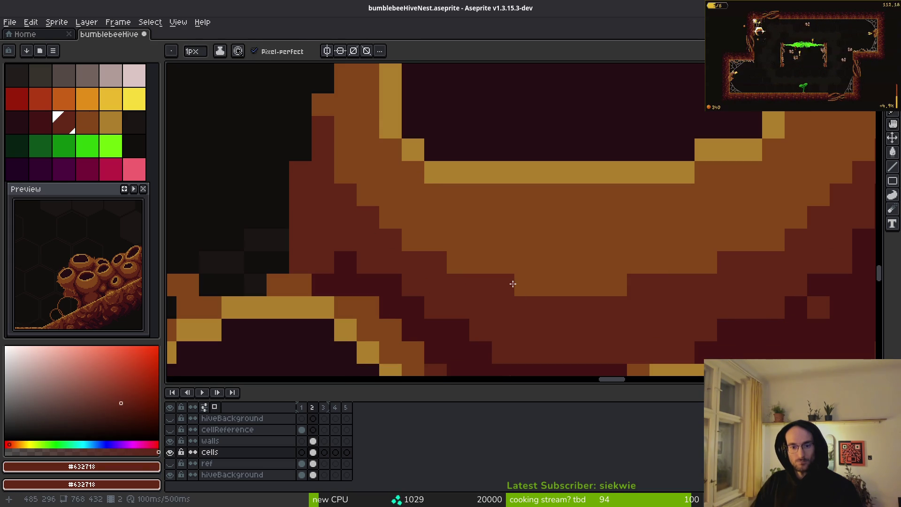
pyautogui.scroll(1, 492, 289)
# Paint darkest maroon #431414 pixels into the crevice near the cell.
pyautogui.keyDown('alt'); pyautogui.click(519, 246); pyautogui.keyUp('alt')
pyautogui.click(483, 242)
pyautogui.click(518, 222)
pyautogui.moveTo(519, 219); pyautogui.dragTo(479, 218)
pyautogui.scroll(-3, 479, 218)
pyautogui.scroll(3, 607, 242)
# Use the Eraser near the cell's upper edge, then return to Pencil with gold rim #ae7e2c sampled.
pyautogui.moveTo(607, 243); pyautogui.dragTo(659, 155)
pyautogui.press('e')
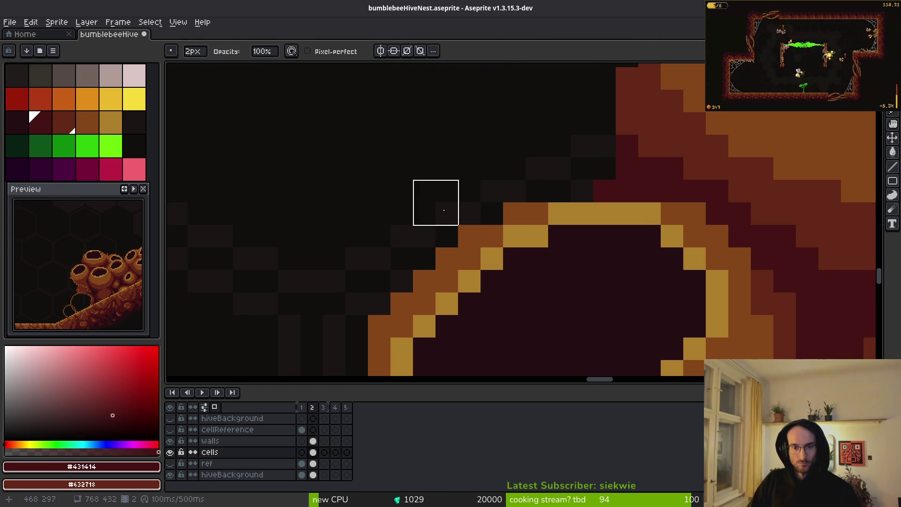
pyautogui.scroll(-2, 344, 292)
pyautogui.moveTo(344, 292); pyautogui.dragTo(432, 162)
pyautogui.scroll(-1, 457, 217)
pyautogui.scroll(1, 399, 157)
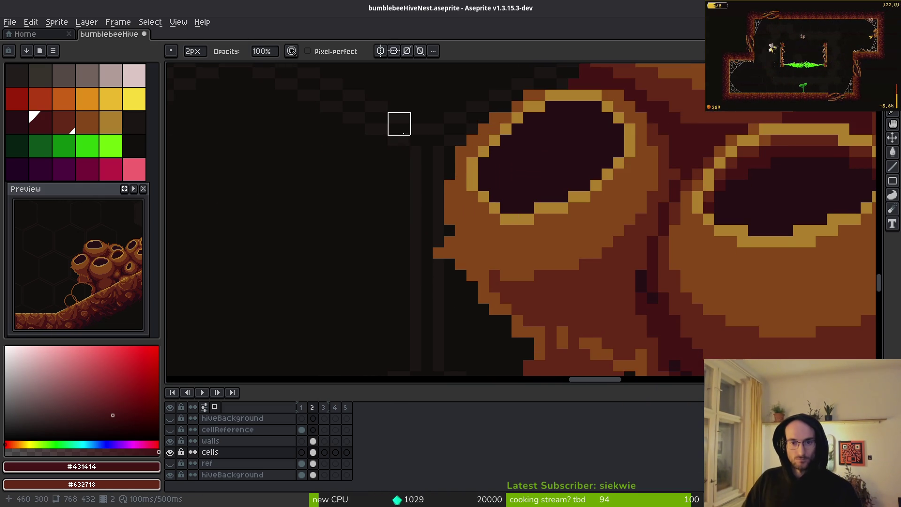
pyautogui.scroll(-2, 399, 178)
pyautogui.scroll(3, 399, 178)
pyautogui.press('b')
pyautogui.keyDown('alt'); pyautogui.click(500, 210); pyautogui.keyUp('alt')
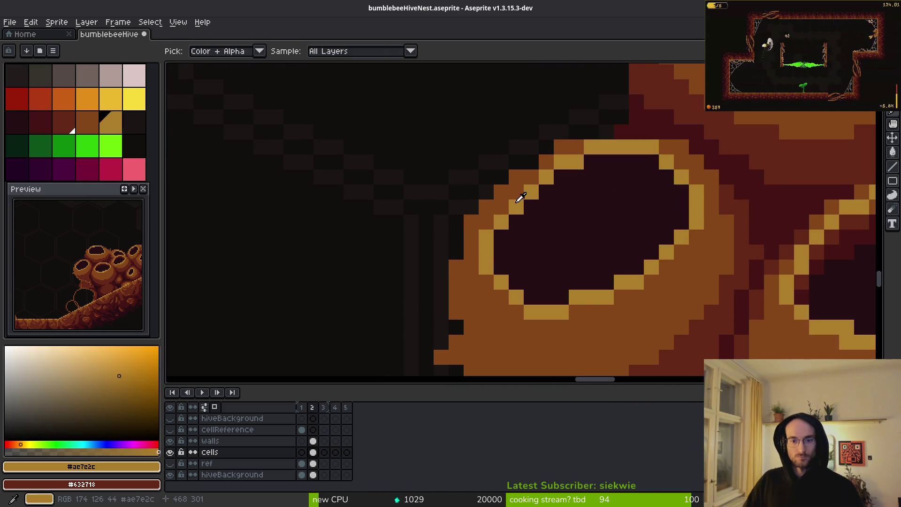
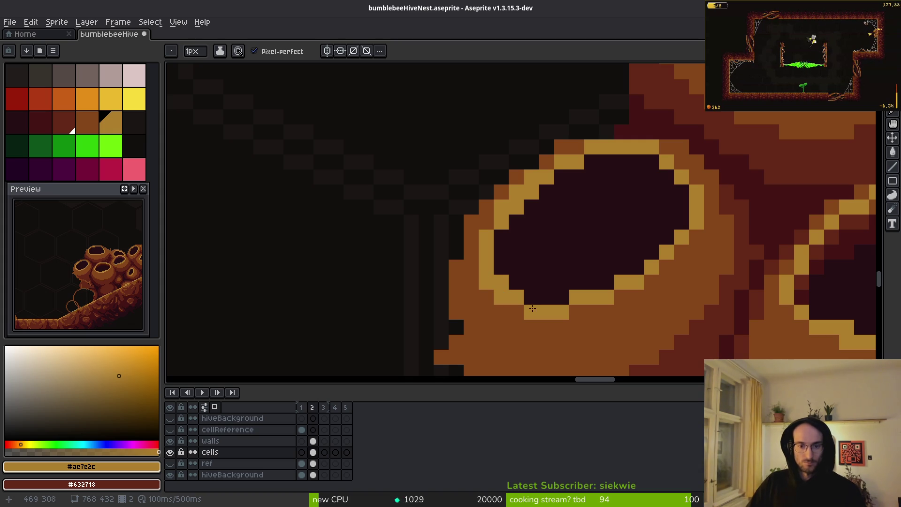
# Erase the stray orange pixel at the cell edge and fill a dark gap pixel with brown.
pyautogui.scroll(-2, 633, 311)
pyautogui.scroll(2, 577, 242)
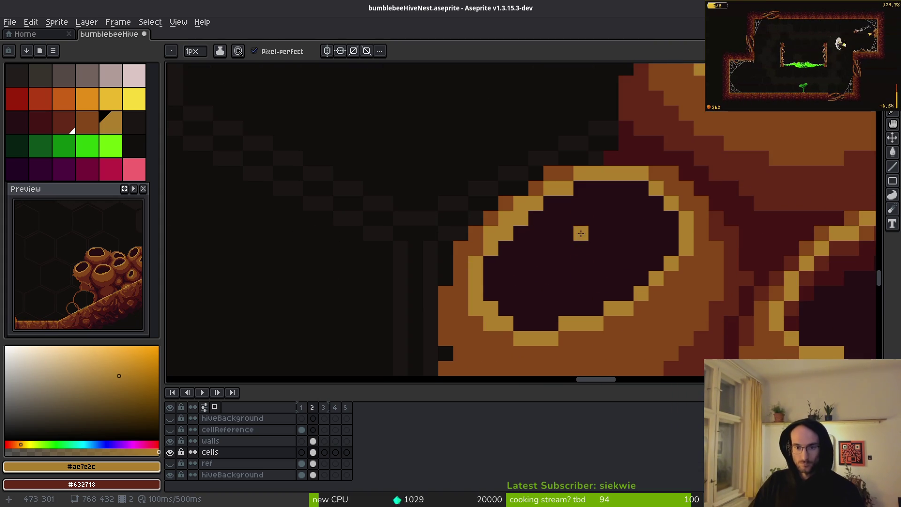
pyautogui.scroll(-1, 517, 244)
pyautogui.scroll(1, 428, 251)
pyautogui.press('e')
pyautogui.click(440, 196)
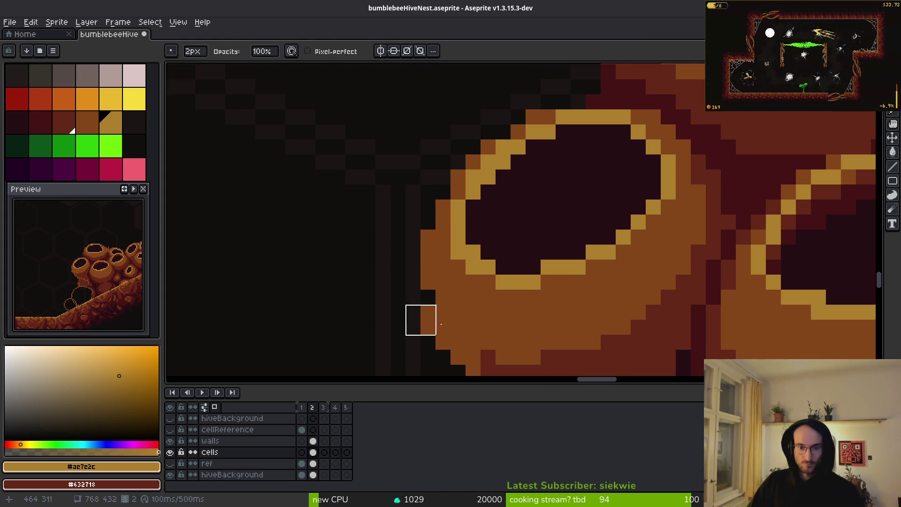
pyautogui.press('i')
pyautogui.click(435, 296)
pyautogui.press('b')
pyautogui.click(430, 299)
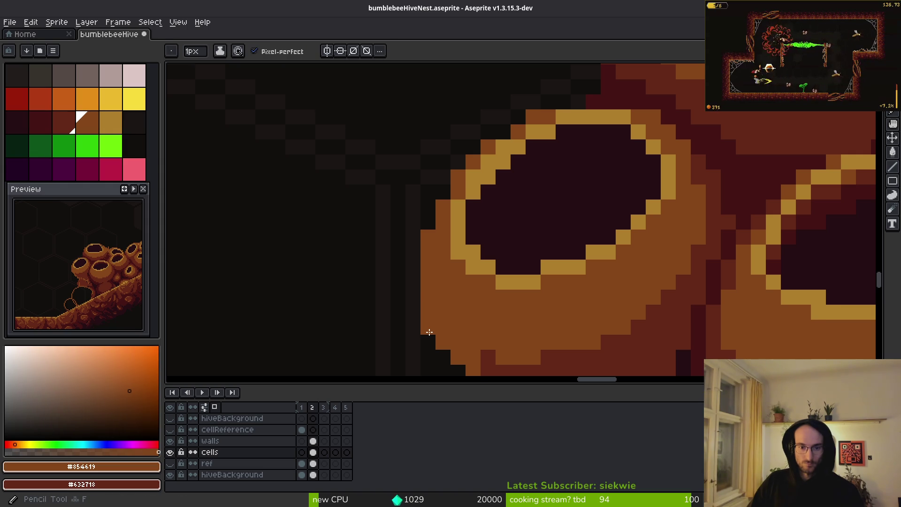
# Paint two dark red #632718 pixels on the leftmost cell's edge.
pyautogui.scroll(-2, 437, 332)
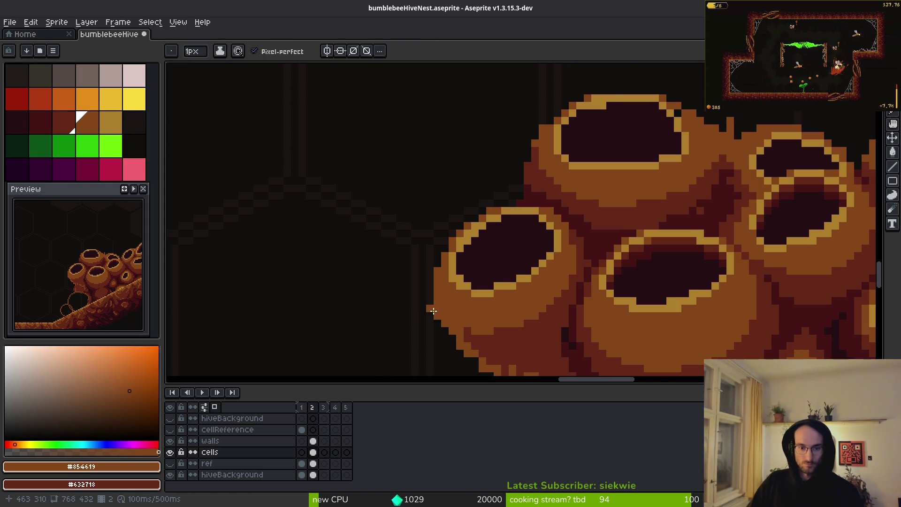
pyautogui.scroll(2, 432, 314)
pyautogui.scroll(-3, 436, 324)
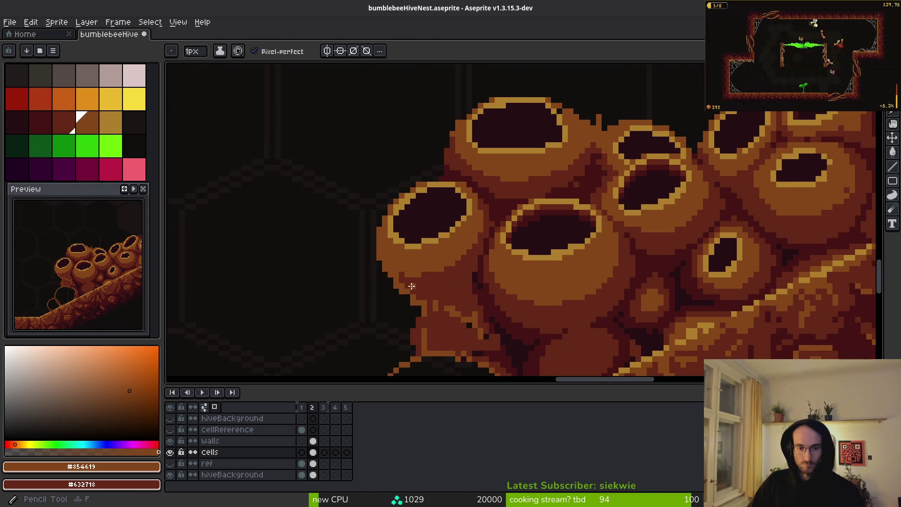
pyautogui.scroll(1, 413, 286)
pyautogui.keyDown('alt'); pyautogui.click(443, 253); pyautogui.keyUp('alt')
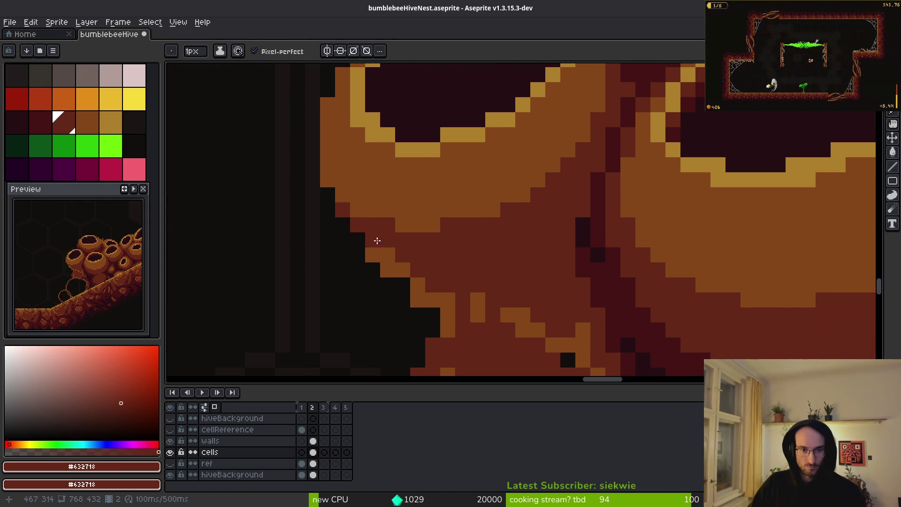
pyautogui.scroll(-3, 458, 261)
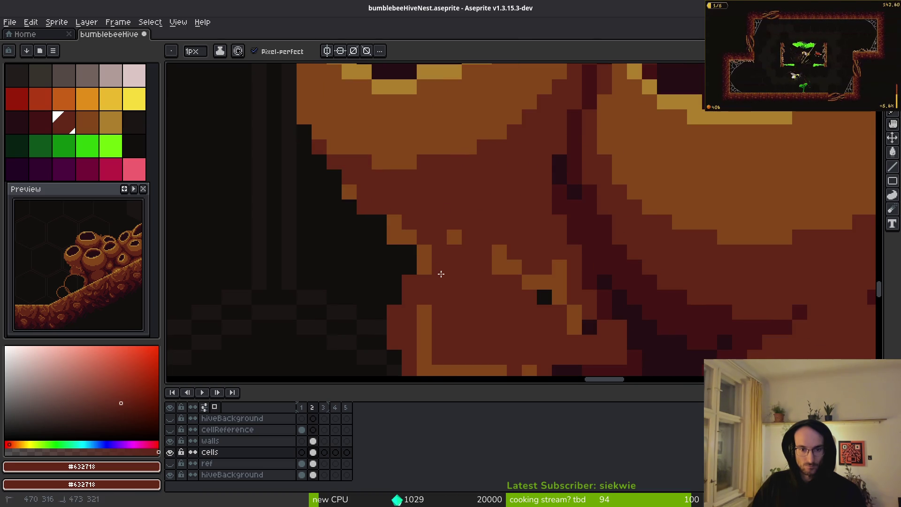
pyautogui.keyDown('alt'); pyautogui.click(403, 231); pyautogui.keyUp('alt')
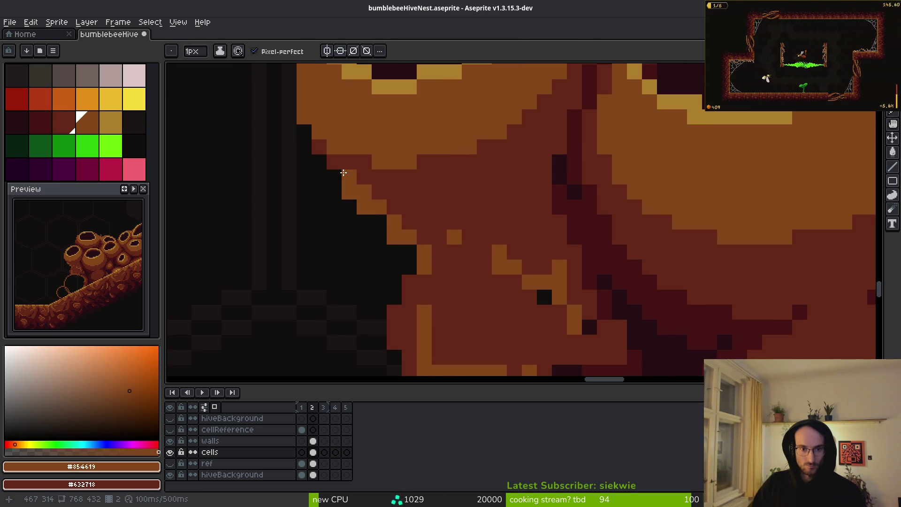
pyautogui.keyDown('alt'); pyautogui.click(362, 167); pyautogui.keyUp('alt')
pyautogui.moveTo(335, 162); pyautogui.dragTo(319, 147)
# Erase three orange pixels on the cell's left edge and draw a diagonal of darkest red #431414.
pyautogui.scroll(-4, 401, 212)
pyautogui.scroll(4, 365, 177)
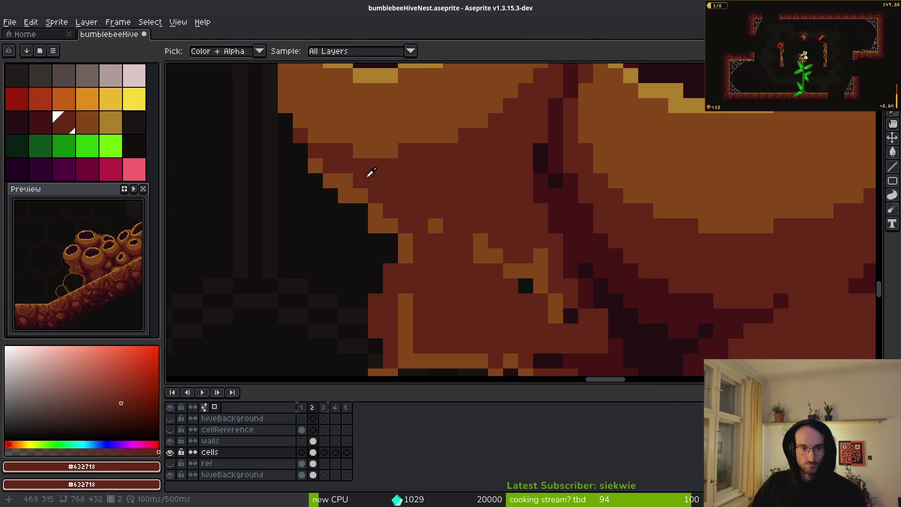
pyautogui.keyDown('alt'); pyautogui.click(376, 226); pyautogui.keyUp('alt')
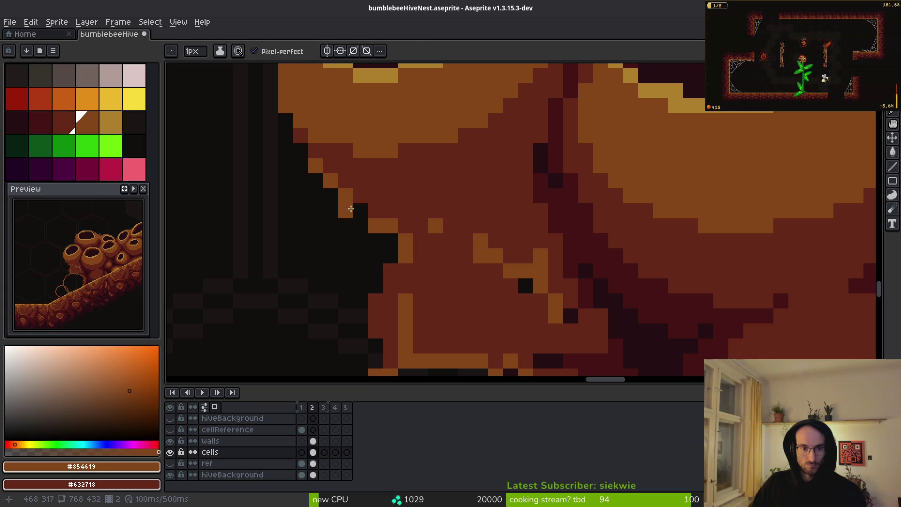
pyautogui.press('e')
pyautogui.moveTo(375, 226); pyautogui.dragTo(406, 241)
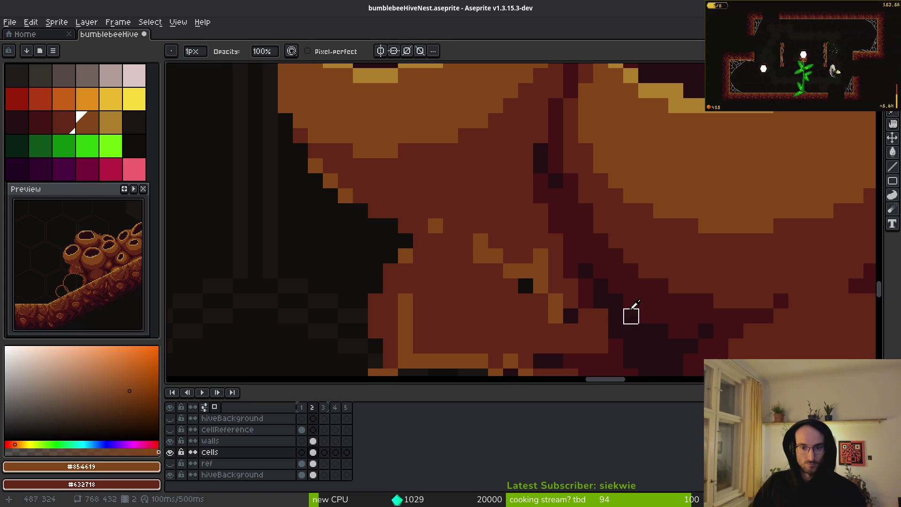
pyautogui.keyDown('alt'); pyautogui.click(629, 316); pyautogui.keyUp('alt')
pyautogui.press('b')
pyautogui.moveTo(360, 211); pyautogui.dragTo(329, 179)
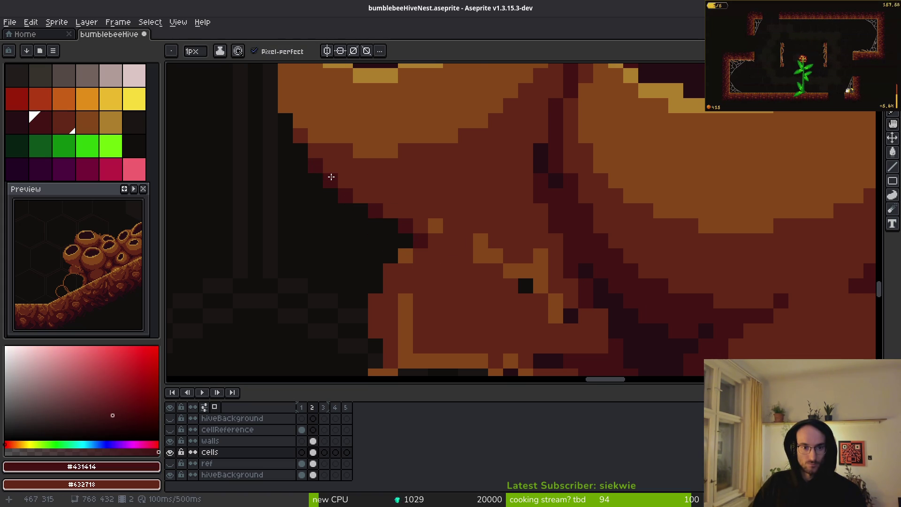
# Add two more dark red #632718 pixels along the lower-left cell edge.
pyautogui.scroll(-3, 475, 216)
pyautogui.scroll(4, 472, 216)
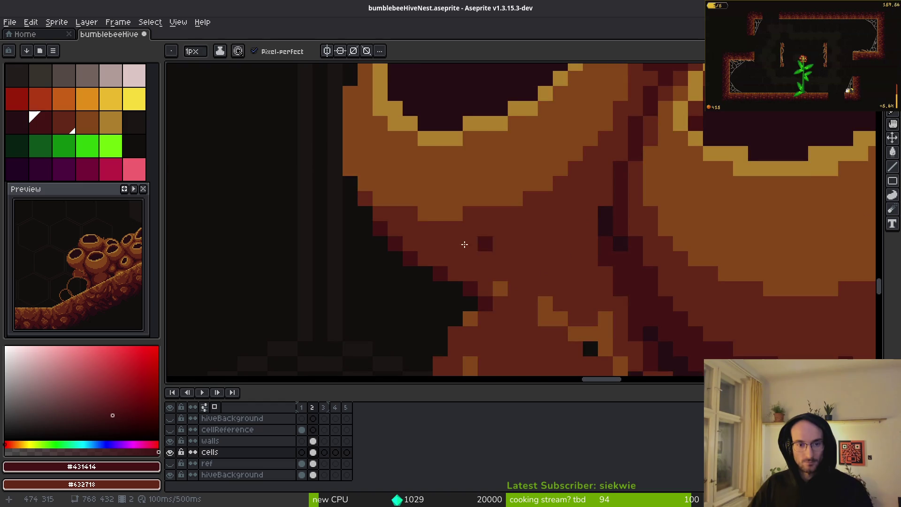
pyautogui.keyDown('alt'); pyautogui.click(405, 219); pyautogui.keyUp('alt')
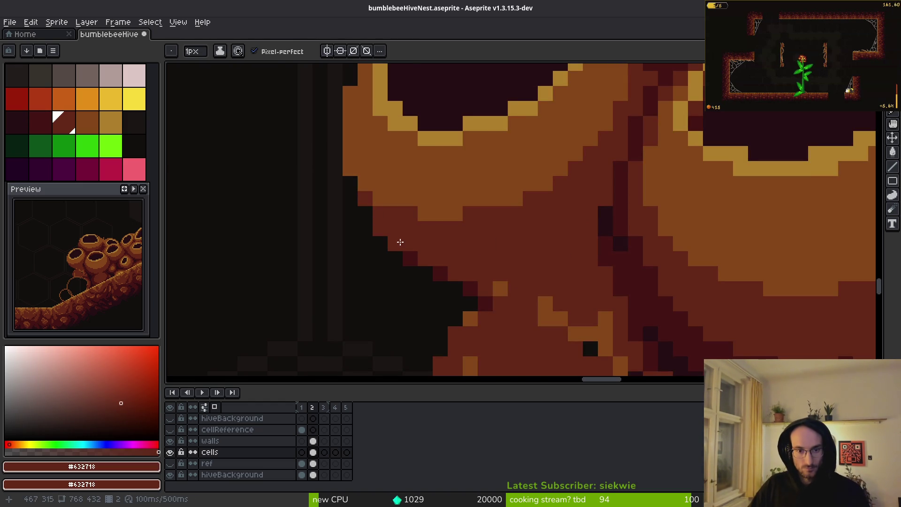
pyautogui.scroll(-3, 424, 229)
pyautogui.scroll(3, 470, 234)
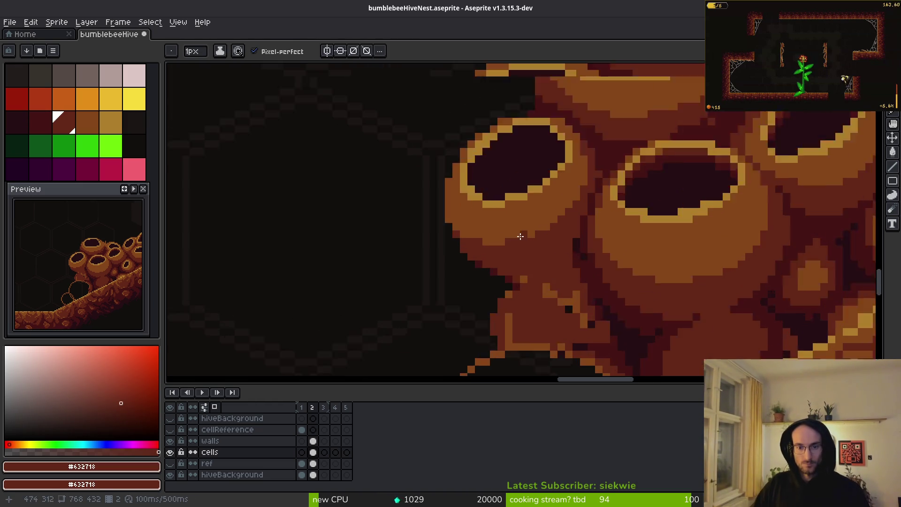
pyautogui.moveTo(407, 262); pyautogui.dragTo(422, 278)
# Paint dark red #632718 steps along the cell's left edge and #431414 strokes across its edge.
pyautogui.moveTo(397, 234); pyautogui.dragTo(377, 201)
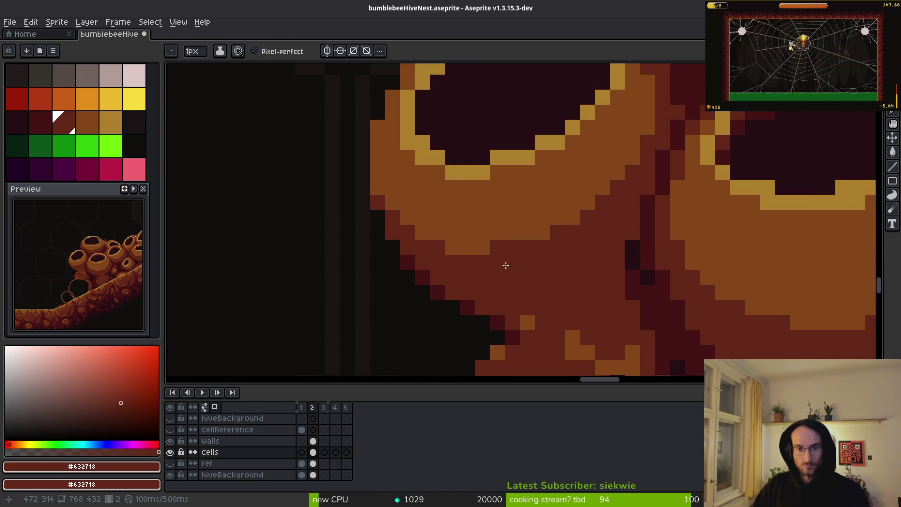
pyautogui.scroll(-2, 505, 262)
pyautogui.scroll(1, 477, 278)
pyautogui.keyDown('alt'); pyautogui.click(426, 222); pyautogui.keyUp('alt')
pyautogui.scroll(-1, 485, 246)
pyautogui.scroll(-3, 486, 246)
pyautogui.scroll(4, 540, 253)
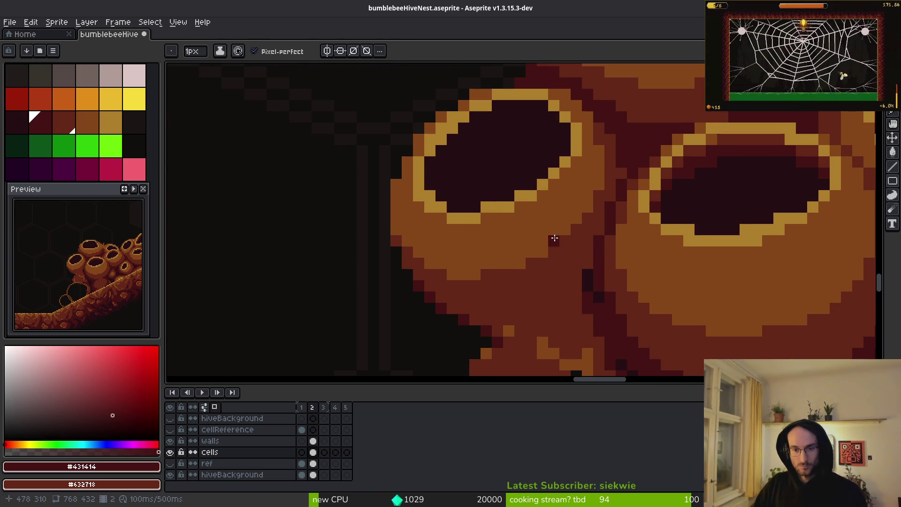
pyautogui.scroll(-4, 543, 255)
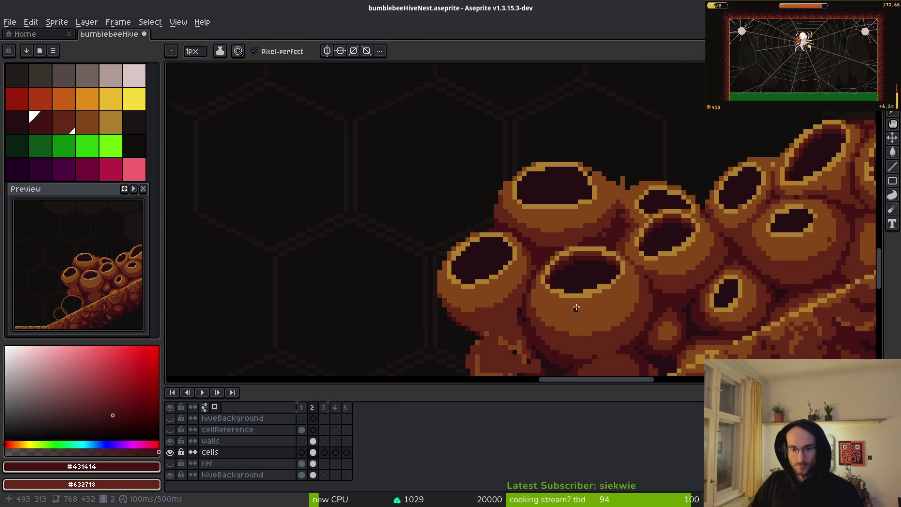
pyautogui.scroll(-1, 576, 308)
pyautogui.scroll(4, 542, 217)
pyautogui.scroll(1, 548, 198)
pyautogui.moveTo(535, 245)
pyautogui.mouseDown()
pyautogui.moveTo(507, 268)
pyautogui.moveTo(430, 270)
pyautogui.moveTo(505, 270)
pyautogui.mouseUp()
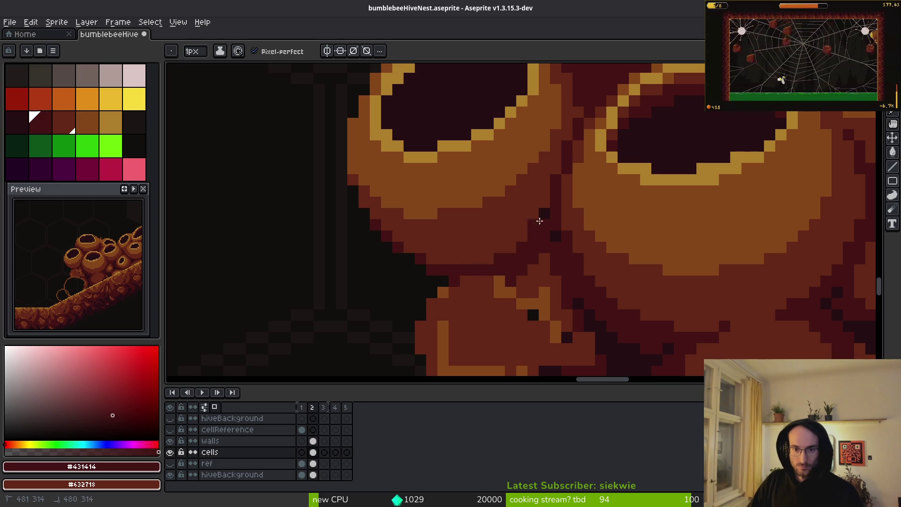
# Repaint the orange and dark pixels of the cell underside in dark red #632718.
pyautogui.scroll(-2, 517, 205)
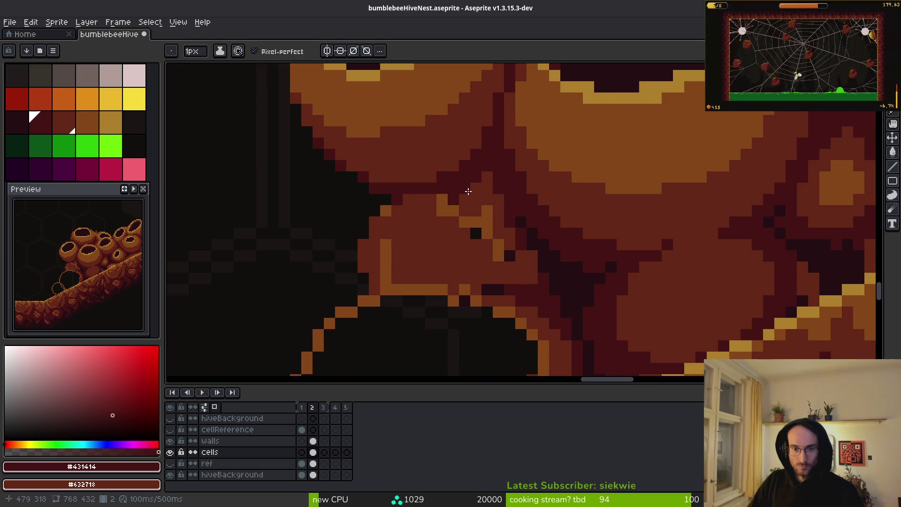
pyautogui.scroll(1, 479, 197)
pyautogui.press('alt')
pyautogui.click(511, 211)
pyautogui.moveTo(491, 207)
pyautogui.mouseDown()
pyautogui.moveTo(417, 187)
pyautogui.moveTo(530, 244)
pyautogui.moveTo(486, 311)
pyautogui.moveTo(479, 249)
pyautogui.moveTo(361, 227)
pyautogui.mouseUp()
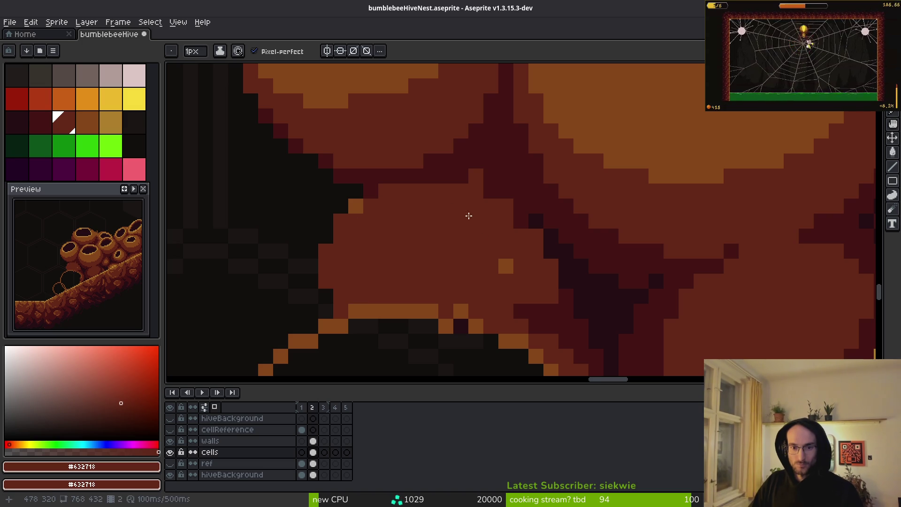
# Pencil an orange-brown #854619 rim shape, cover stray pixels with mid-brown, and add a dark shadow line up the cell side.
pyautogui.keyDown('alt'); pyautogui.click(506, 266); pyautogui.keyUp('alt')
pyautogui.moveTo(432, 207)
pyautogui.mouseDown()
pyautogui.moveTo(382, 213)
pyautogui.moveTo(417, 216)
pyautogui.moveTo(456, 247)
pyautogui.moveTo(495, 236)
pyautogui.moveTo(418, 231)
pyautogui.moveTo(364, 247)
pyautogui.moveTo(420, 278)
pyautogui.mouseUp()
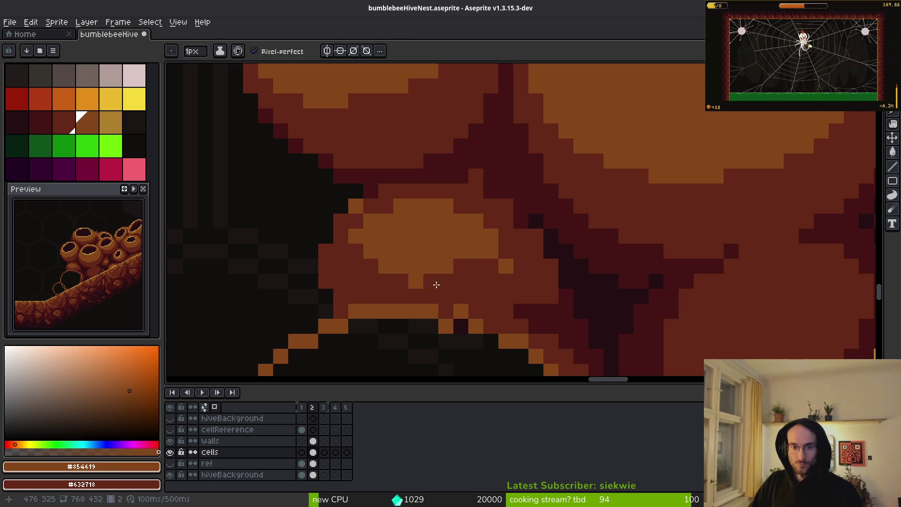
pyautogui.keyDown('alt'); pyautogui.click(496, 288); pyautogui.keyUp('alt')
pyautogui.moveTo(506, 266); pyautogui.dragTo(519, 218)
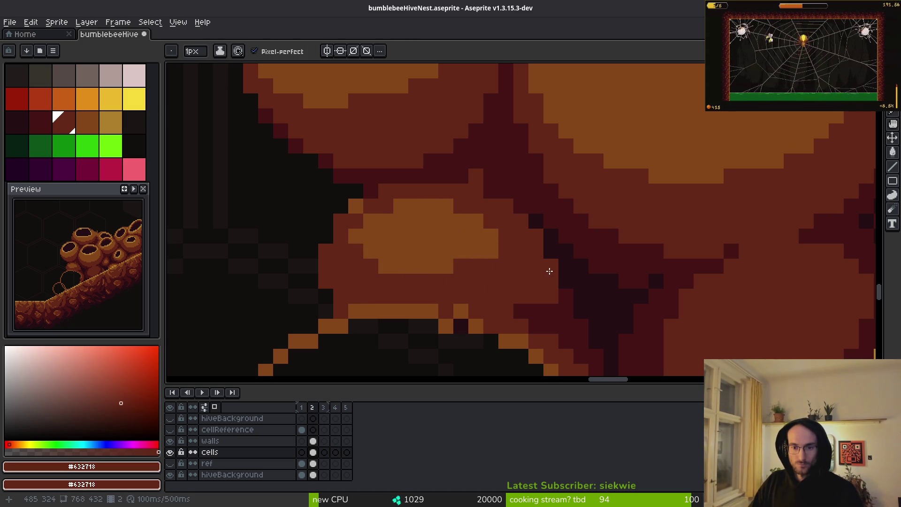
pyautogui.keyDown('alt'); pyautogui.click(566, 299); pyautogui.keyUp('alt')
pyautogui.moveTo(549, 295); pyautogui.dragTo(525, 219)
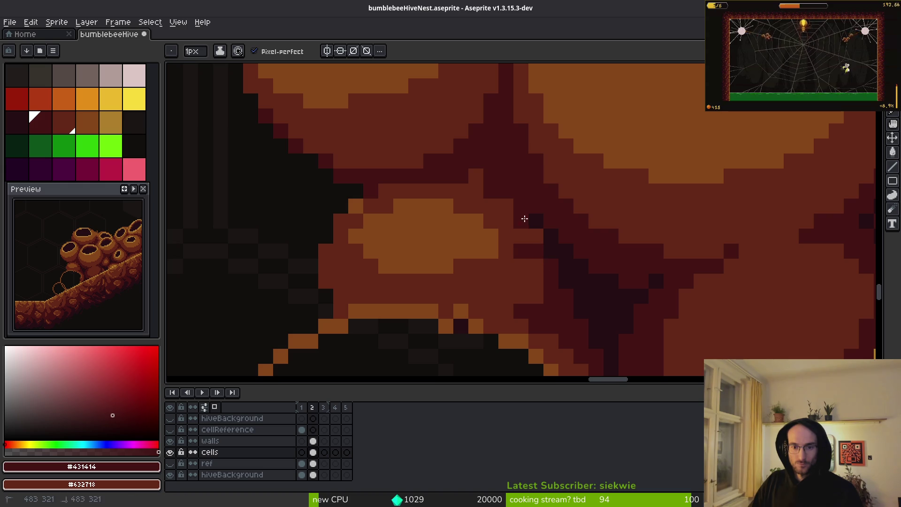
# Touch up orange pixels on the lower rim and erase stray pixels along it.
pyautogui.keyDown('alt'); pyautogui.click(530, 263); pyautogui.keyUp('alt')
pyautogui.scroll(-3, 533, 293)
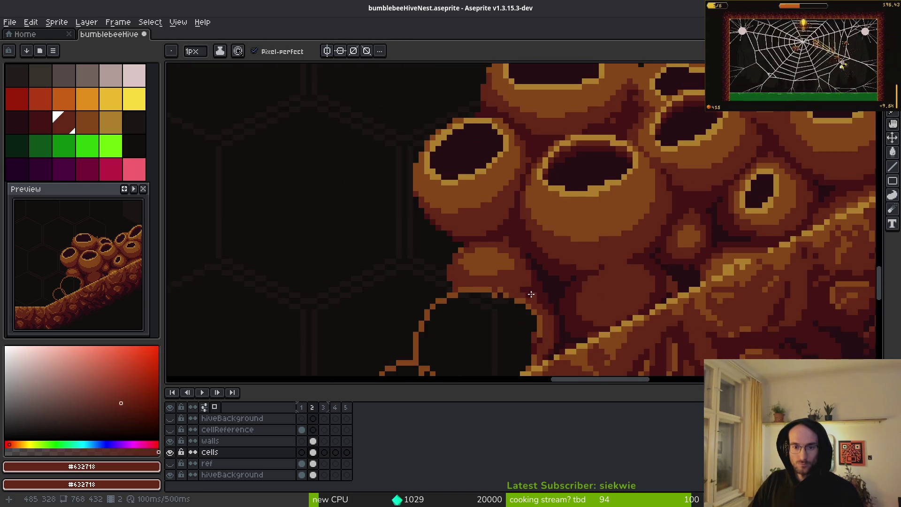
pyautogui.scroll(5, 533, 293)
pyautogui.keyDown('alt'); pyautogui.click(535, 190); pyautogui.keyUp('alt')
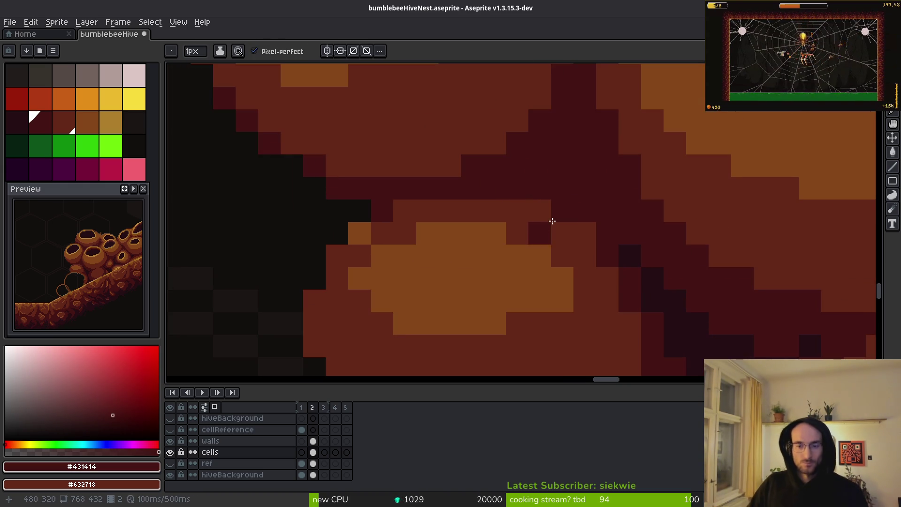
pyautogui.scroll(-3, 417, 309)
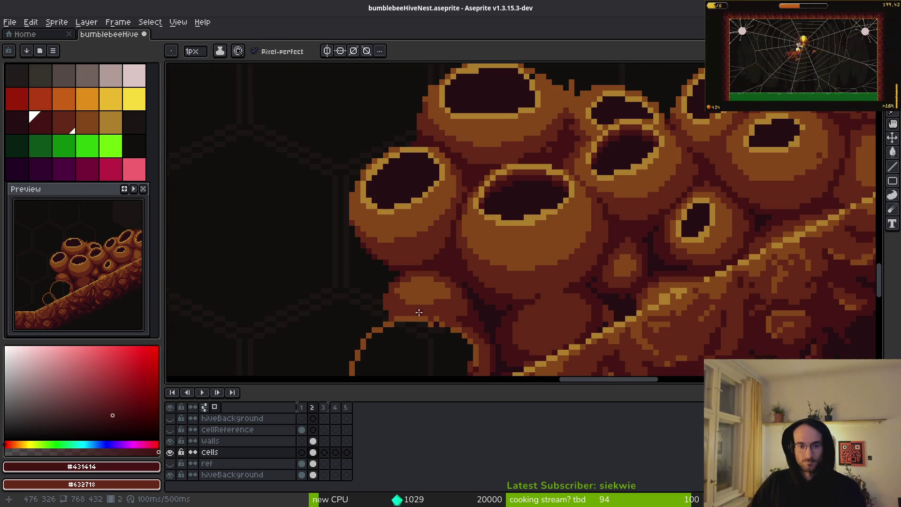
pyautogui.scroll(-2, 465, 331)
pyautogui.scroll(5, 458, 282)
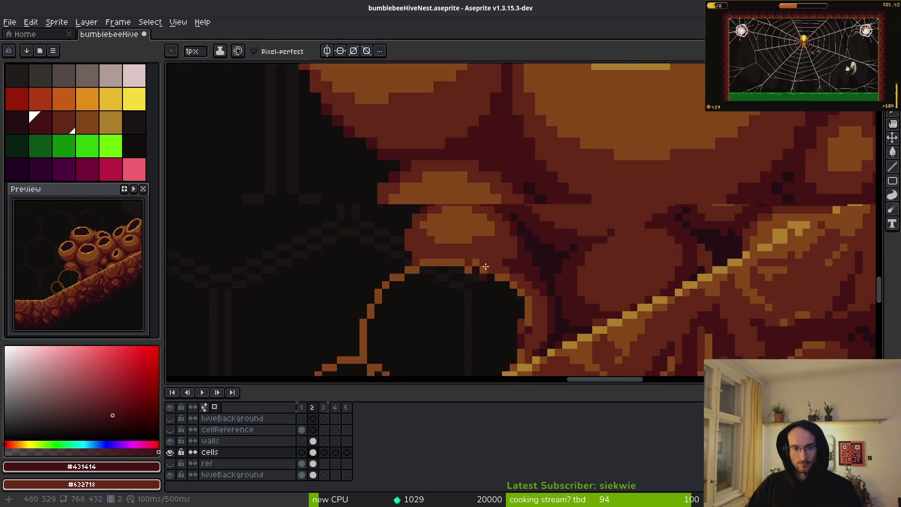
pyautogui.keyDown('alt'); pyautogui.click(484, 267); pyautogui.keyUp('alt')
pyautogui.click(454, 253)
pyautogui.click(499, 268)
pyautogui.press('e')
pyautogui.moveTo(453, 268); pyautogui.dragTo(469, 269)
pyautogui.scroll(-3, 484, 313)
# Save the sprite, then erase the orange spike and stray orange pixels near the dark notch.
pyautogui.hotkey('ctrl', 's')
pyautogui.scroll(-2, 553, 283)
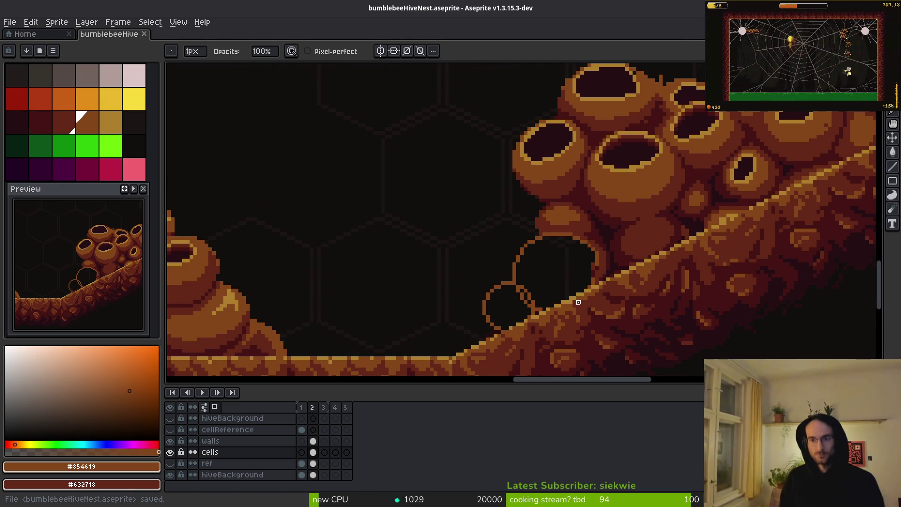
pyautogui.scroll(5, 642, 245)
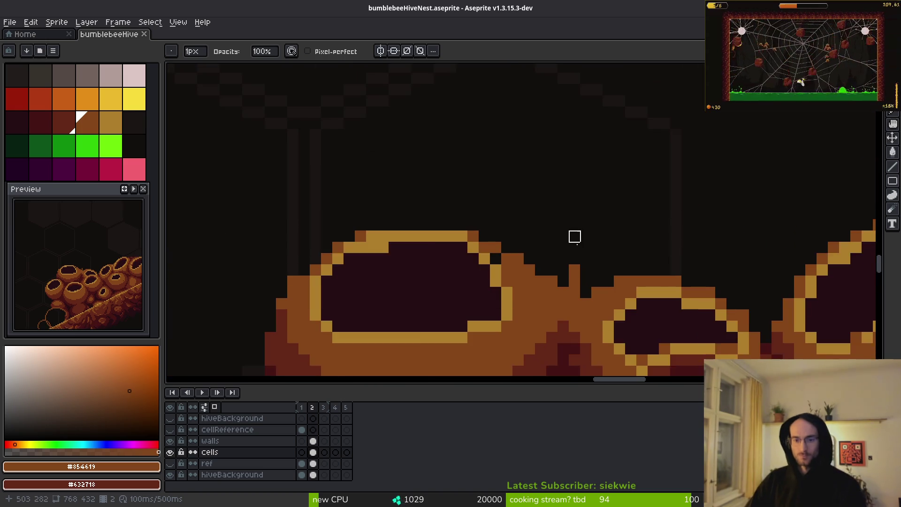
pyautogui.scroll(1, 575, 236)
pyautogui.moveTo(581, 324)
pyautogui.mouseDown()
pyautogui.moveTo(581, 255)
pyautogui.moveTo(560, 302)
pyautogui.mouseUp()
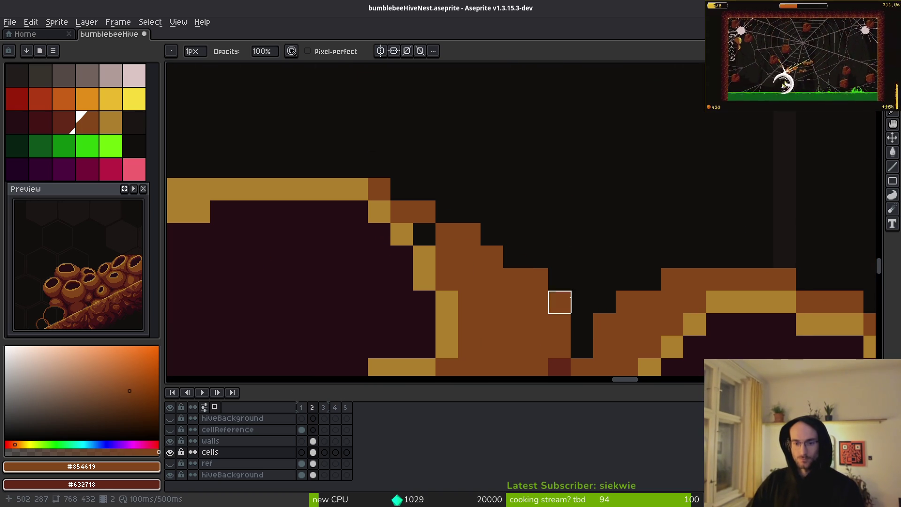
pyautogui.scroll(-2, 559, 255)
pyautogui.moveTo(552, 257); pyautogui.dragTo(576, 258)
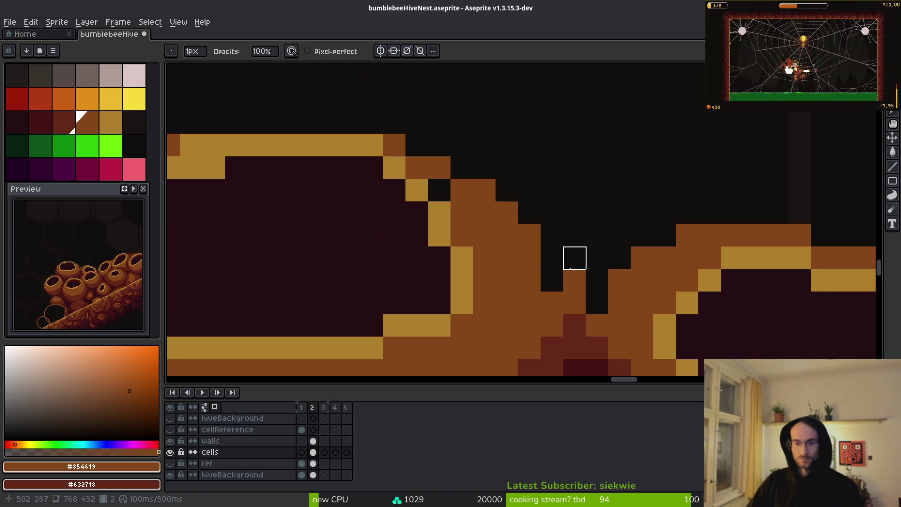
# Fill gaps in the gold rim and add a gold pixel to its inner edge.
pyautogui.press('b')
pyautogui.scroll(-3, 610, 297)
pyautogui.scroll(4, 591, 276)
pyautogui.scroll(-3, 577, 270)
pyautogui.scroll(2, 564, 265)
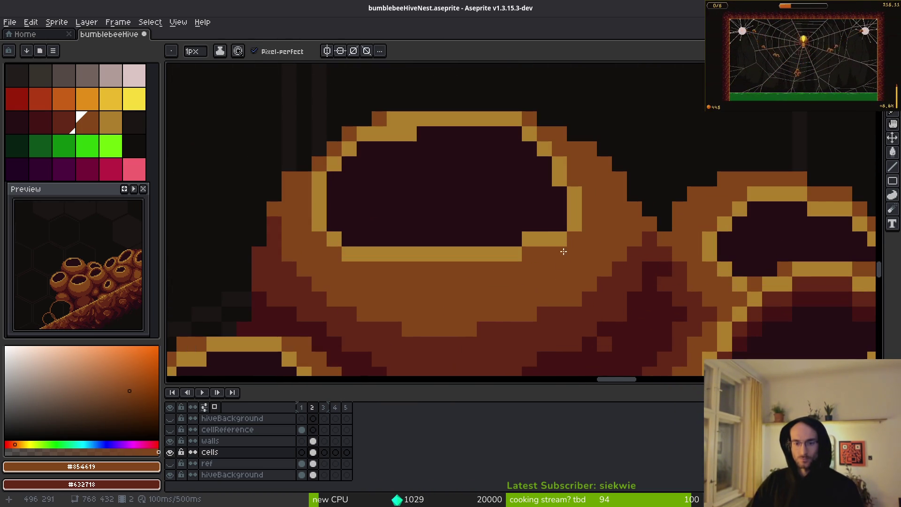
pyautogui.keyDown('alt'); pyautogui.click(577, 212); pyautogui.keyUp('alt')
pyautogui.click(562, 229)
pyautogui.keyDown('alt'); pyautogui.click(539, 227); pyautogui.keyUp('alt')
pyautogui.keyDown('alt'); pyautogui.click(548, 235); pyautogui.keyUp('alt')
pyautogui.click(519, 240)
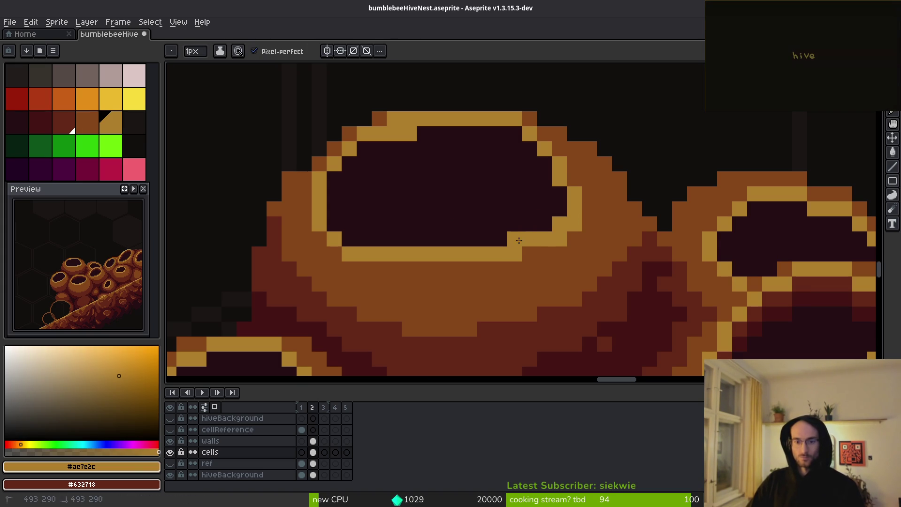
# Add gold pixels to the upper rim and darken one pixel on the top cell's rim.
pyautogui.press('alt')
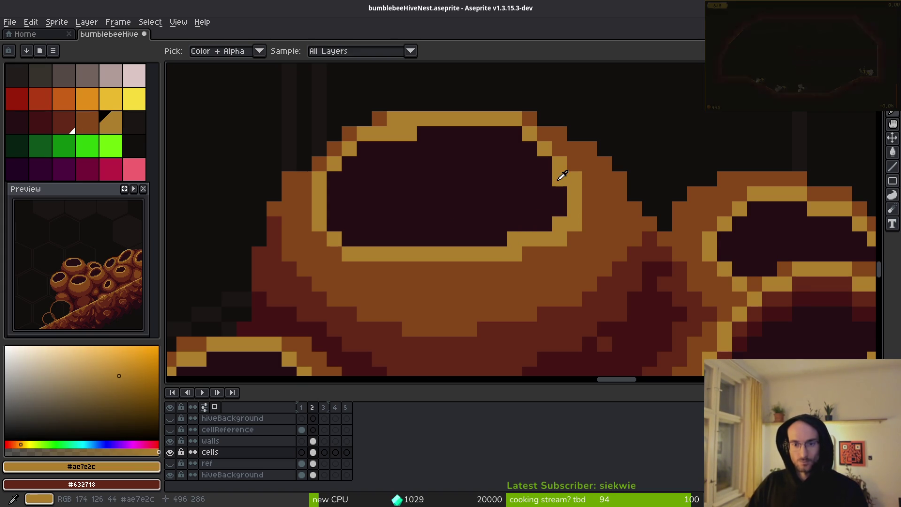
pyautogui.keyDown('alt'); pyautogui.click(553, 187); pyautogui.keyUp('alt')
pyautogui.keyDown('alt'); pyautogui.click(545, 150); pyautogui.keyUp('alt')
pyautogui.click(541, 141)
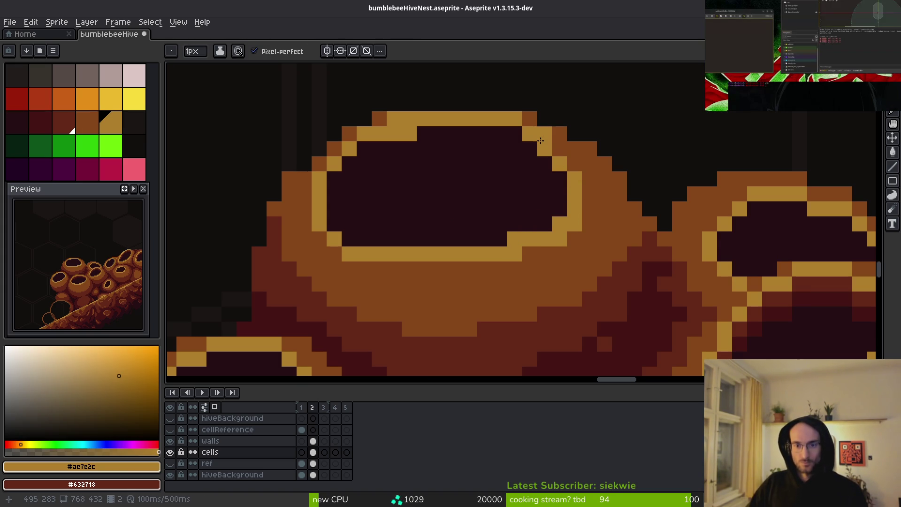
pyautogui.click(553, 149)
pyautogui.scroll(-5, 540, 192)
pyautogui.scroll(4, 522, 186)
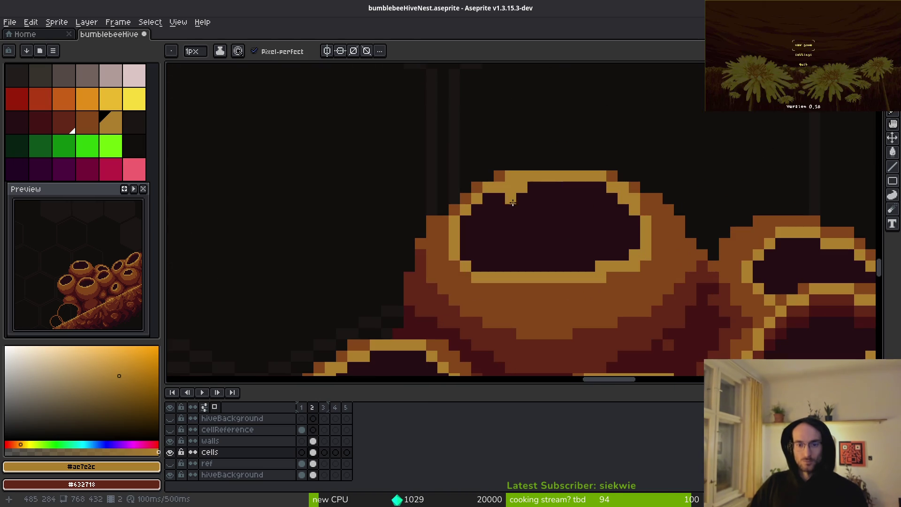
pyautogui.keyDown('alt'); pyautogui.click(529, 187); pyautogui.keyUp('alt')
pyautogui.click(522, 187)
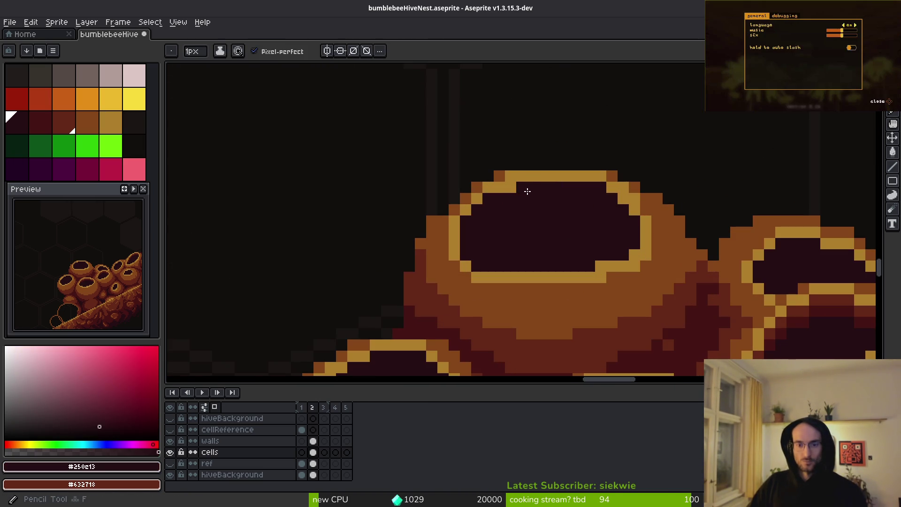
# Paint gold pixels along the top cell's rim and darken the rim's top row.
pyautogui.scroll(-3, 477, 262)
pyautogui.scroll(4, 571, 269)
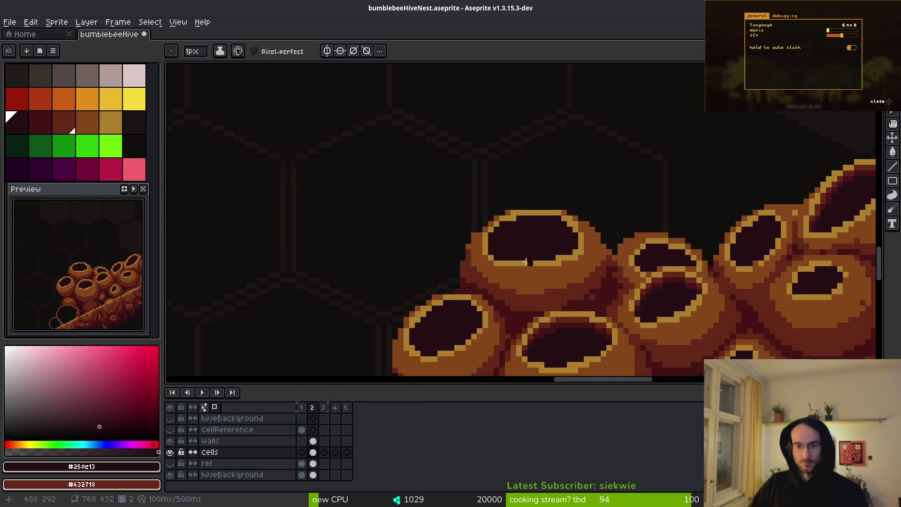
pyautogui.keyDown('alt'); pyautogui.click(501, 268); pyautogui.keyUp('alt')
pyautogui.moveTo(499, 294); pyautogui.dragTo(521, 294)
pyautogui.click(589, 295)
pyautogui.click(555, 294)
pyautogui.keyDown('alt'); pyautogui.click(598, 205); pyautogui.keyUp('alt')
pyautogui.moveTo(597, 272); pyautogui.dragTo(454, 272)
# Save the touched-up sprite to bumblebeeHiveNest.aseprite with Ctrl+S.
pyautogui.scroll(-4, 660, 272)
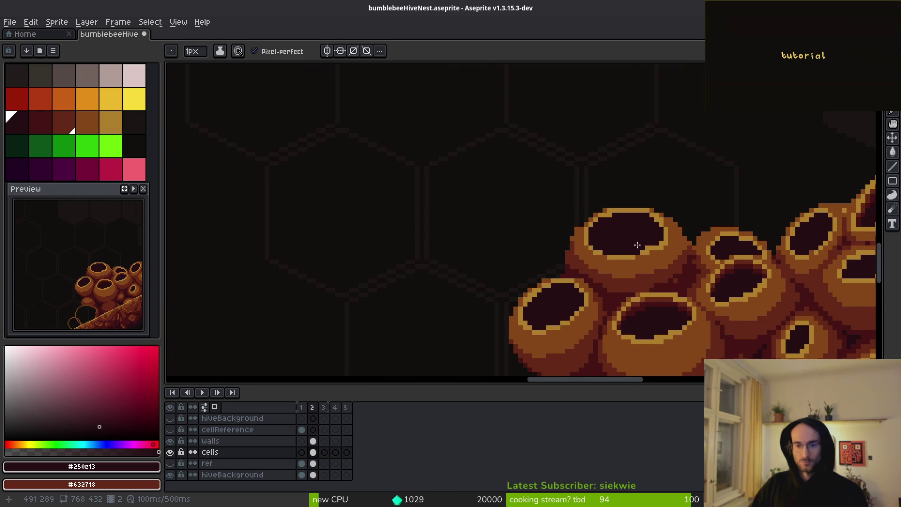
pyautogui.scroll(-2, 648, 236)
pyautogui.scroll(-2, 655, 247)
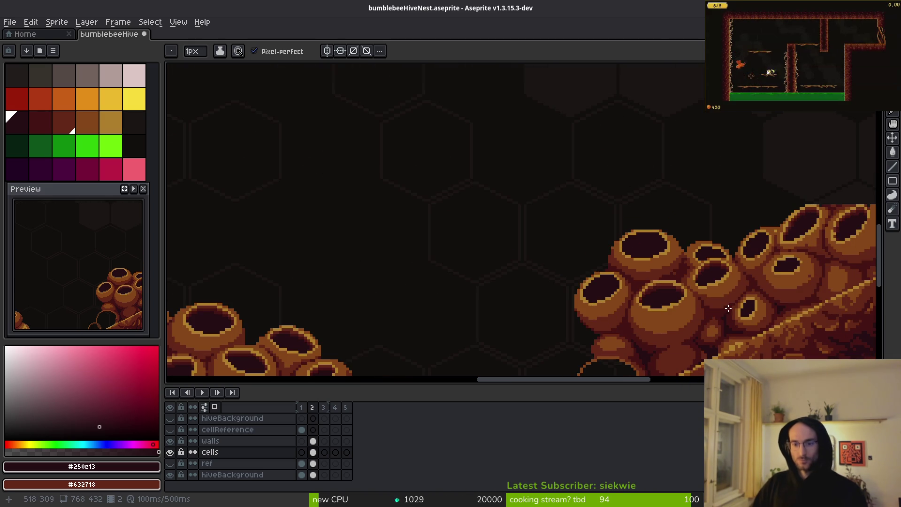
pyautogui.scroll(3, 655, 248)
pyautogui.hotkey('ctrl', 's')
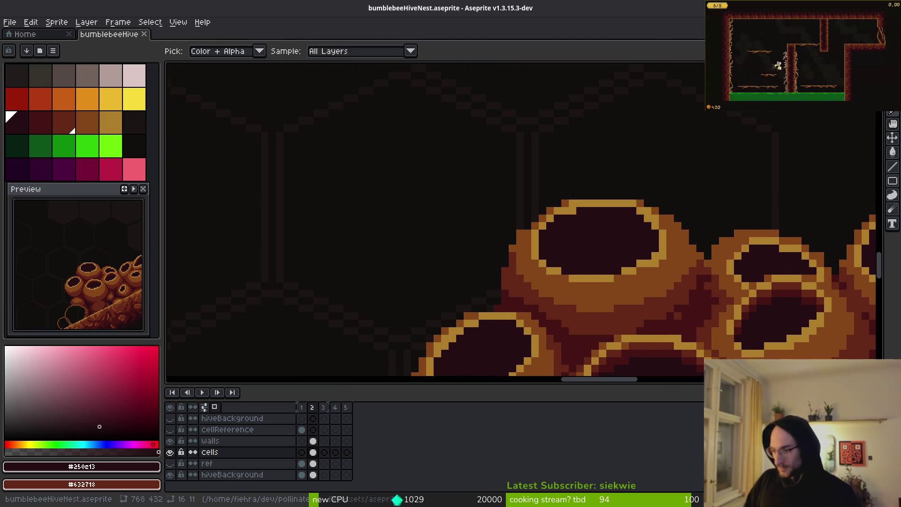
pyautogui.press('super')
pyautogui.press('super')
pyautogui.press('b')
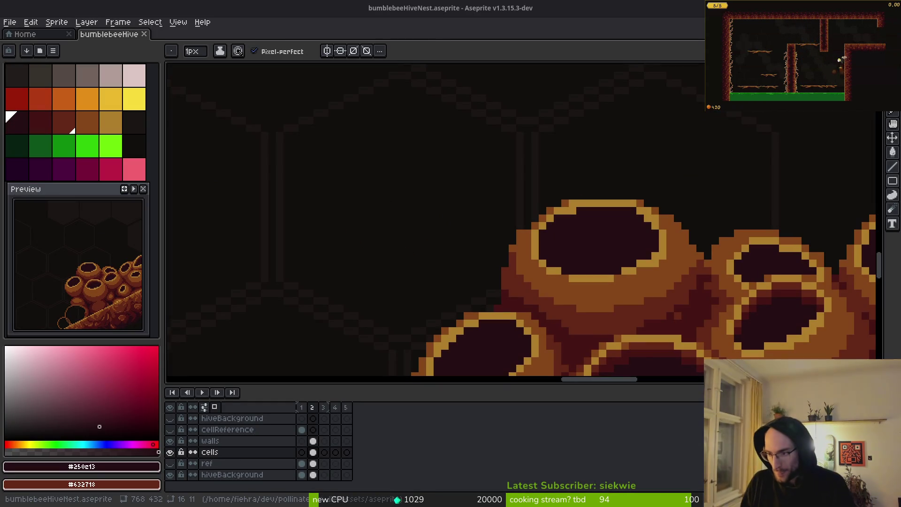